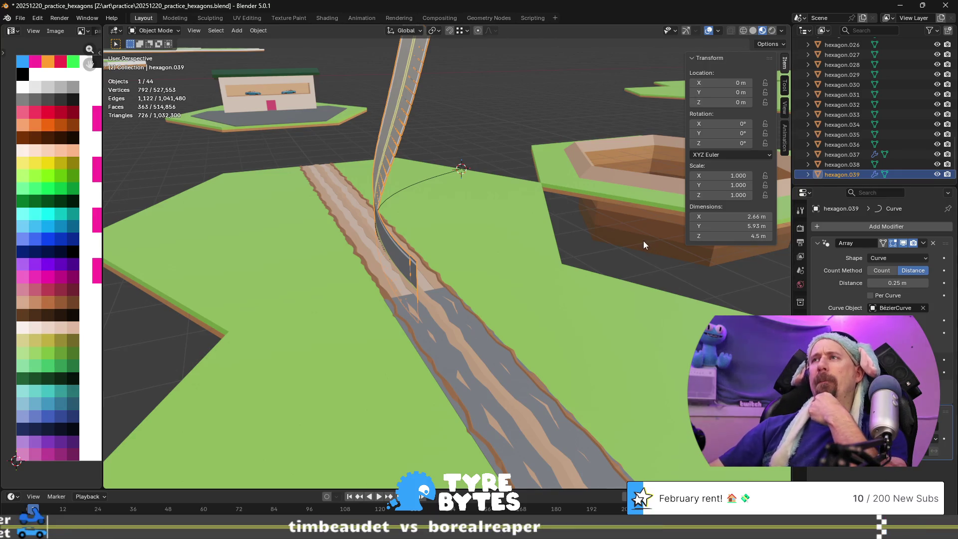
- Orbit around the curved road array and hexagon platform, ending on a view of the road's underside
middle_drag(588, 279, 544, 289)
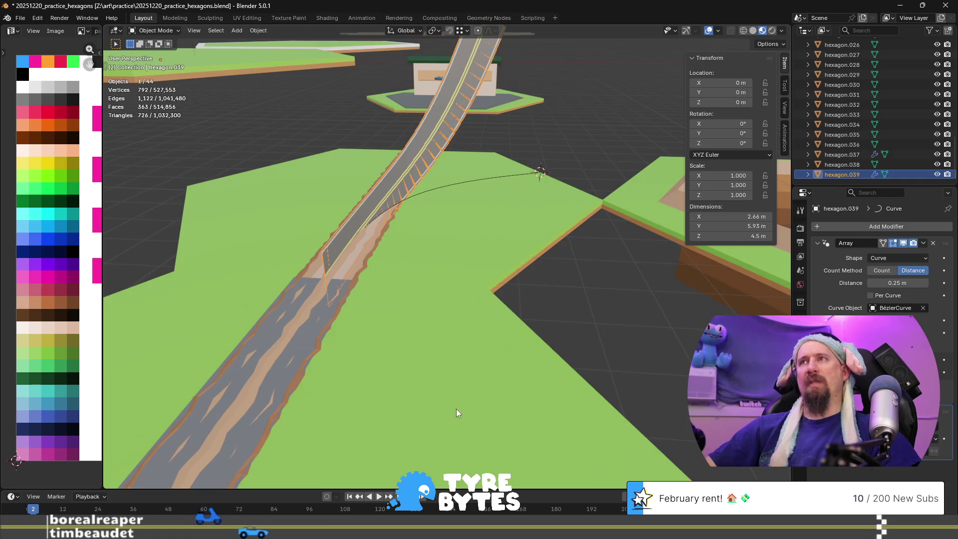
middle_drag(355, 368, 446, 372)
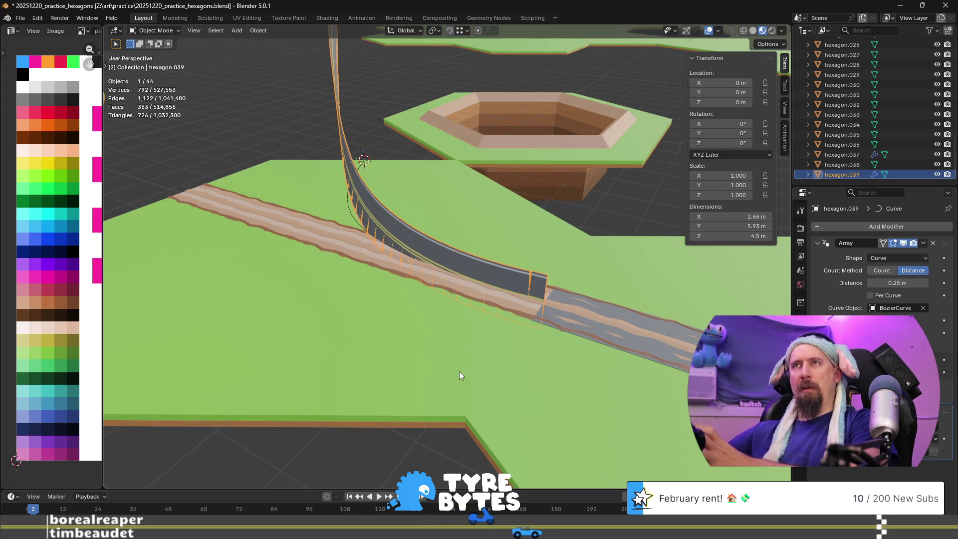
mouse_move(535, 352)
middle_down()
mouse_move(464, 334)
mouse_move(490, 324)
mouse_move(425, 337)
middle_up()
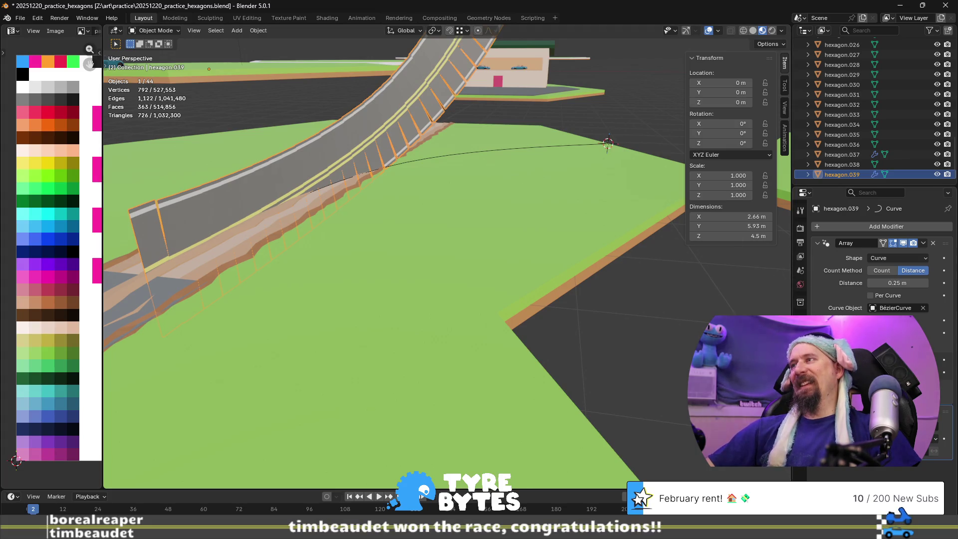
mouse_move(379, 245)
middle_down()
mouse_move(352, 249)
mouse_move(345, 235)
mouse_move(307, 246)
mouse_move(271, 196)
mouse_move(387, 221)
mouse_move(369, 199)
mouse_move(349, 229)
middle_up()
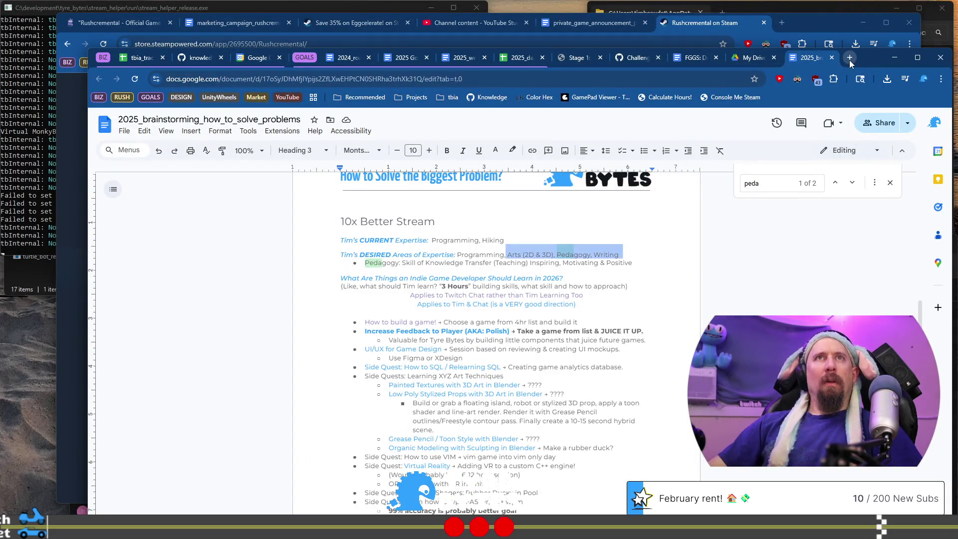
- In a new tab, search Google for 'blender 5.0 extend mesh along curve' and scroll the results
click(849, 60)
text(blender)
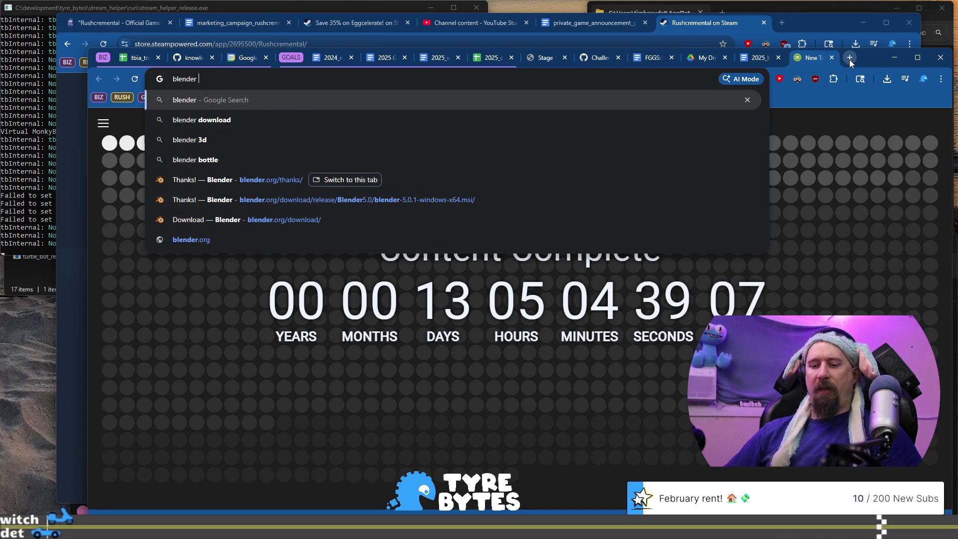
text( 5.0 exten)
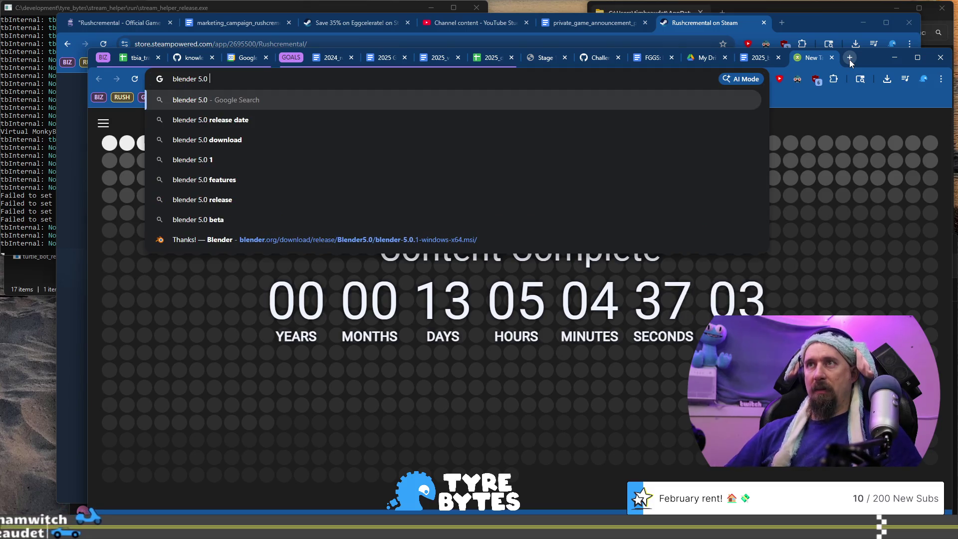
text(d me)
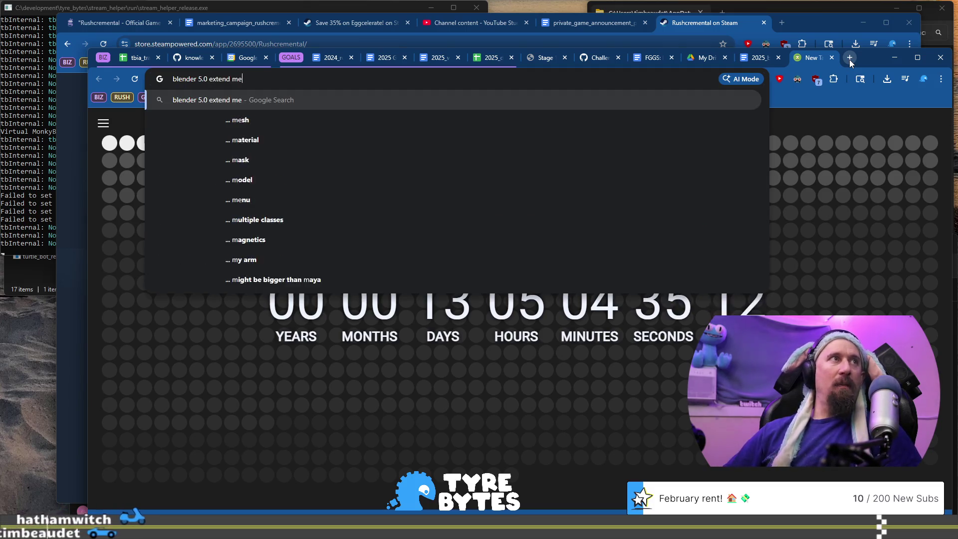
text(sh along curve)
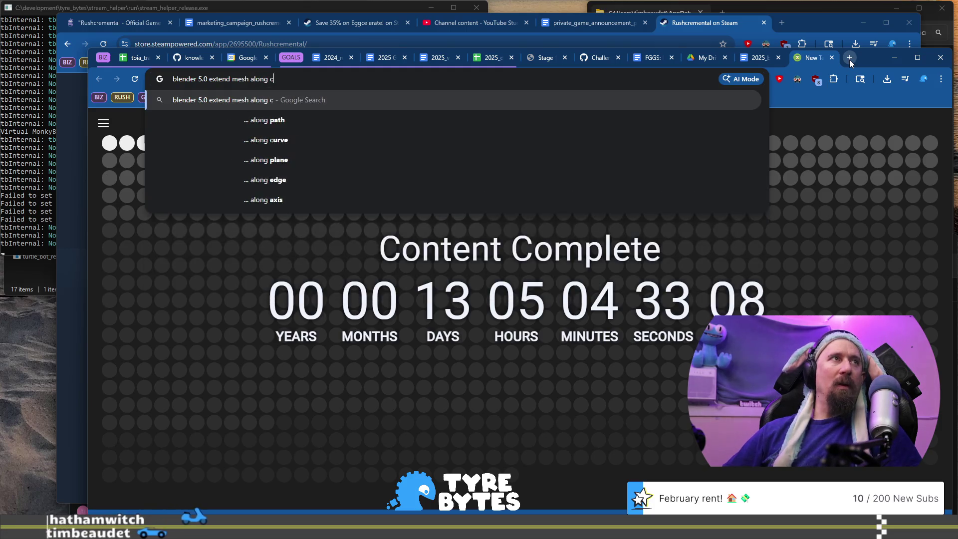
key(Return)
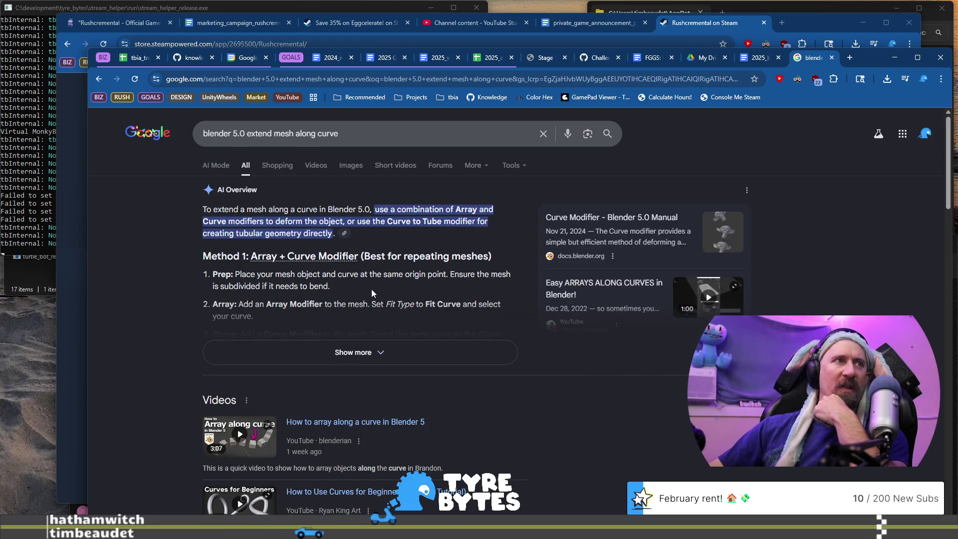
scroll(349, 322, down, 8)
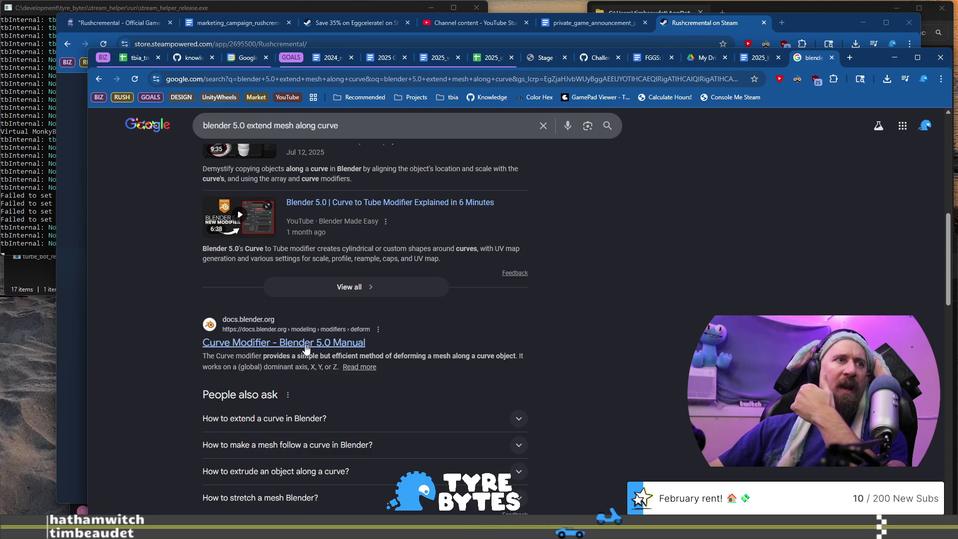
scroll(306, 348, down, 3)
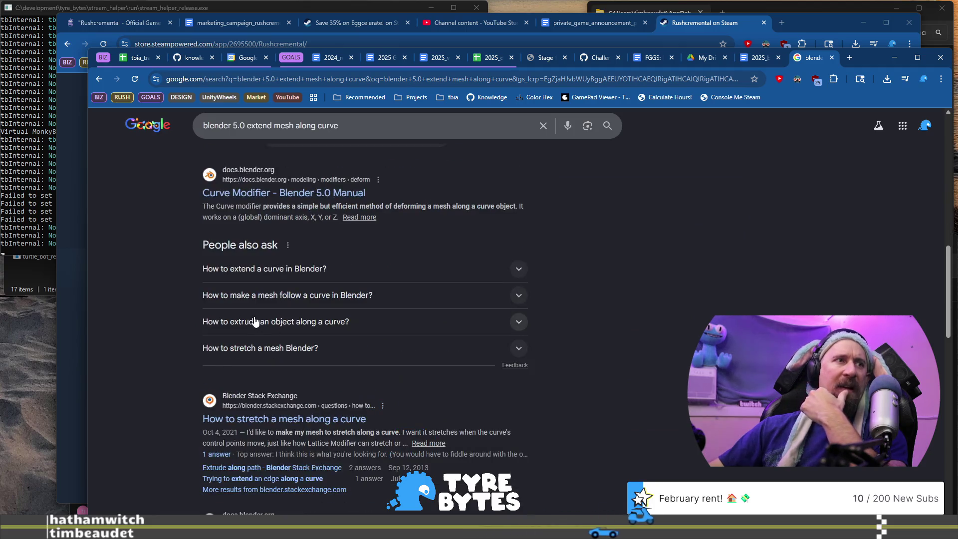
- Open the Blender Stack Exchange result 'How to stretch a mesh along a curve' from the search results
click(314, 420)
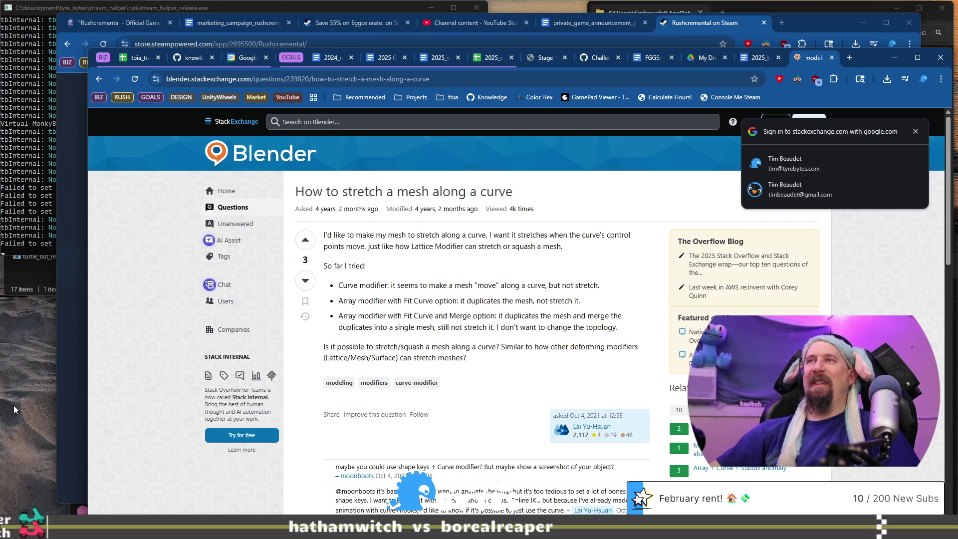
- Back in Blender, inspect the curved road and its tile from several angles, then adjust the Array modifier
key(alt+Tab)
mouse_move(452, 246)
middle_down()
mouse_move(405, 286)
mouse_move(290, 222)
middle_up()
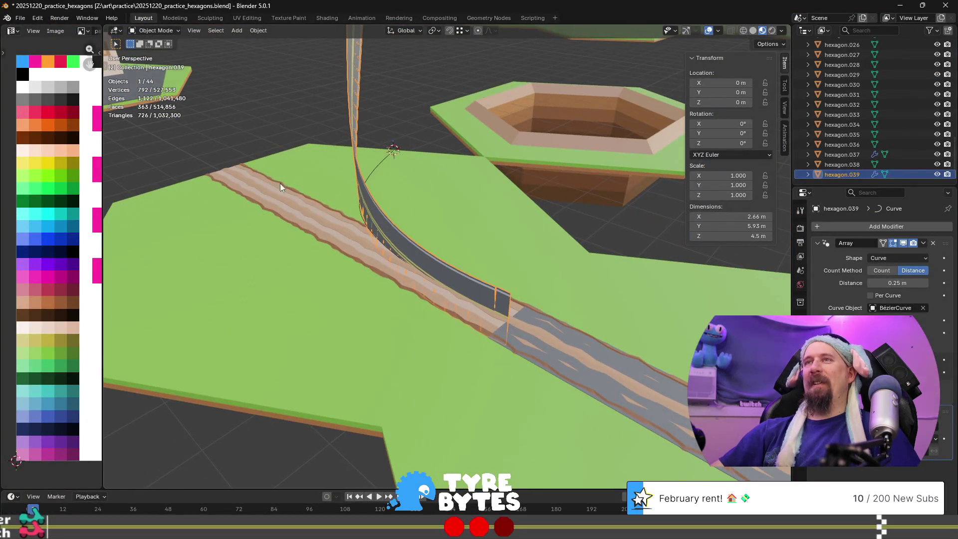
mouse_move(521, 329)
middle_down()
mouse_move(441, 229)
mouse_move(374, 215)
mouse_move(451, 203)
mouse_move(420, 205)
middle_up()
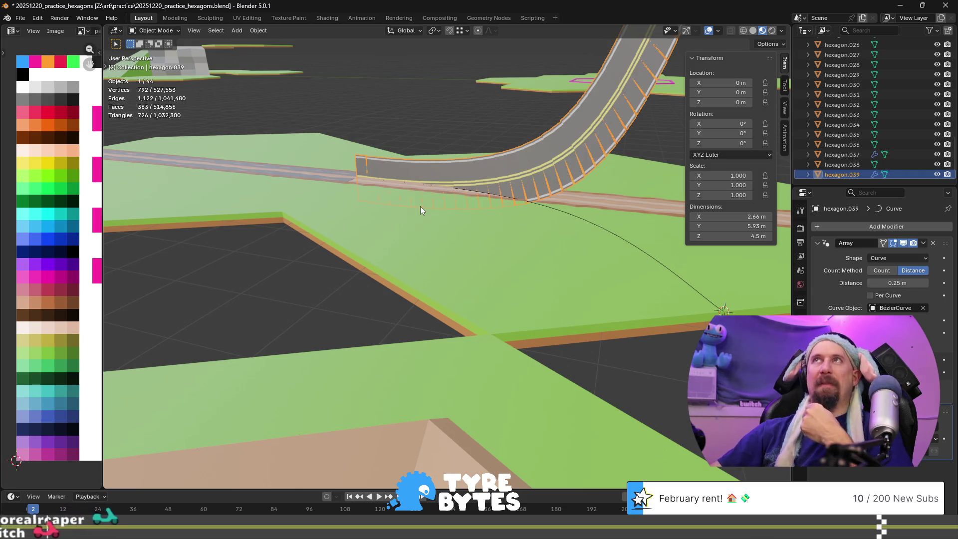
mouse_move(493, 223)
middle_down()
mouse_move(389, 206)
mouse_move(415, 228)
middle_up()
scroll(432, 217, down, 3)
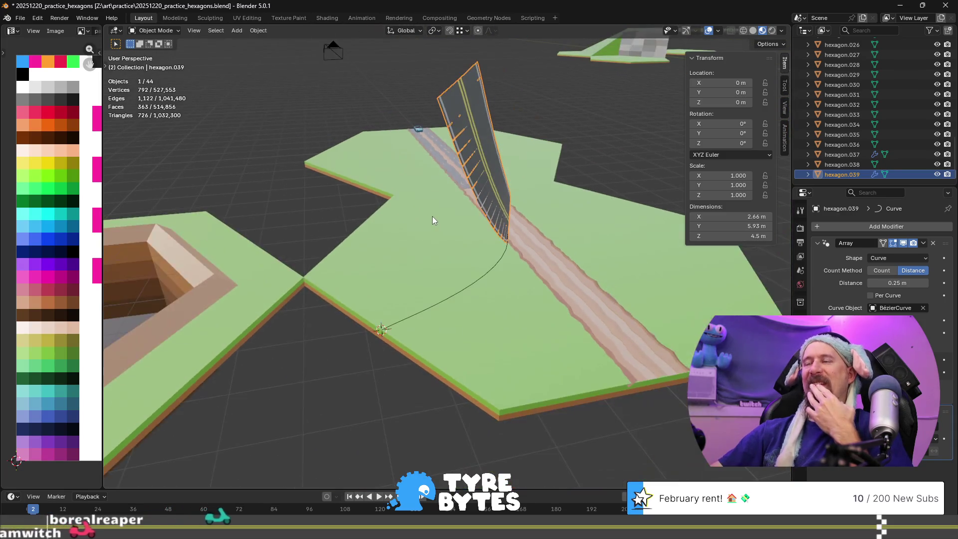
scroll(432, 217, down, 3)
mouse_move(433, 203)
middle_down()
mouse_move(438, 217)
mouse_move(489, 224)
mouse_move(493, 208)
middle_up()
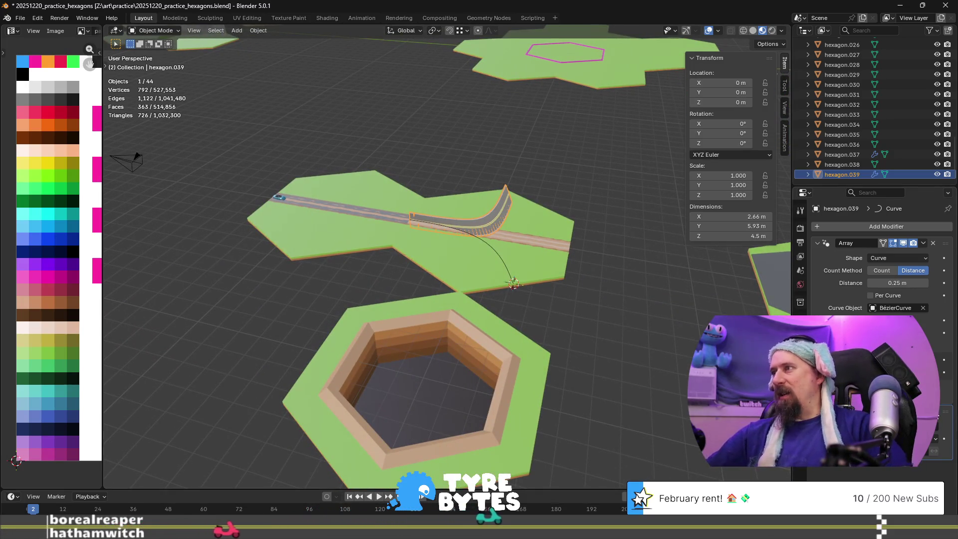
click(879, 350)
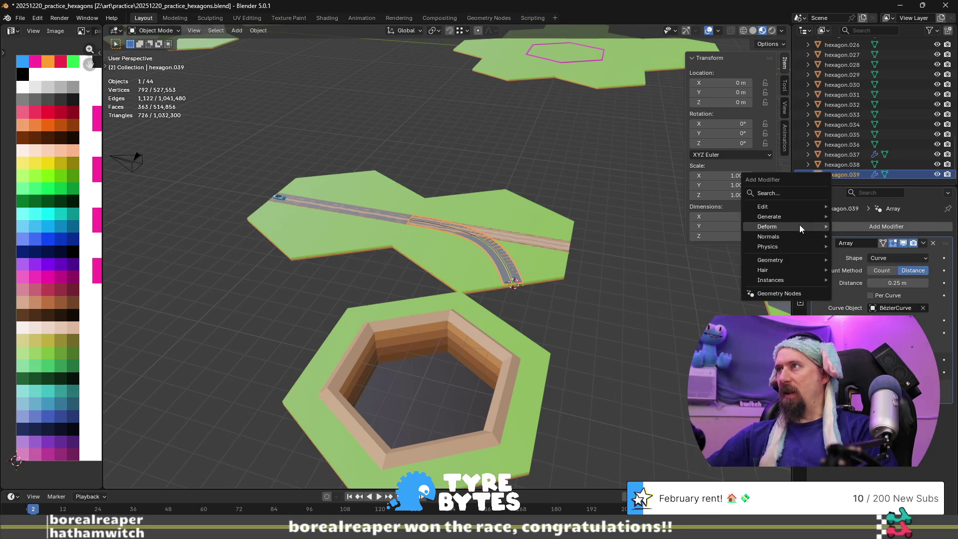
- Browse the Deform modifiers without adding one, then return to the Stack Exchange question
mouse_move(804, 215)
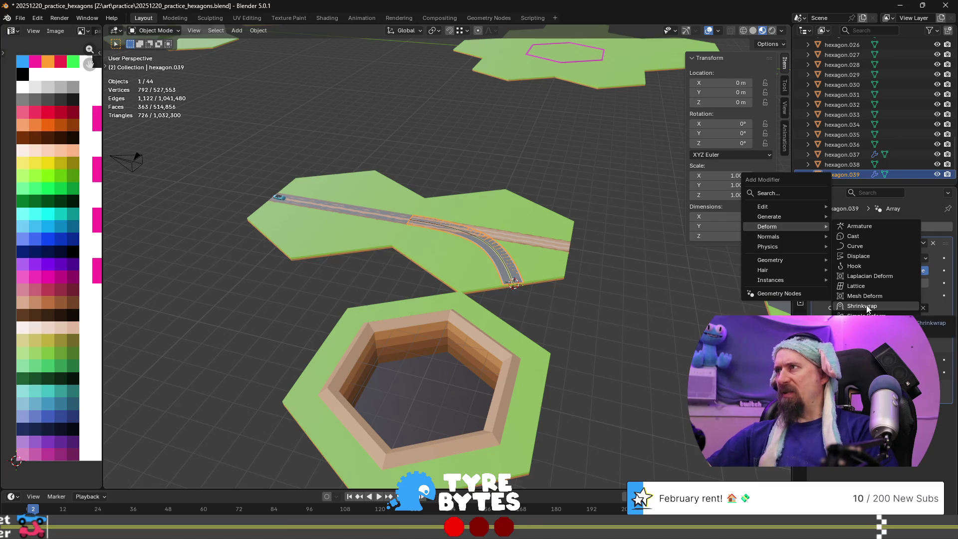
key(alt+Tab)
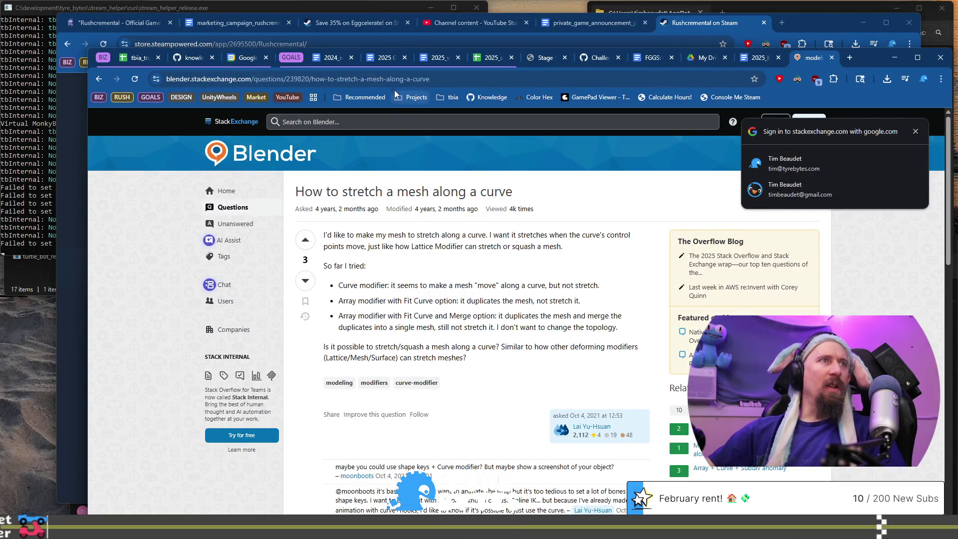
- Search Google for 'deform along curve blender 5.0'
click(445, 79)
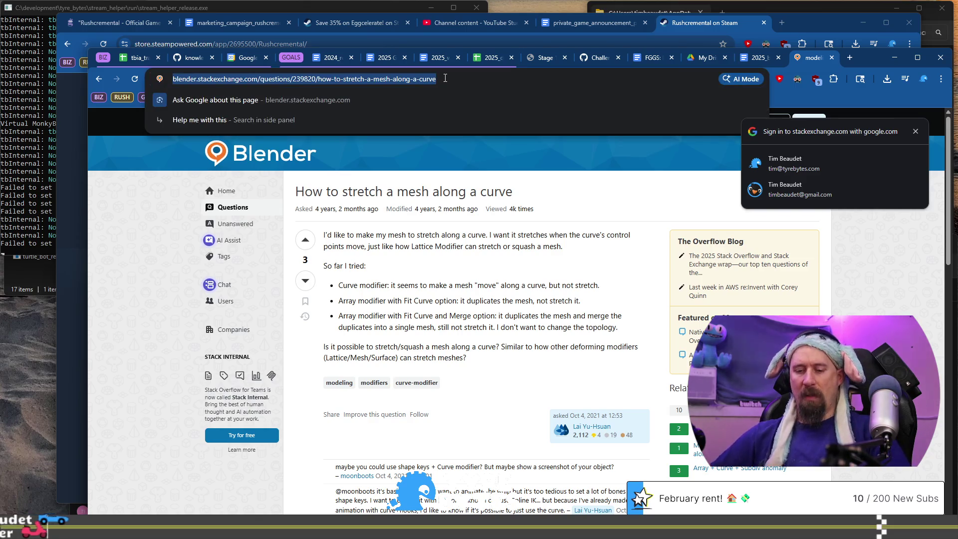
click(445, 79)
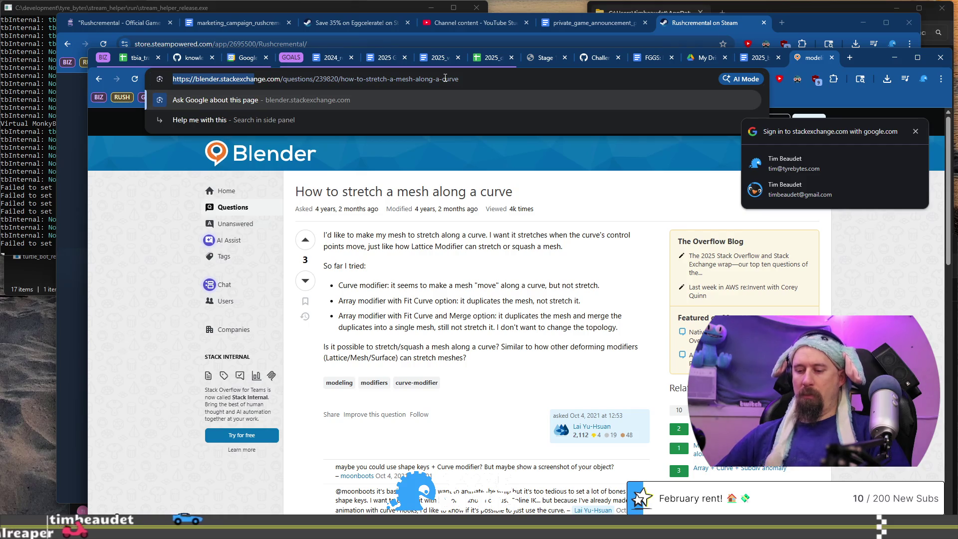
text(deforem)
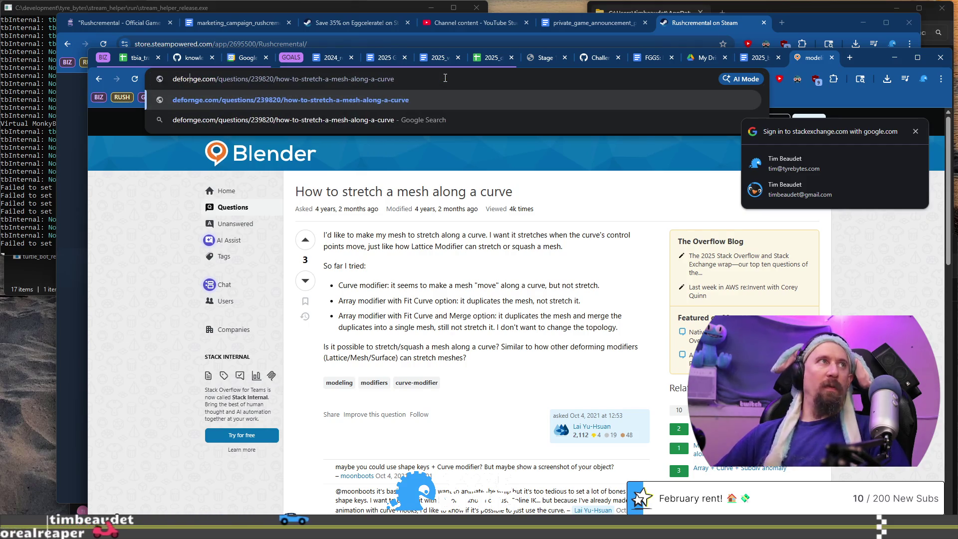
key(BackSpace)
key(BackSpace)
key(BackSpace)
text(nm)
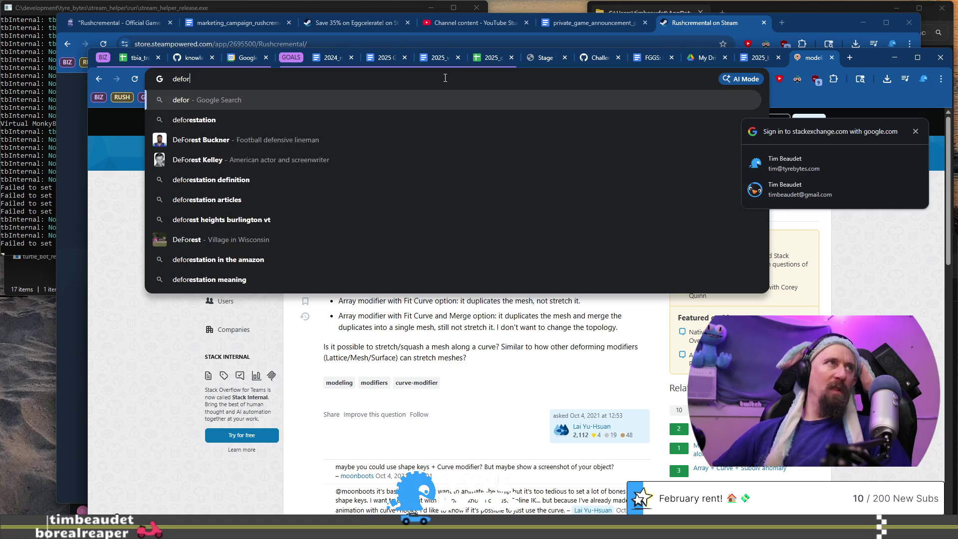
key(BackSpace)
key(BackSpace)
key(BackSpace)
text(m)
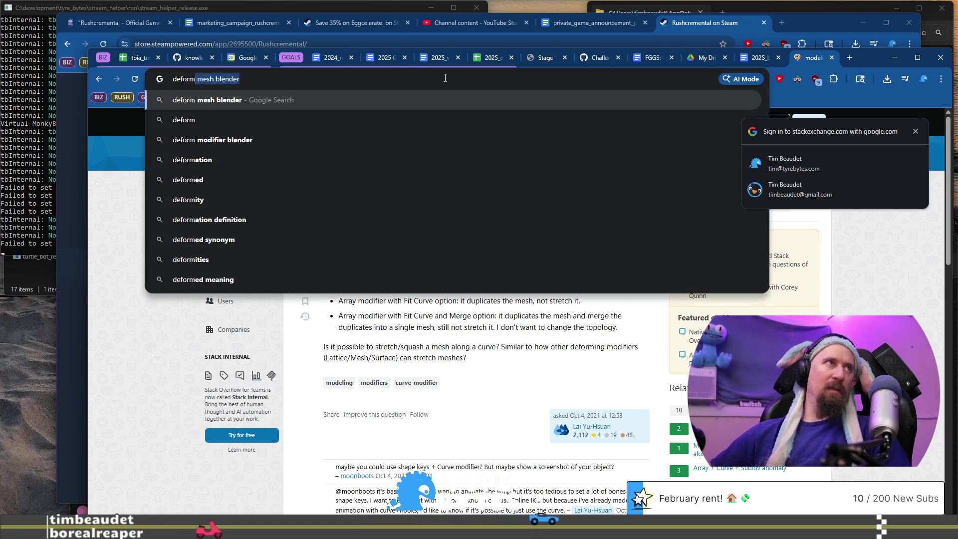
text( along curv)
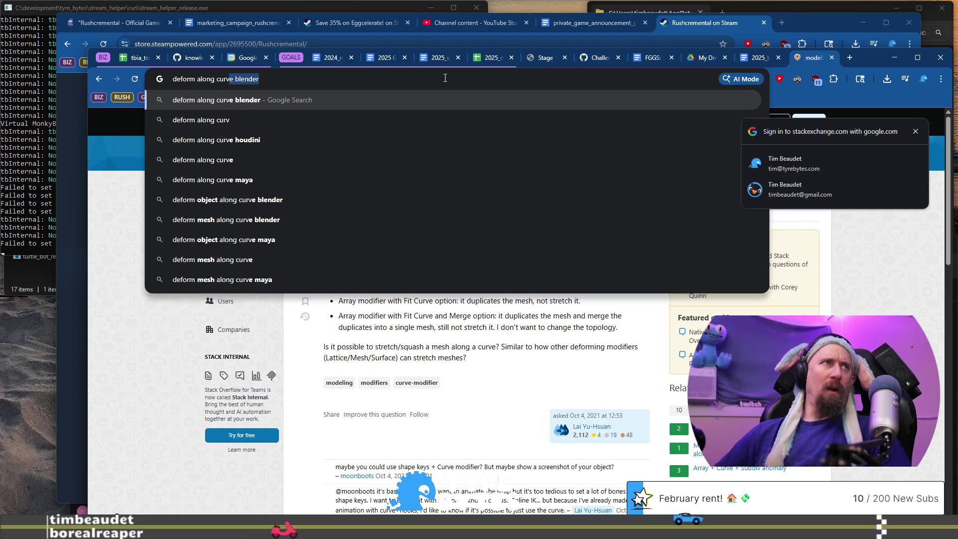
text(e blender 5.0)
key(Return)
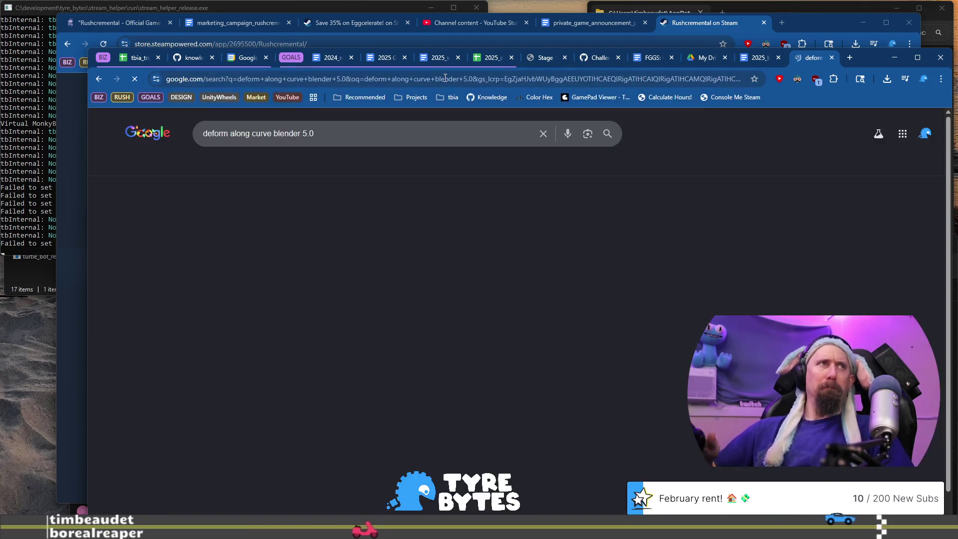
- Open the 'Curve Modifier - Blender 5.0 Manual' result in a background tab and switch to it
scroll(366, 333, down, 5)
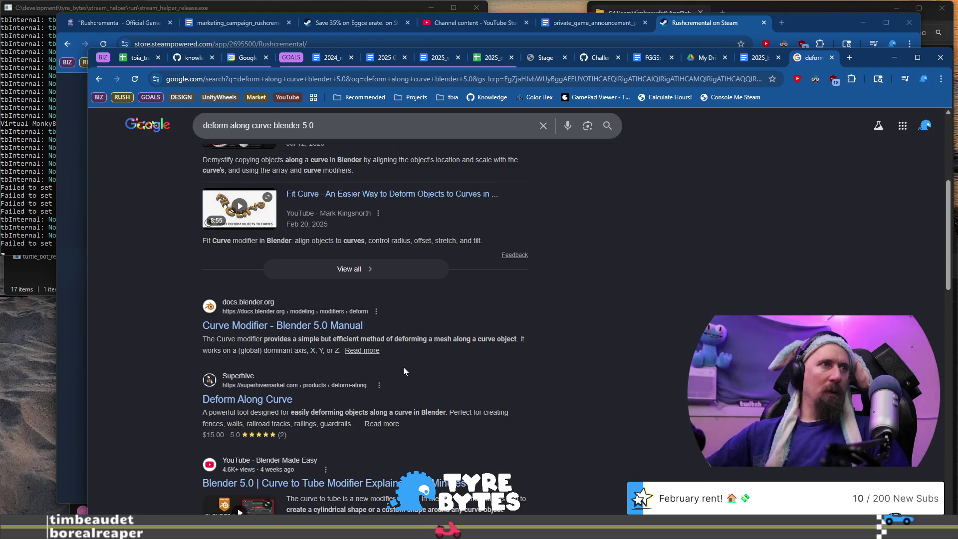
middle_click(266, 326)
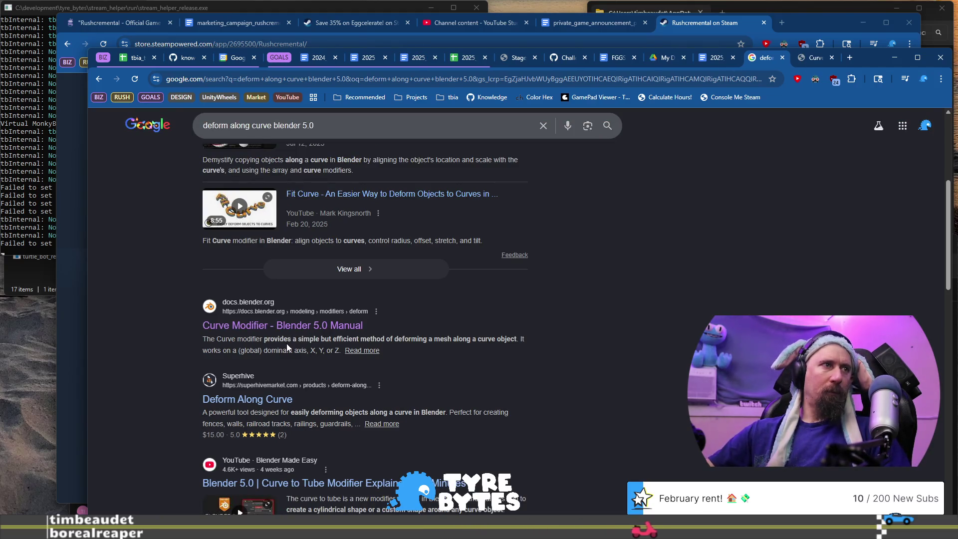
click(814, 57)
- Reload the Curve Modifier manual page, read its options down to the monkey-on-a-curve example, and return to Blender
scroll(458, 302, down, 5)
scroll(457, 307, down, 15)
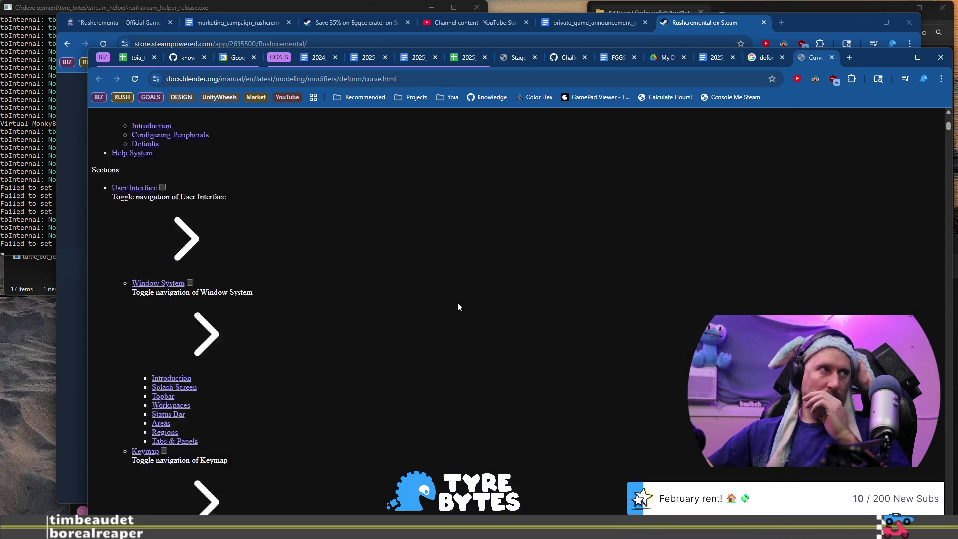
scroll(457, 302, up, 15)
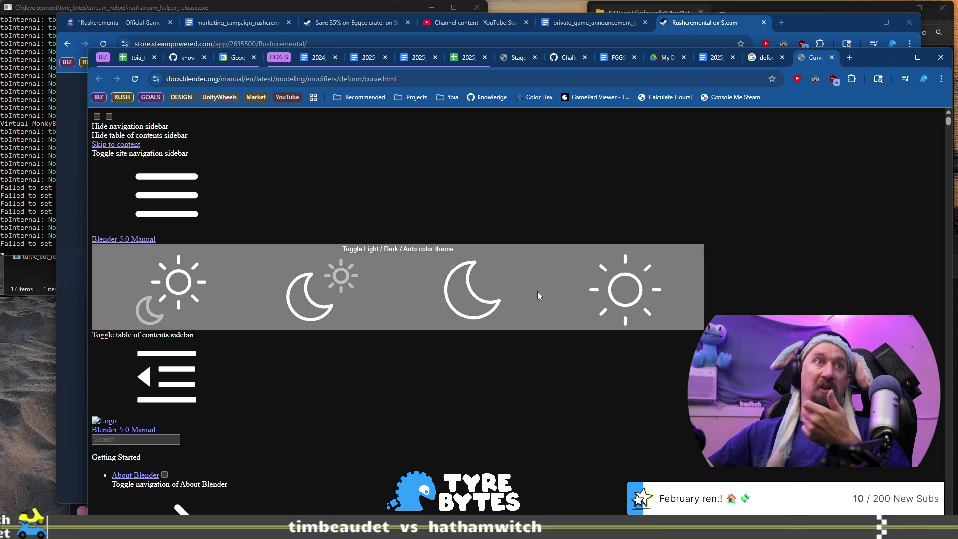
click(460, 78)
key(Return)
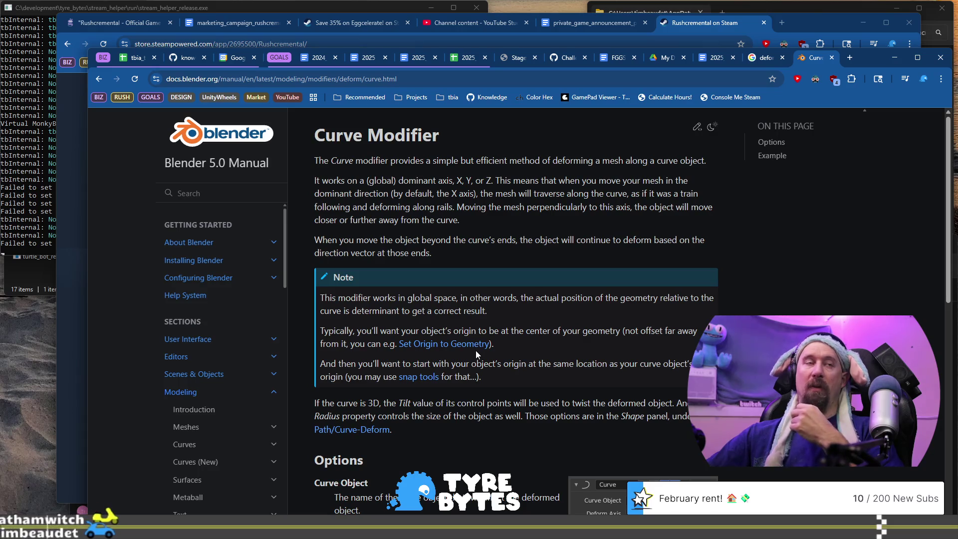
scroll(542, 232, down, 5)
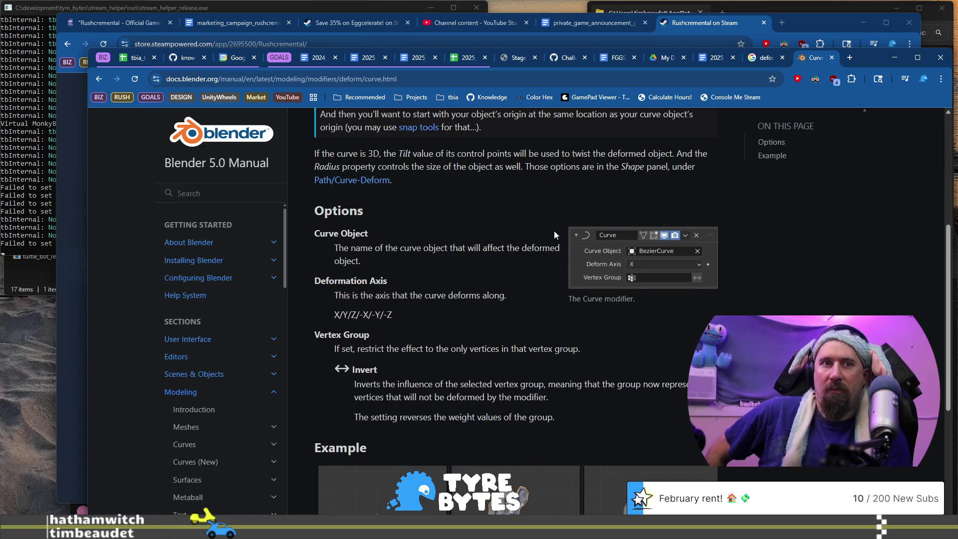
scroll(547, 268, down, 5)
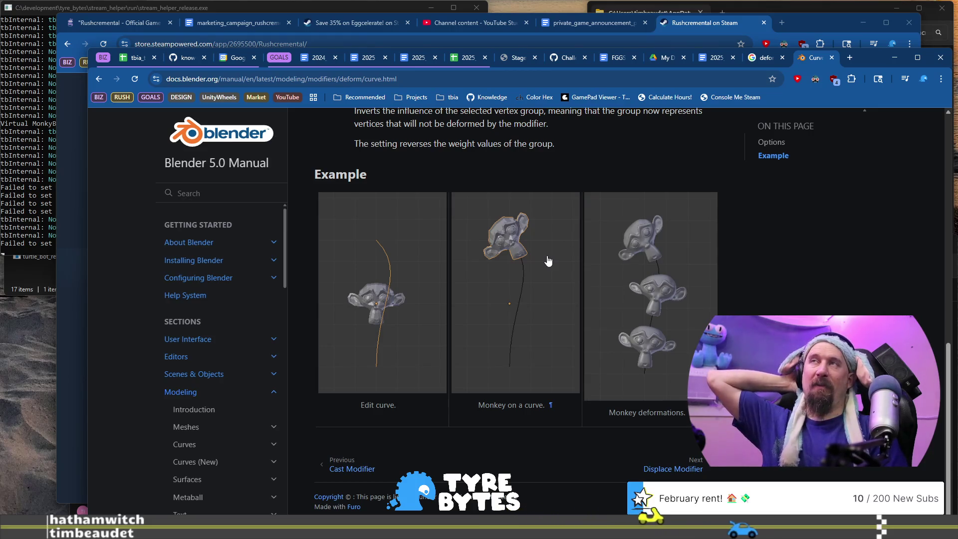
key(alt+Tab)
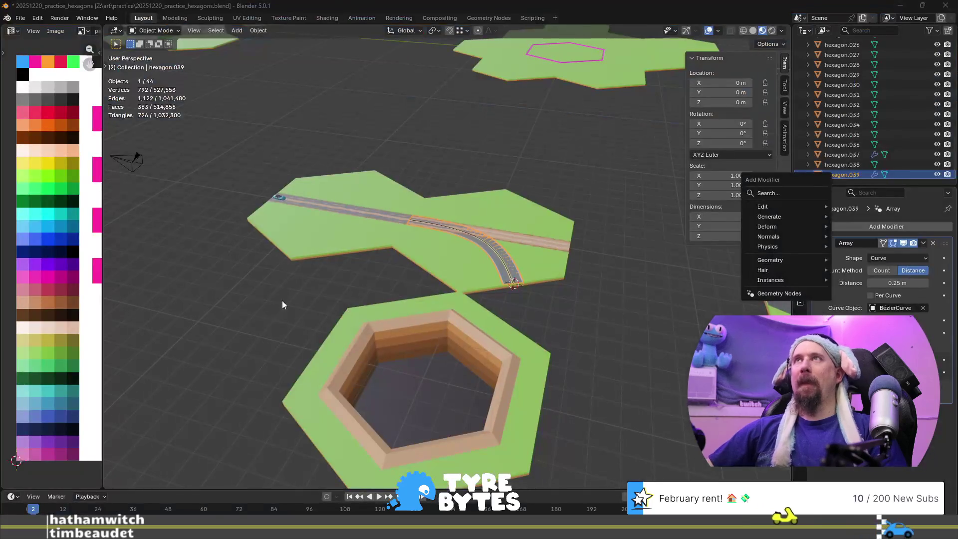
- Replace hexagon.039's curve-shaped Array with an Array (Legacy) set to Fit Curve on BézierCurve
key(Escape)
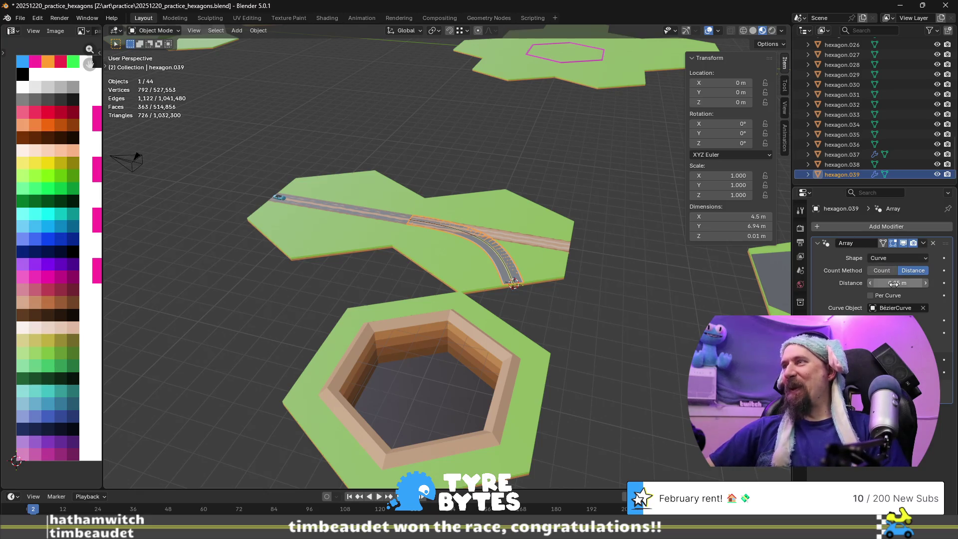
click(873, 226)
mouse_move(866, 219)
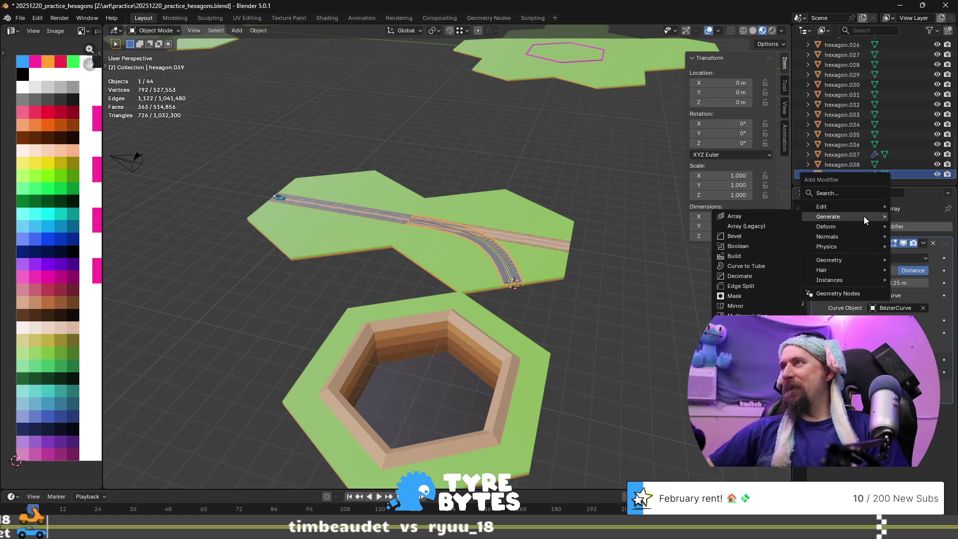
click(764, 225)
click(934, 244)
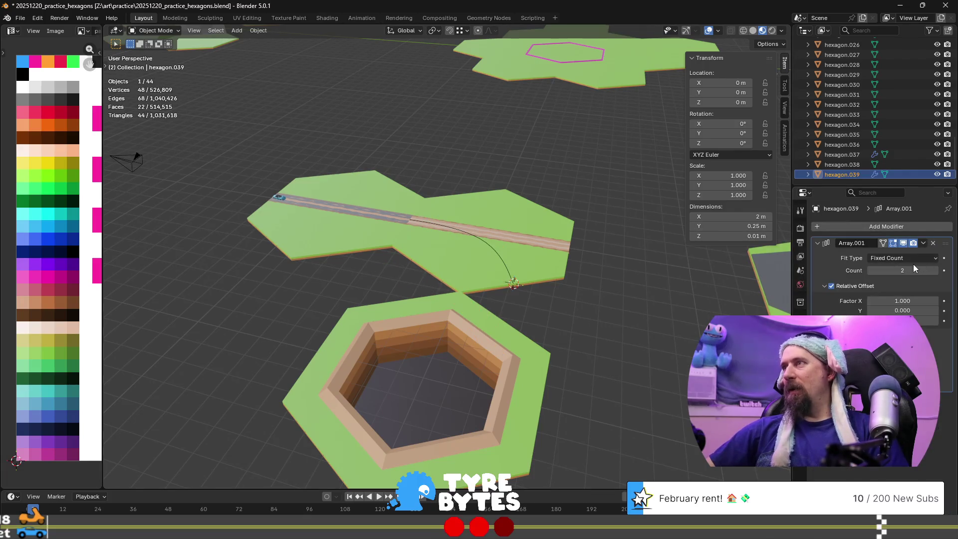
click(918, 258)
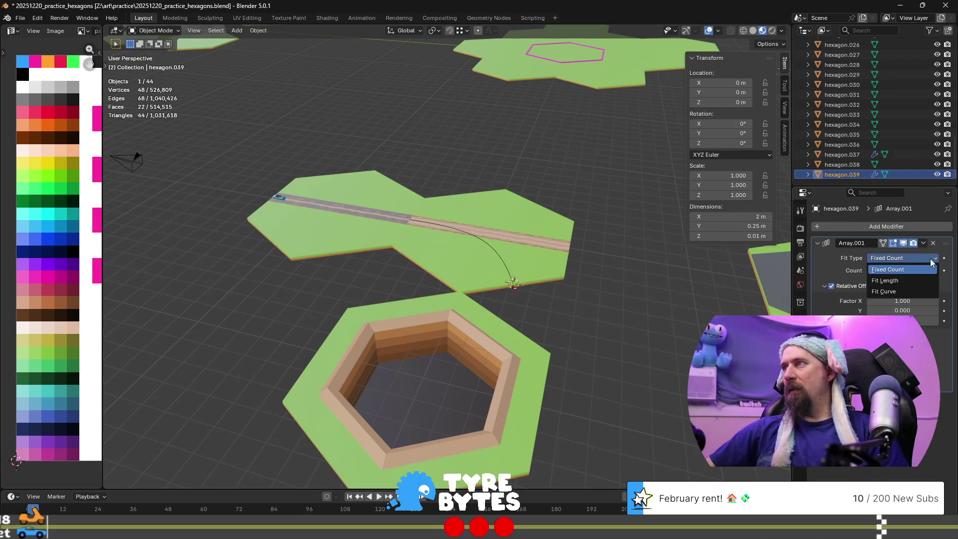
click(914, 291)
click(908, 270)
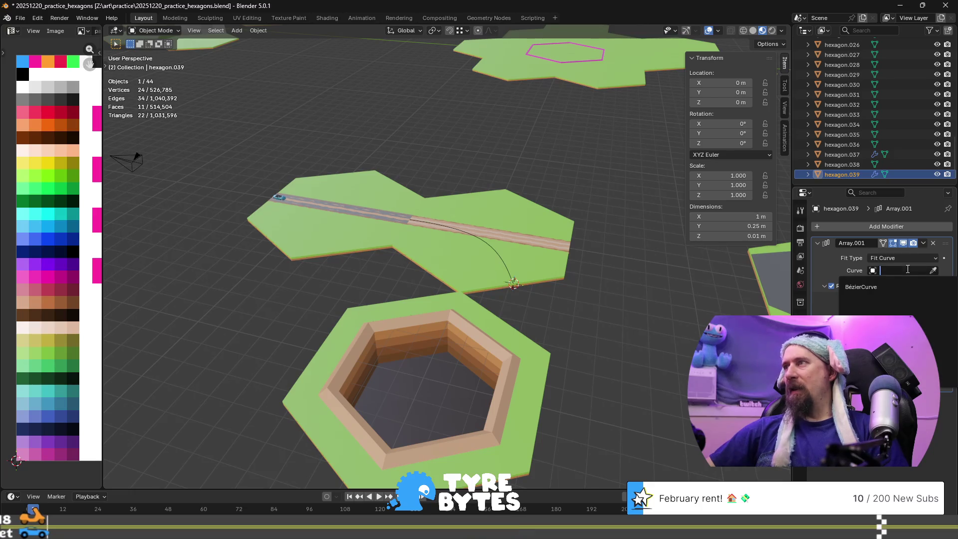
click(883, 288)
- Add a Curve deform modifier and view the road running into the distance
mouse_move(612, 252)
middle_down()
mouse_move(448, 263)
mouse_move(487, 286)
middle_up()
click(831, 226)
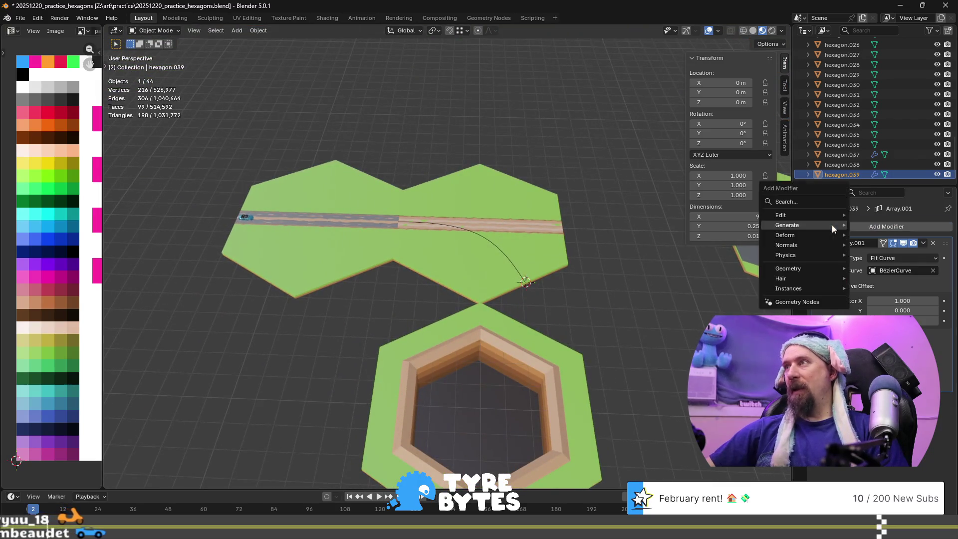
mouse_move(824, 223)
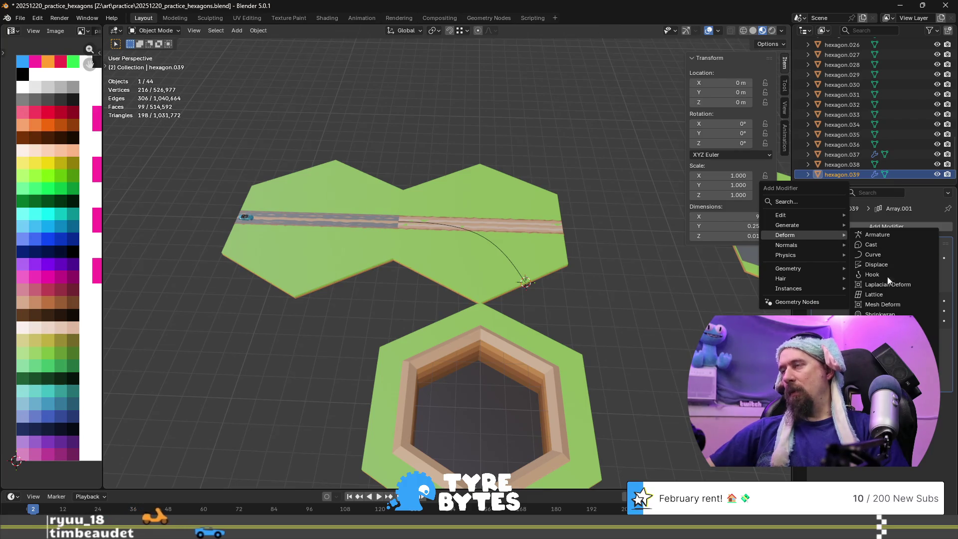
click(889, 254)
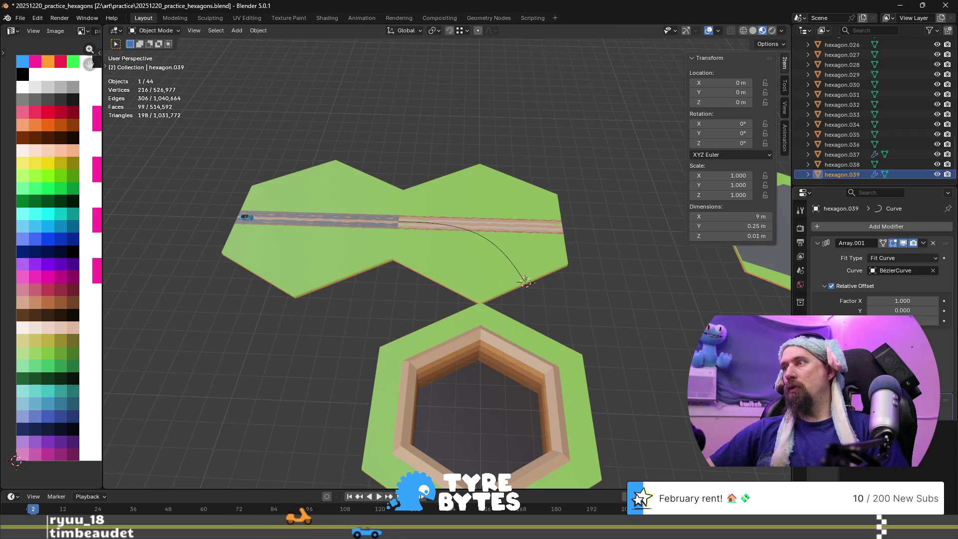
scroll(390, 258, up, 6)
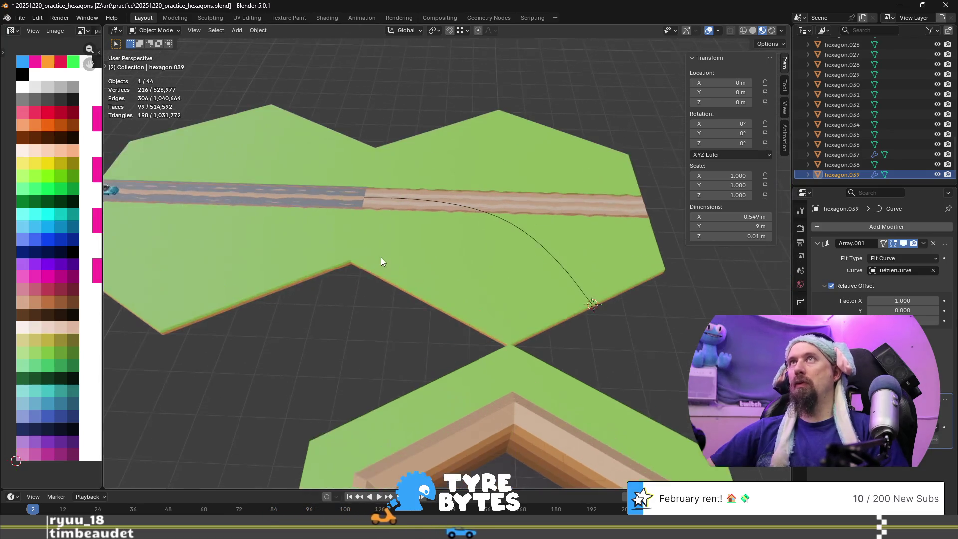
middle_drag(367, 230, 446, 224)
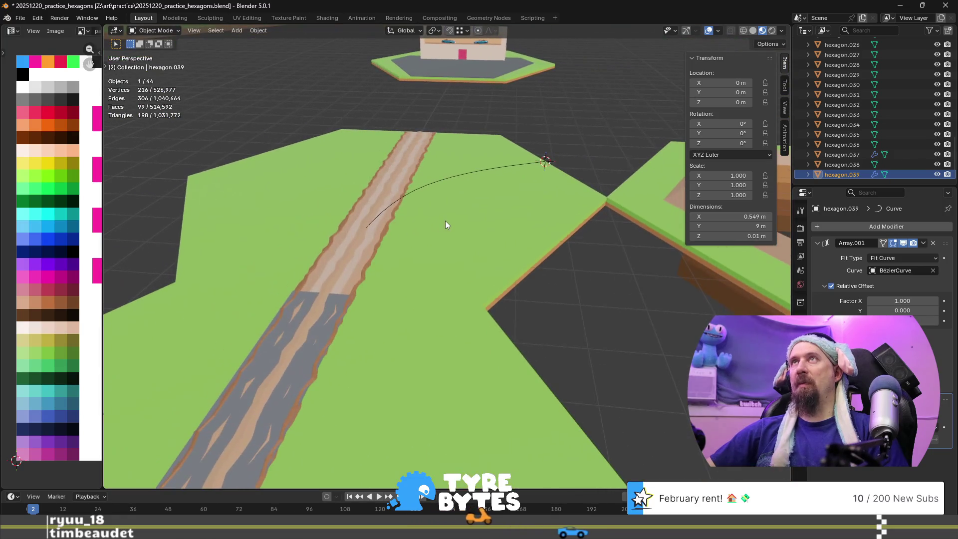
scroll(445, 220, up, 2)
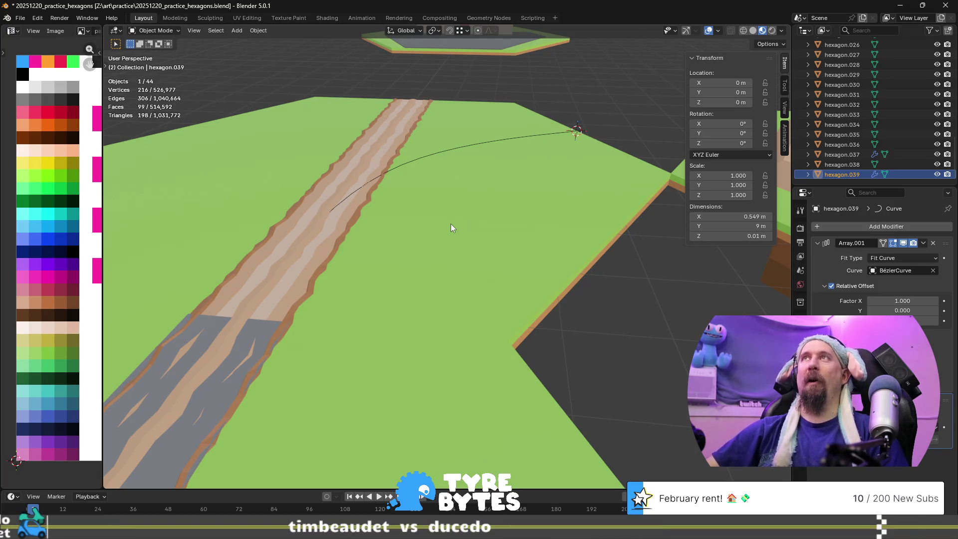
key(alt+Tab)
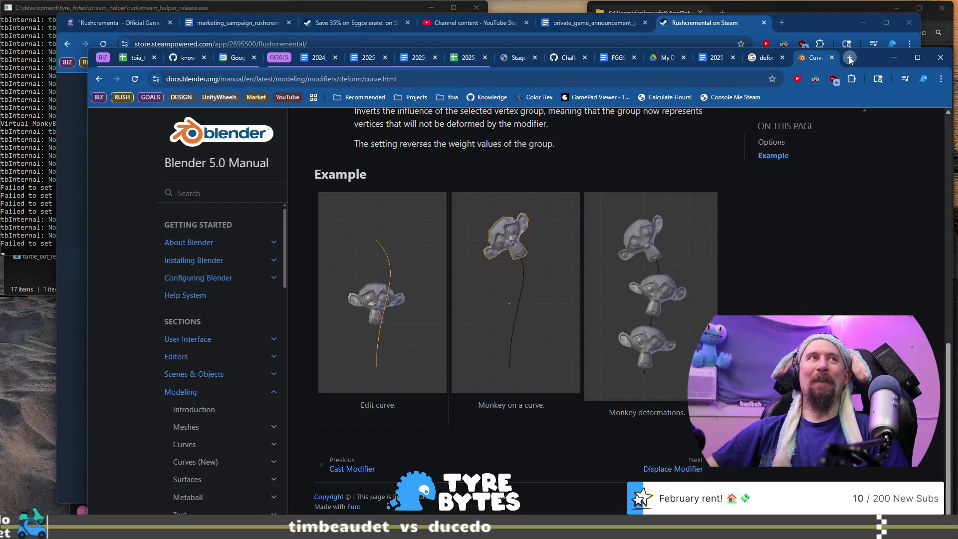
- In a new tab, search Google for 'hello &udm=14', fixing the typos, then return to Blender
click(850, 58)
click(606, 83)
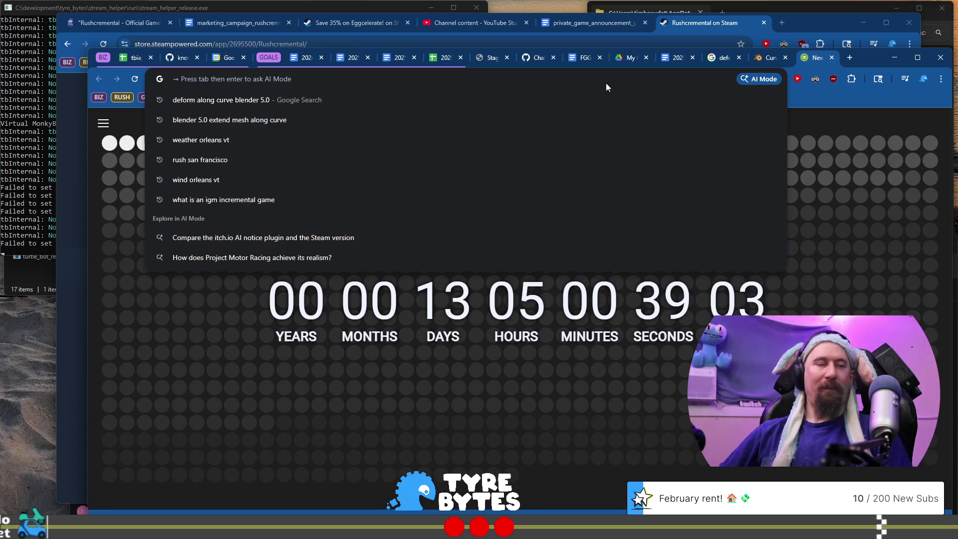
text(hello )
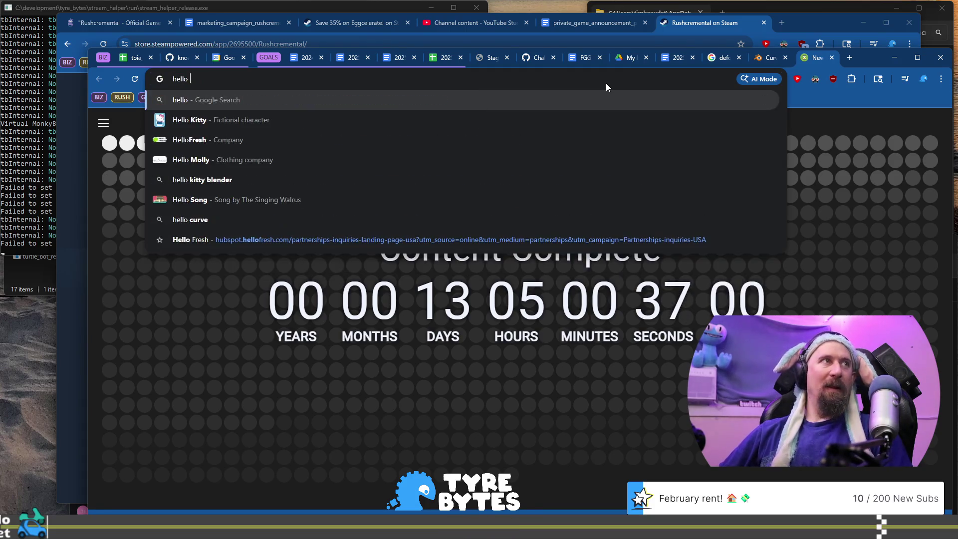
text($)
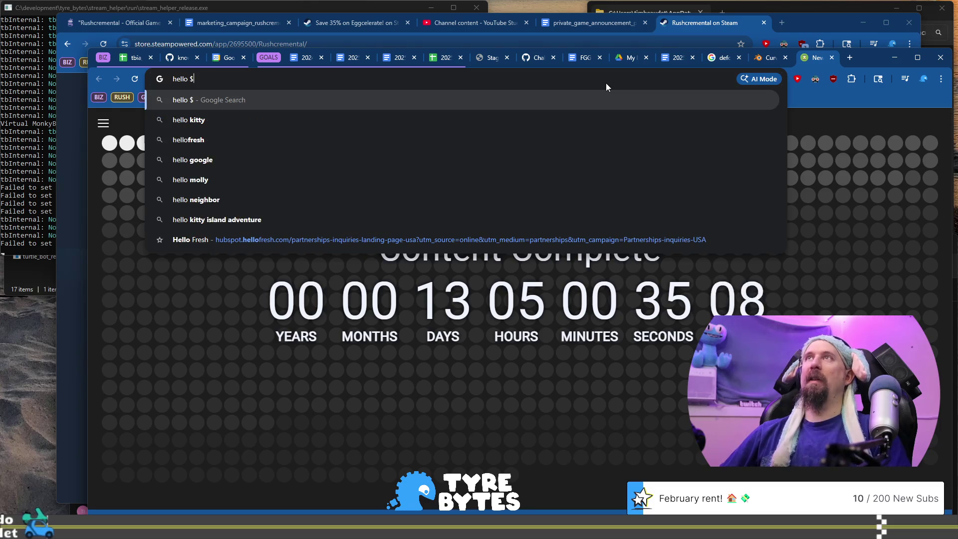
text(udm=15)
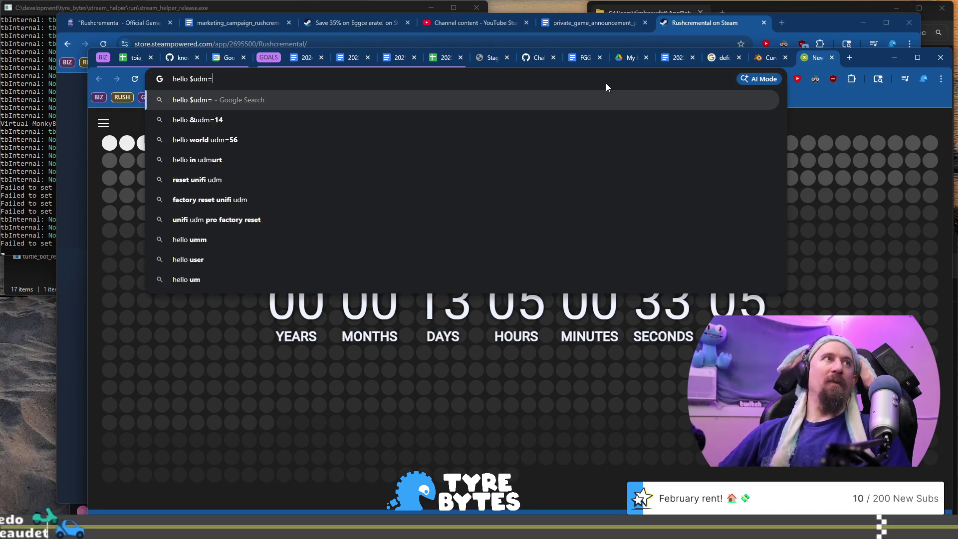
key(Left)
key(Left)
key(Left)
key(BackSpace)
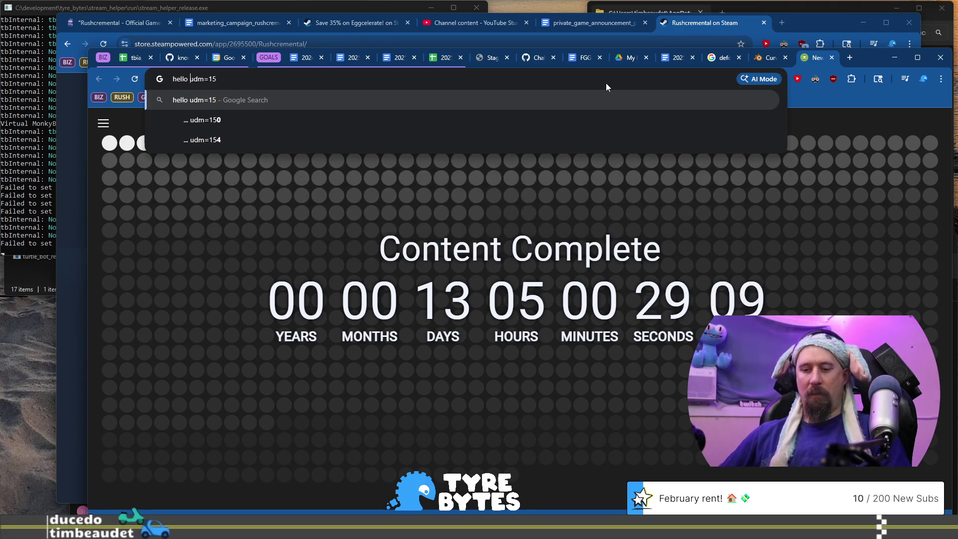
text(&)
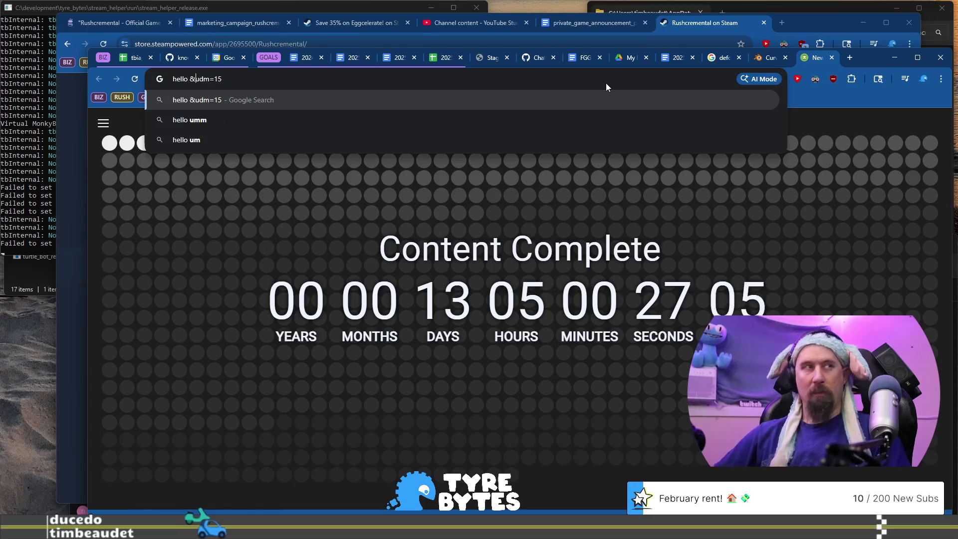
key(End)
key(BackSpace)
text(4)
key(Return)
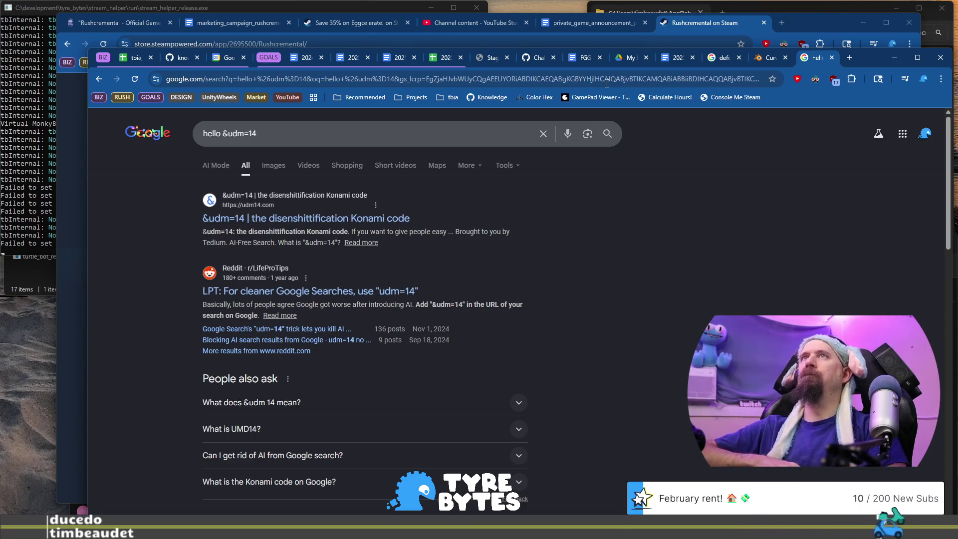
key(alt+Tab)
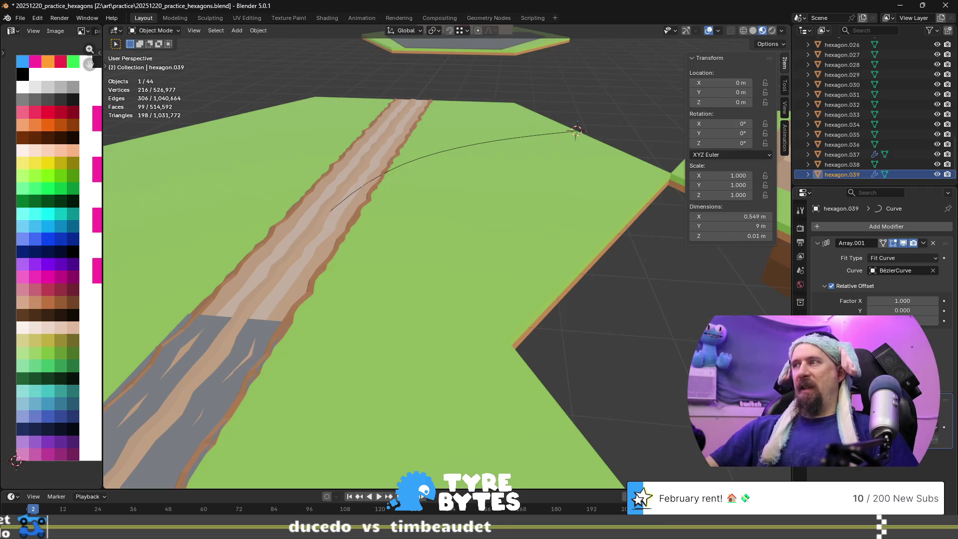
- Try the Curve modifier's Deform Axis set to Z, X, -X and other axes, checking the road's shape
mouse_move(549, 345)
middle_down()
mouse_move(322, 268)
mouse_move(314, 239)
mouse_move(343, 306)
mouse_move(637, 343)
middle_up()
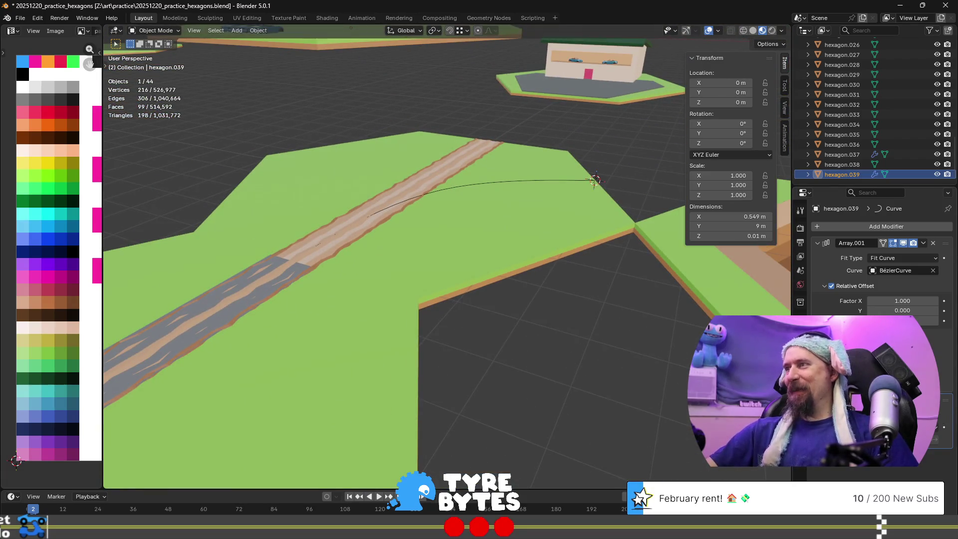
click(923, 427)
click(898, 460)
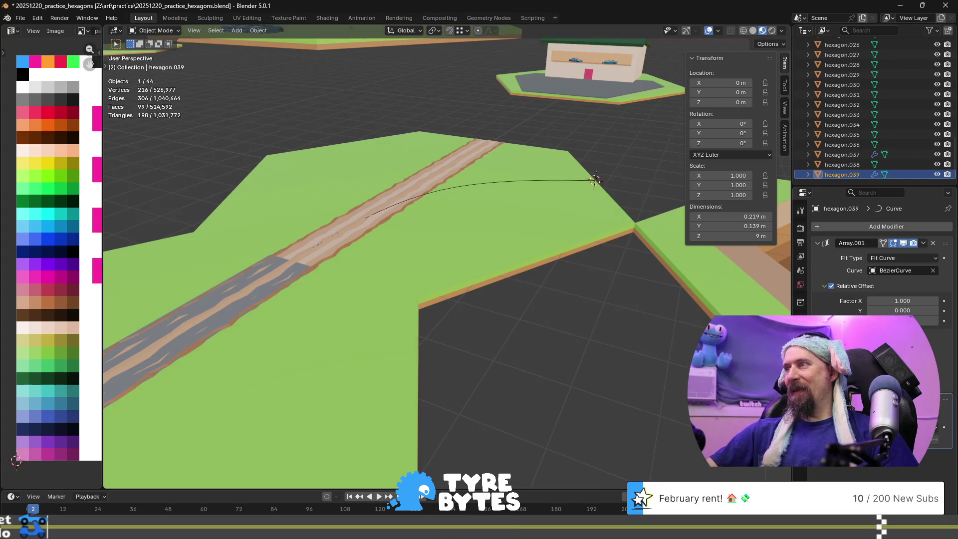
click(923, 427)
click(896, 467)
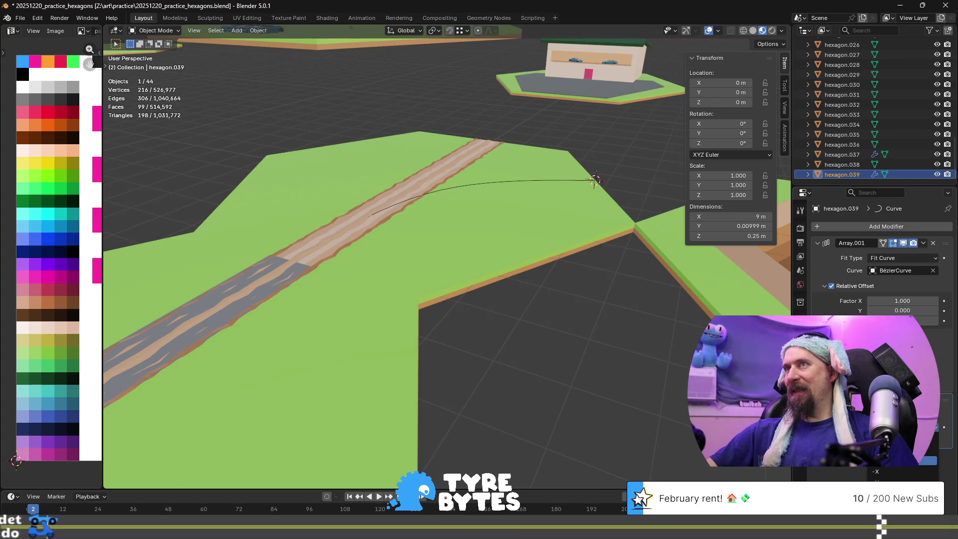
click(894, 470)
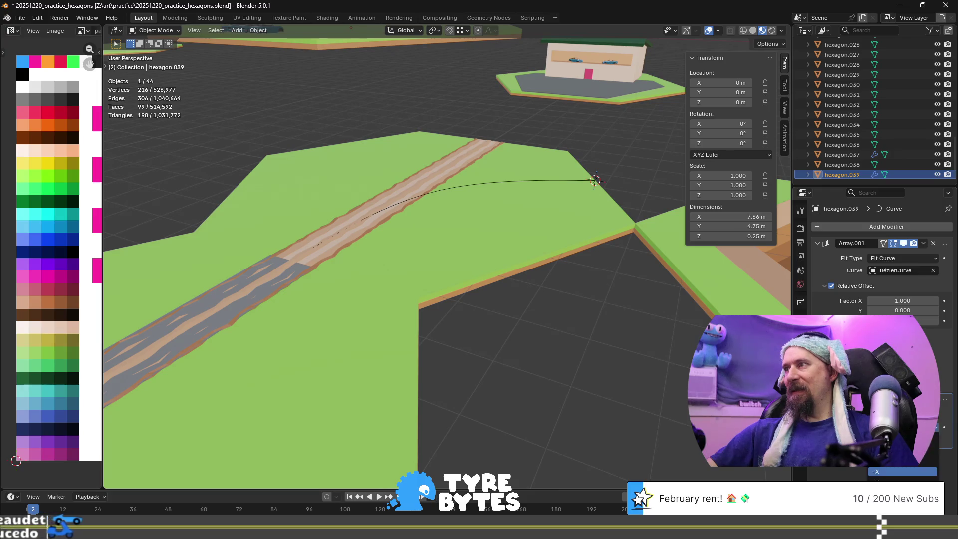
click(903, 480)
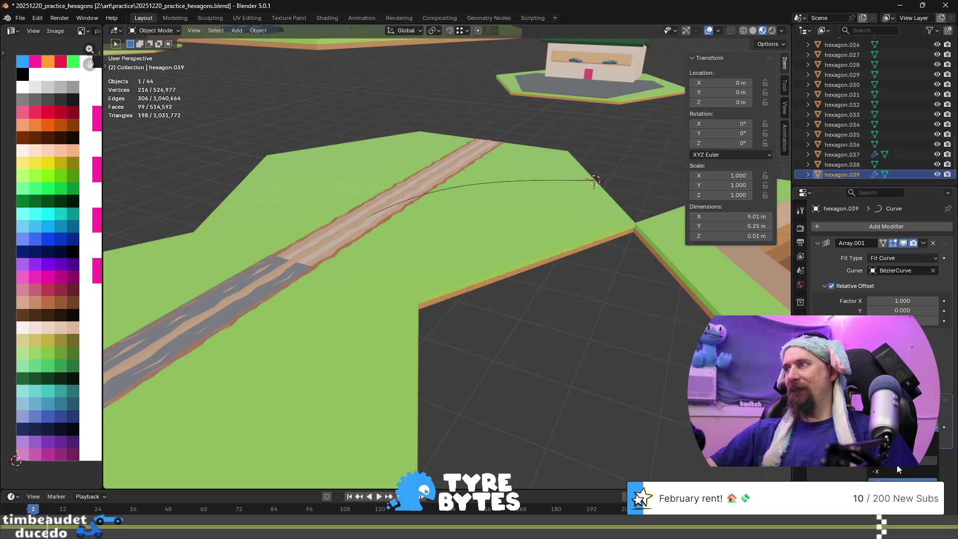
click(903, 491)
scroll(556, 322, down, 3)
scroll(556, 321, up, 3)
mouse_move(550, 339)
middle_down()
mouse_move(558, 288)
mouse_move(546, 328)
mouse_move(486, 339)
mouse_move(485, 304)
middle_up()
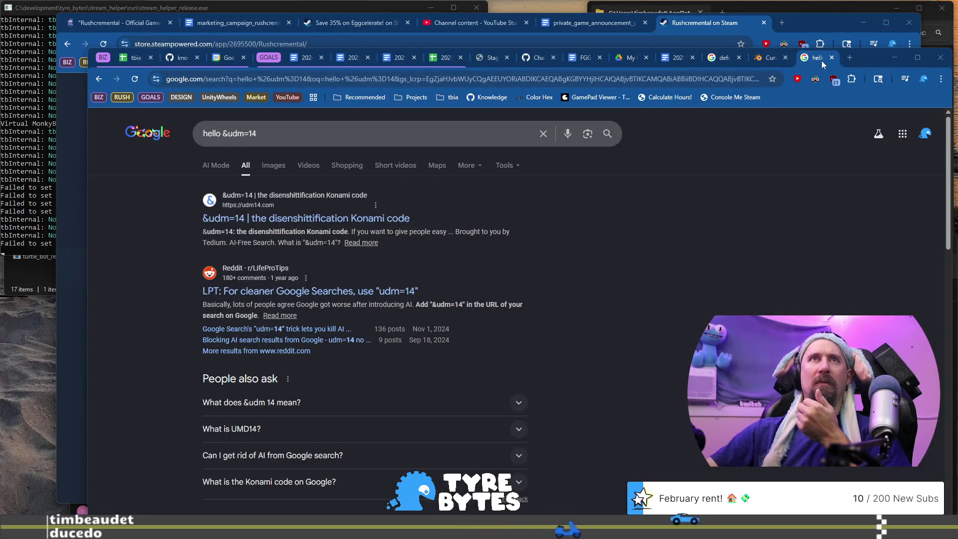
- Close the Google 'hello' results tab and open a new tab with an empty address bar
click(832, 57)
click(853, 61)
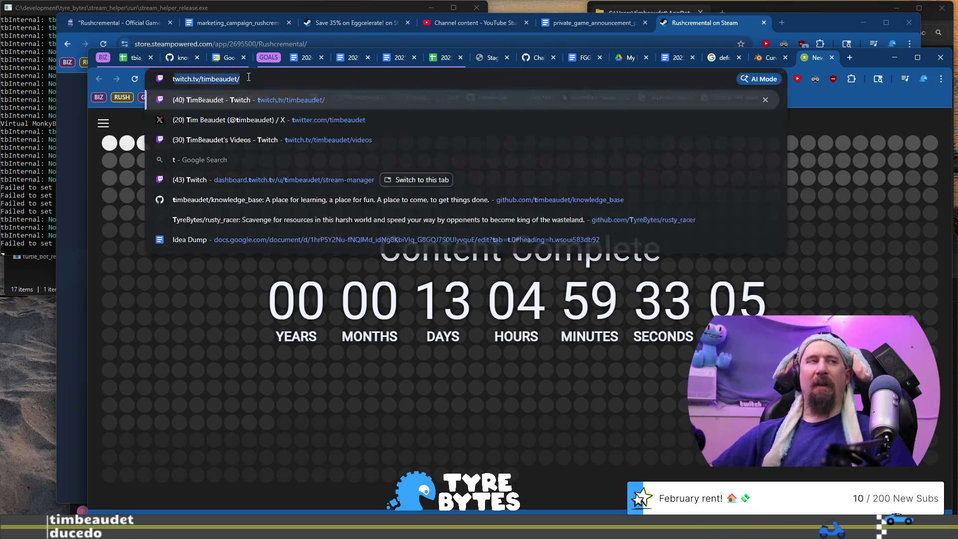
text(type type)
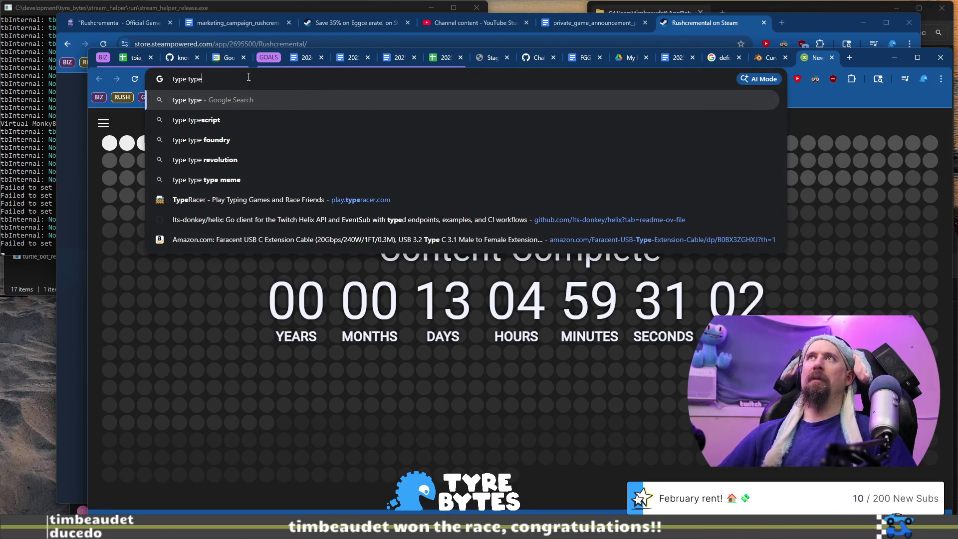
key(ctrl+a)
key(BackSpace)
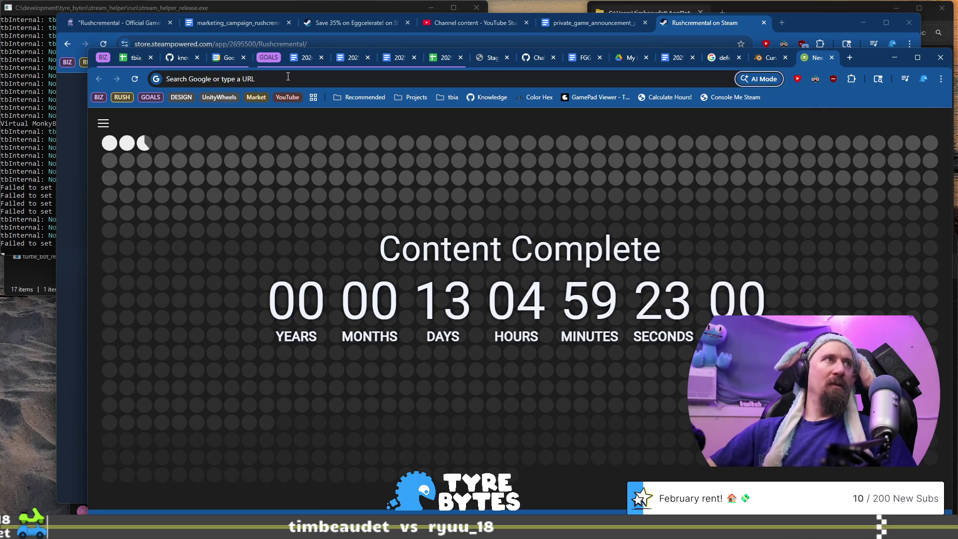
click(260, 77)
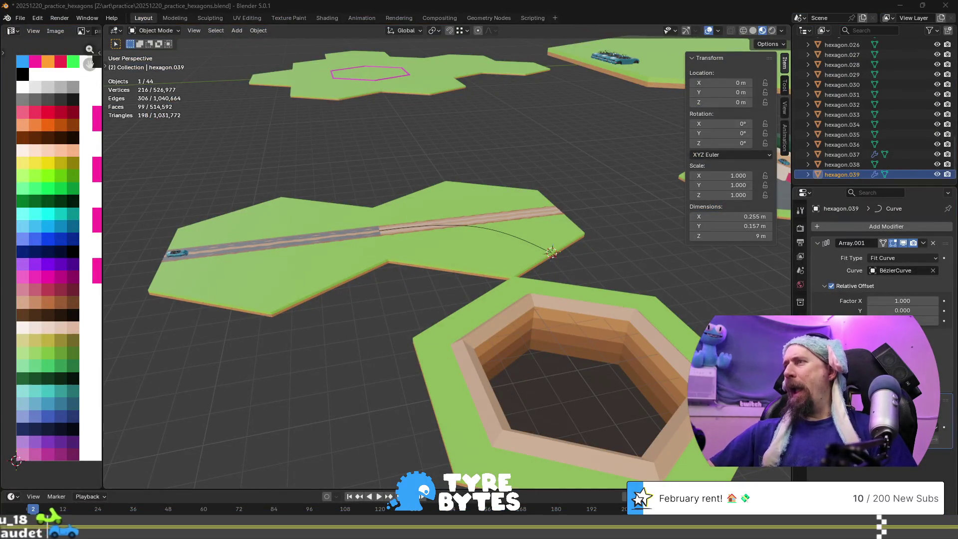
- Rename BézierCurve to ze_curve and return to Object Mode
text(_cer)
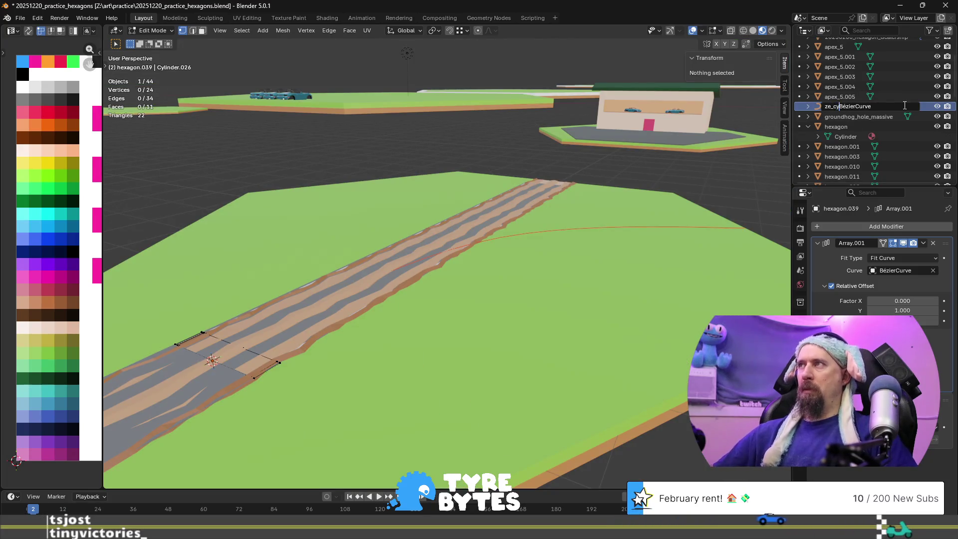
text(urve)
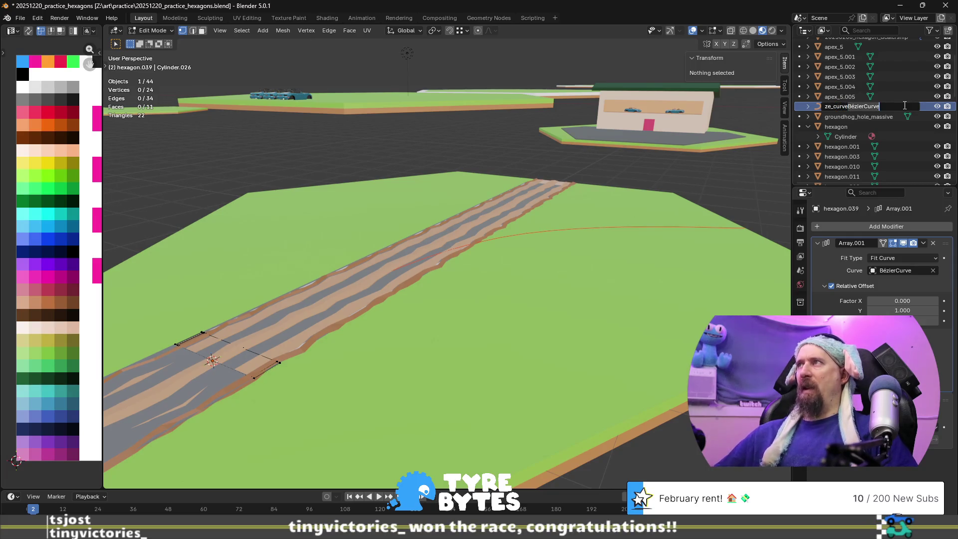
key(BackSpace)
key(Return)
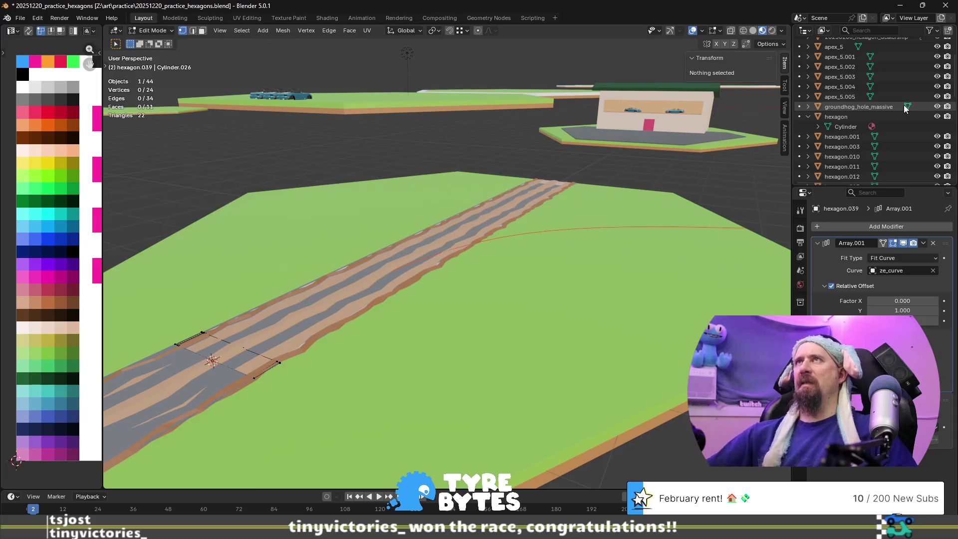
scroll(906, 109, down, 10)
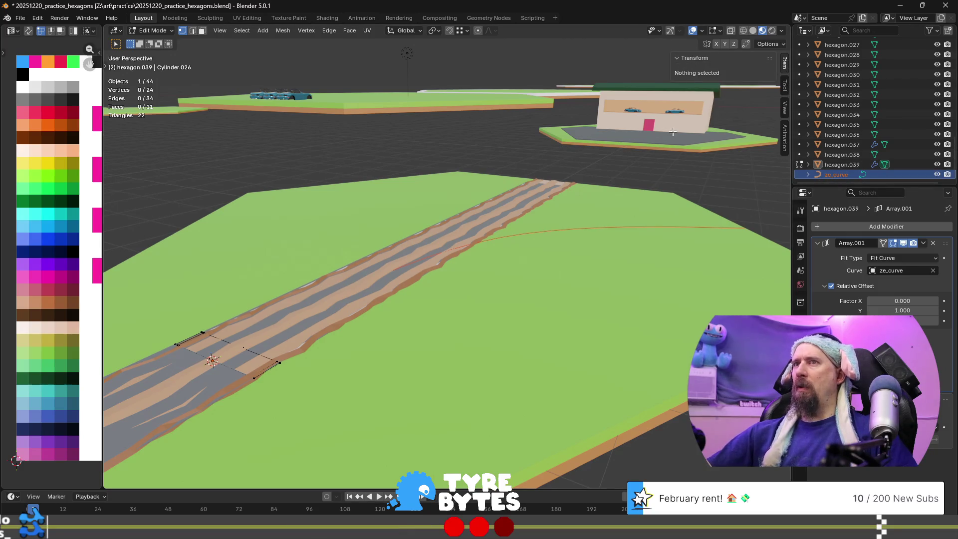
middle_drag(415, 251, 459, 254)
key(Tab)
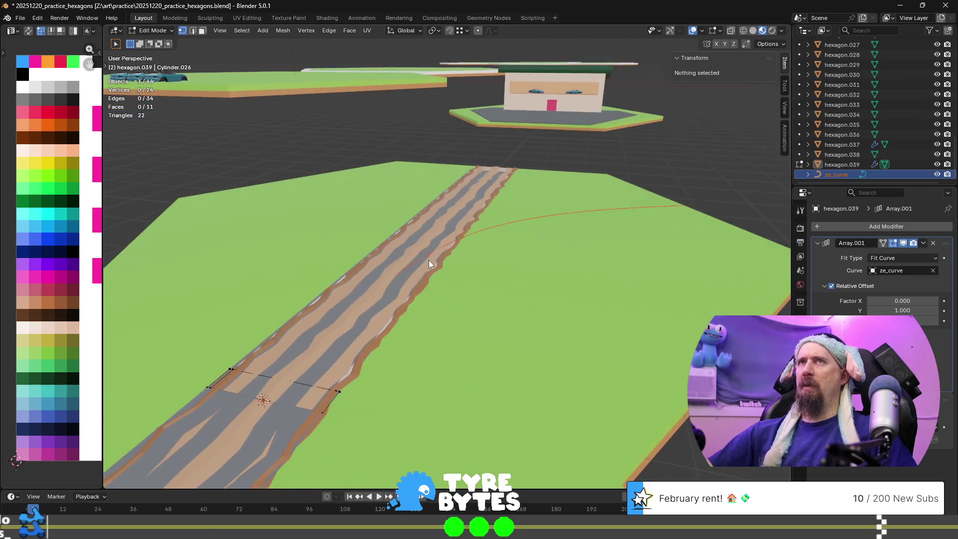
- Switch between hexagon.039 and ze_curve to compare them, then enter Edit Mode on ze_curve
click(840, 166)
click(842, 172)
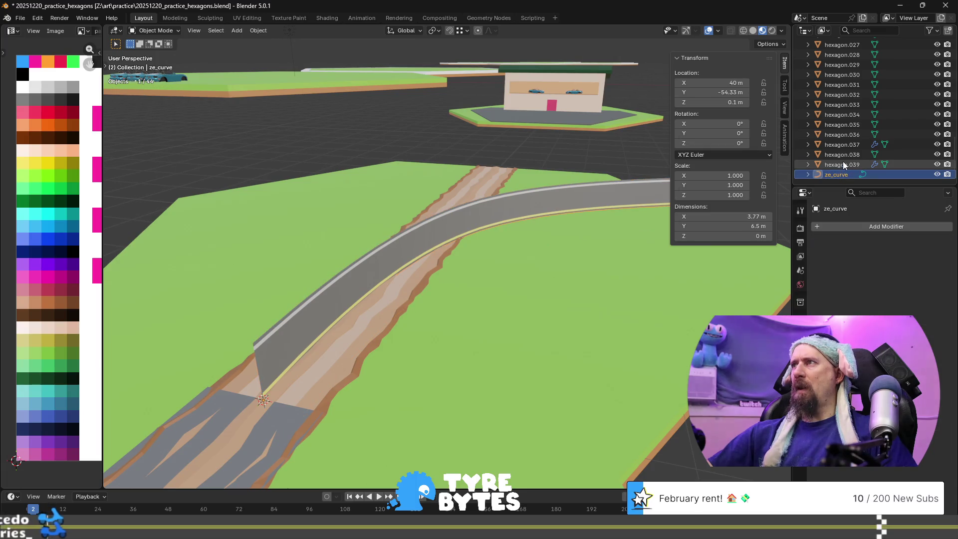
click(843, 164)
click(840, 173)
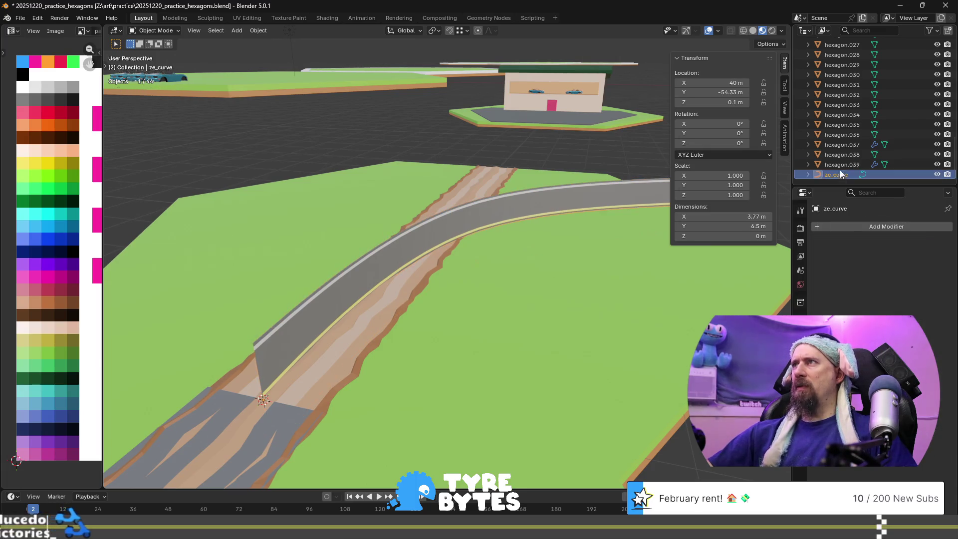
click(841, 165)
click(840, 172)
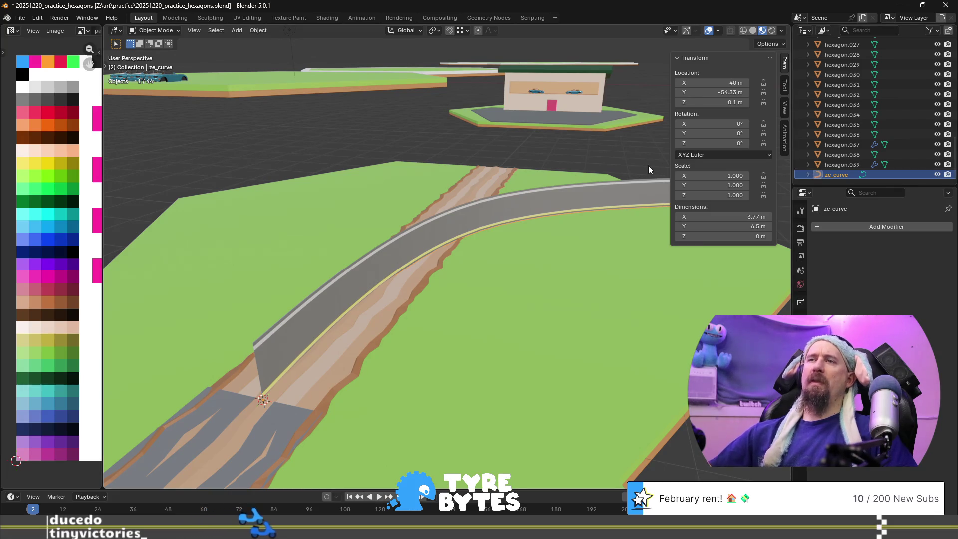
middle_drag(608, 186, 525, 158)
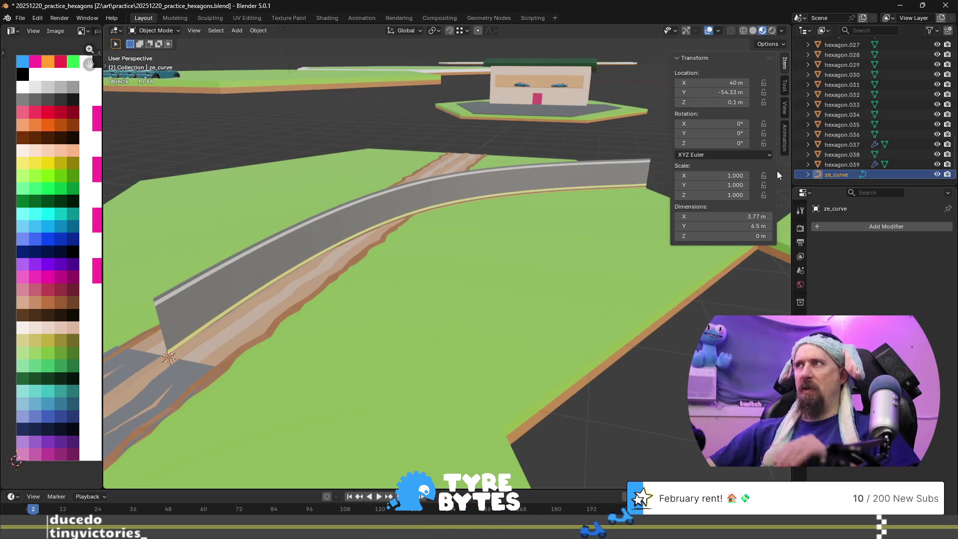
key(Tab)
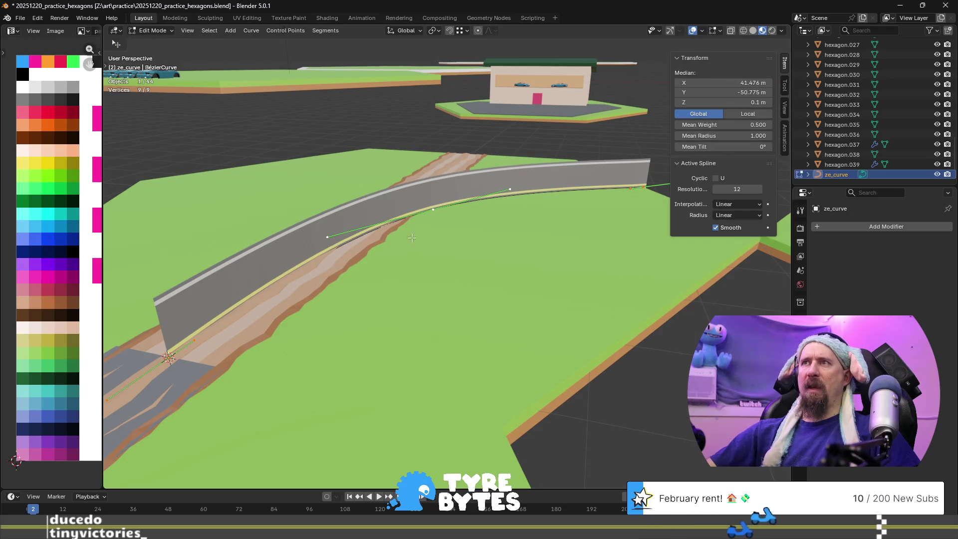
- Frame ze_curve's points and apply a 90° mean tilt so the road lies flat
key(KP_Decimal)
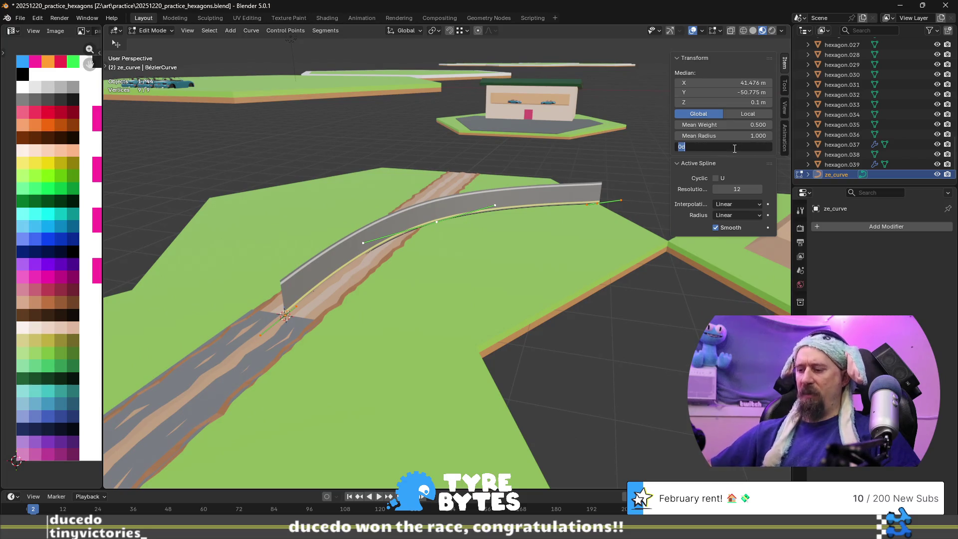
text(90)
key(Return)
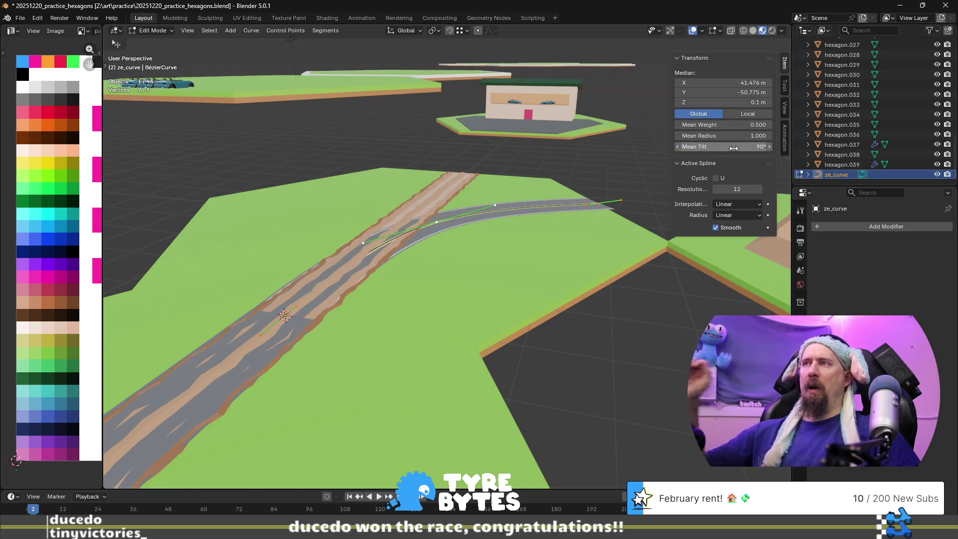
mouse_move(505, 239)
middle_down()
mouse_move(447, 271)
mouse_move(438, 237)
mouse_move(404, 260)
mouse_move(420, 227)
middle_up()
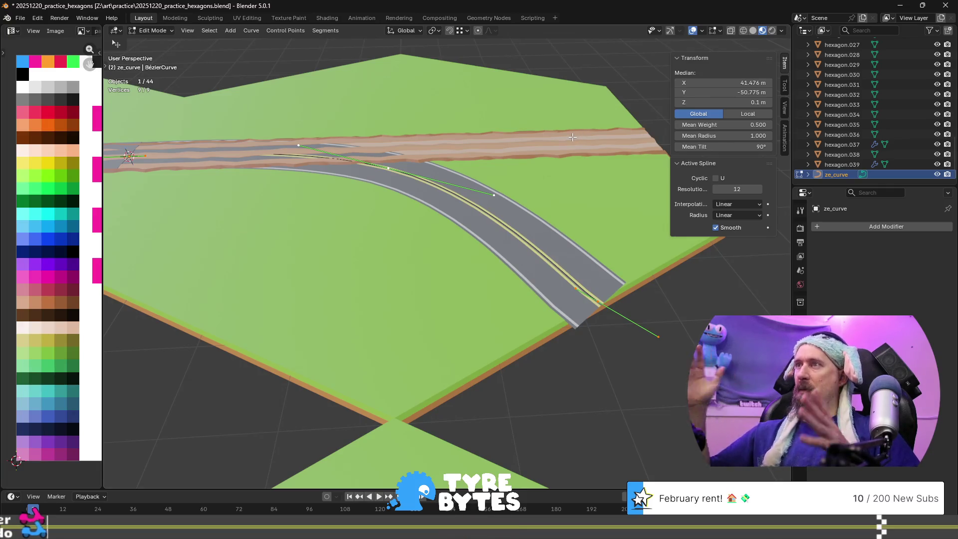
- Move ze_curve's end handle on the ground plane, excluding Z
middle_drag(572, 136, 299, 160)
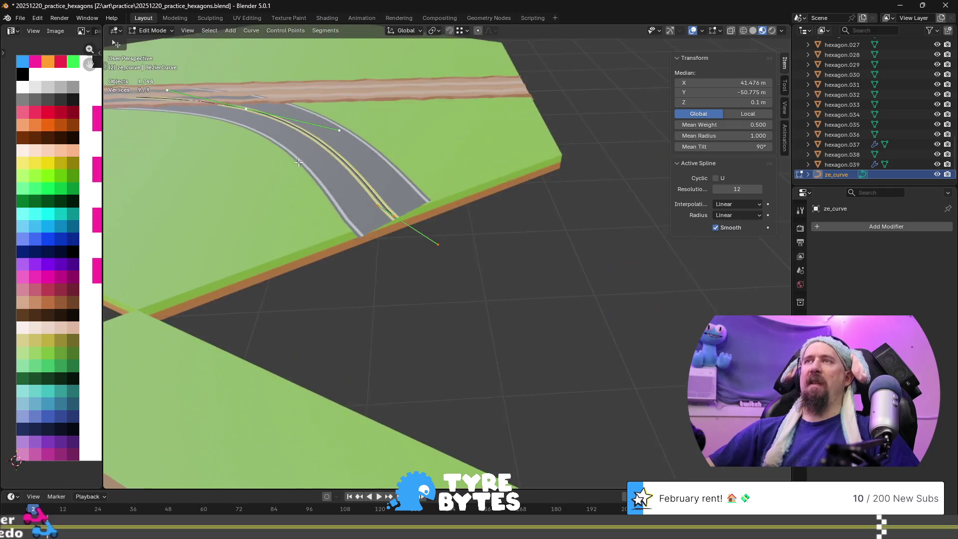
scroll(300, 160, up, 3)
scroll(293, 166, down, 2)
scroll(404, 201, up, 1)
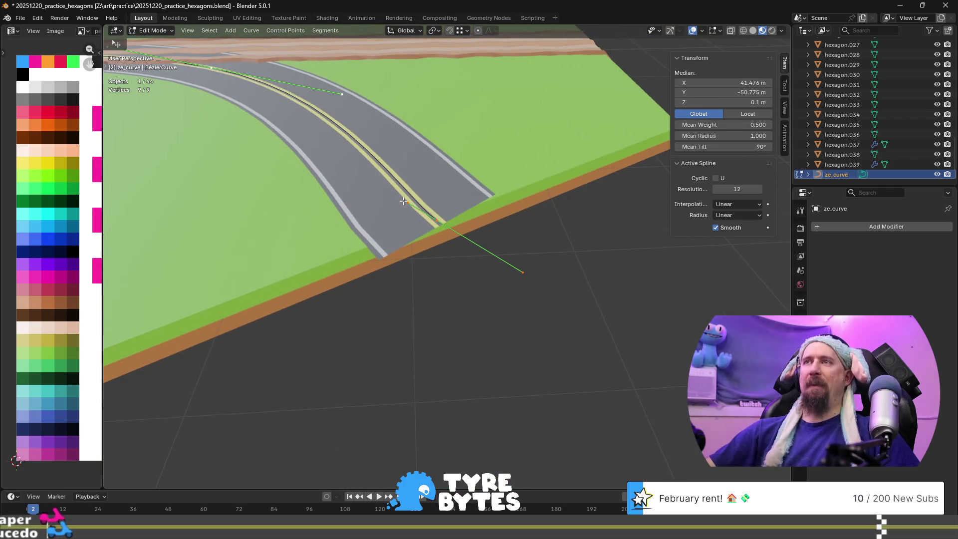
click(522, 272)
key(g)
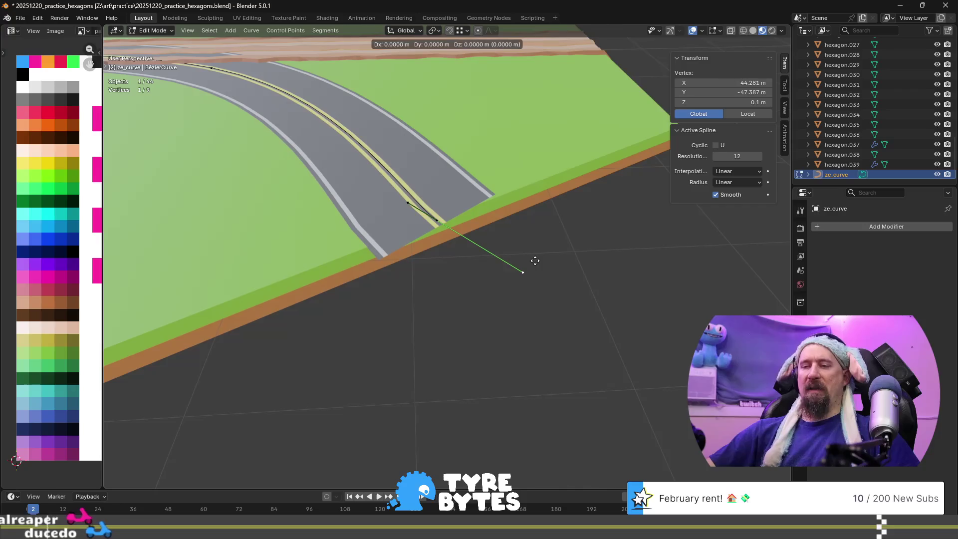
key(shift+z)
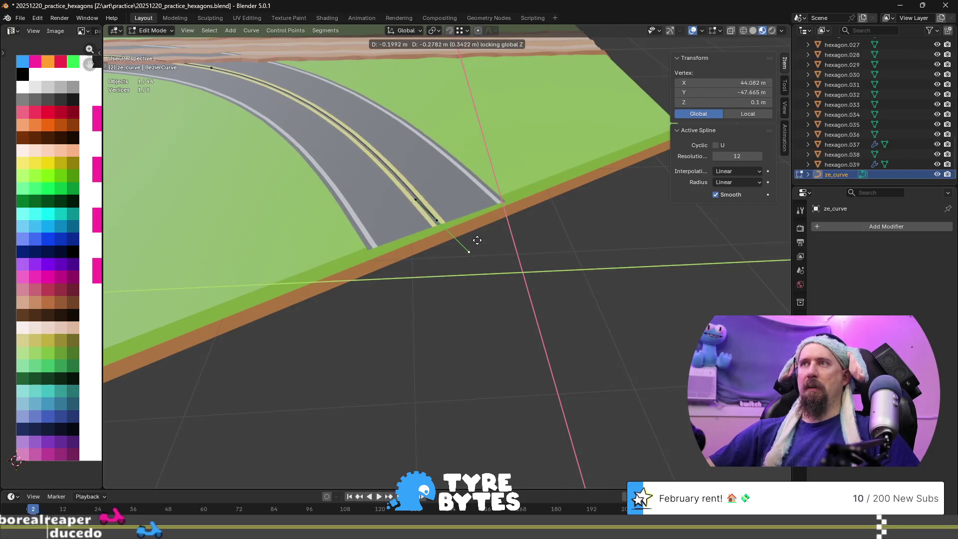
click(475, 235)
- Nudge the road-end control point, undo the extra move, and return to Object Mode
mouse_move(473, 235)
middle_down()
mouse_move(459, 227)
mouse_move(469, 244)
mouse_move(415, 183)
mouse_move(417, 216)
mouse_move(462, 221)
mouse_move(446, 251)
mouse_move(429, 202)
middle_up()
click(406, 180)
key(g)
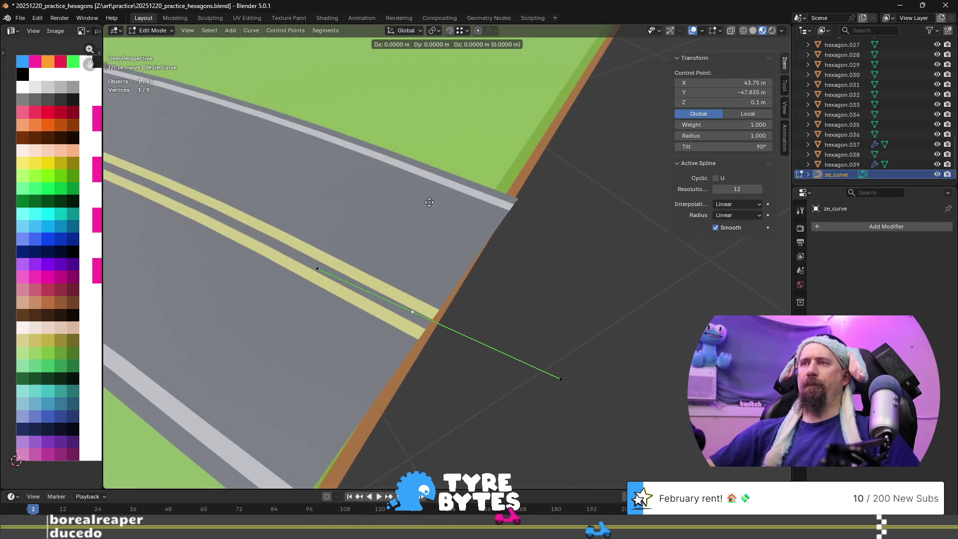
click(430, 203)
middle_drag(485, 299, 483, 294)
key(g)
key(shift+z)
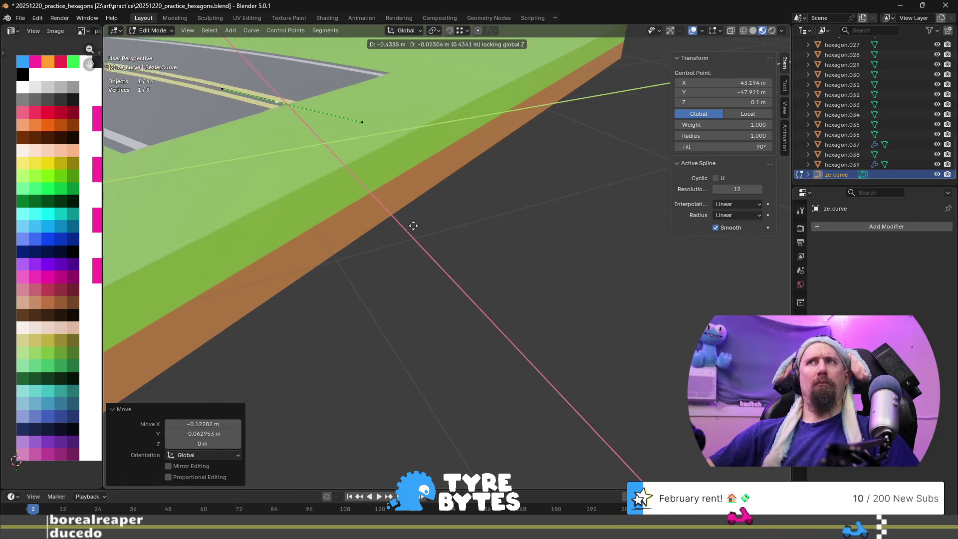
mouse_move(407, 268)
middle_down()
mouse_move(464, 272)
mouse_move(404, 265)
mouse_move(415, 297)
mouse_move(441, 306)
middle_up()
key(Escape)
key(ctrl+z)
key(ctrl+z)
key(ctrl+z)
key(ctrl+z)
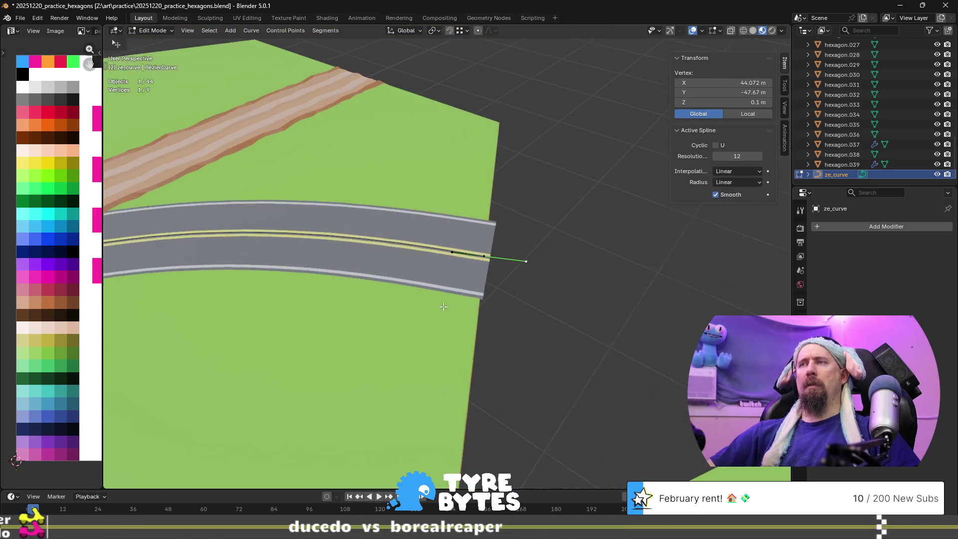
middle_drag(476, 259, 564, 213)
scroll(627, 279, down, 5)
mouse_move(627, 280)
middle_down()
mouse_move(622, 256)
mouse_move(505, 221)
middle_up()
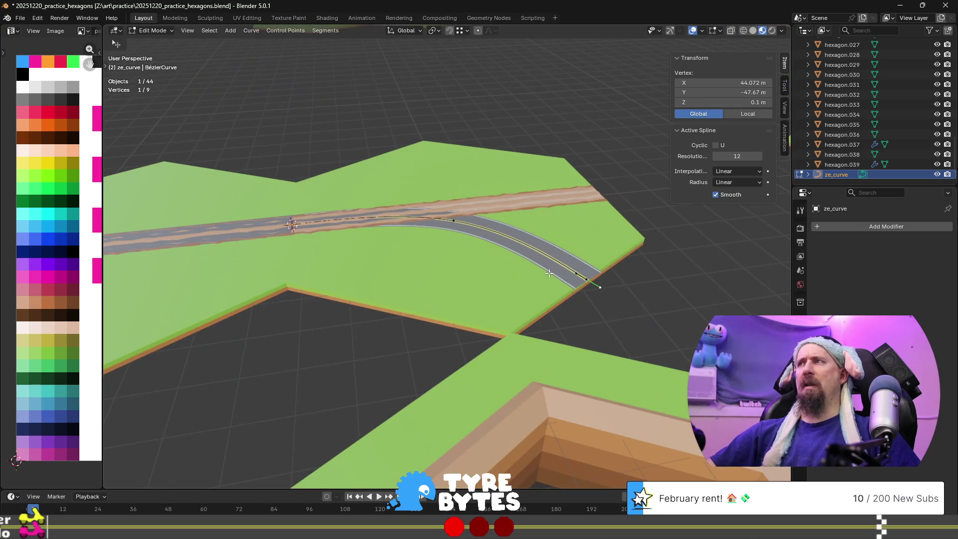
key(Tab)
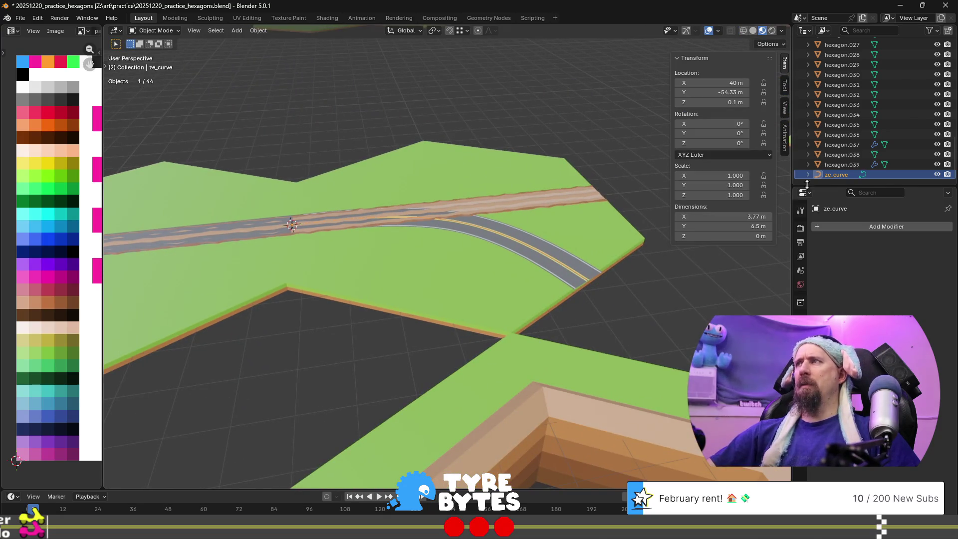
- Select hexagon.039 and bring up the New File template choices
click(837, 165)
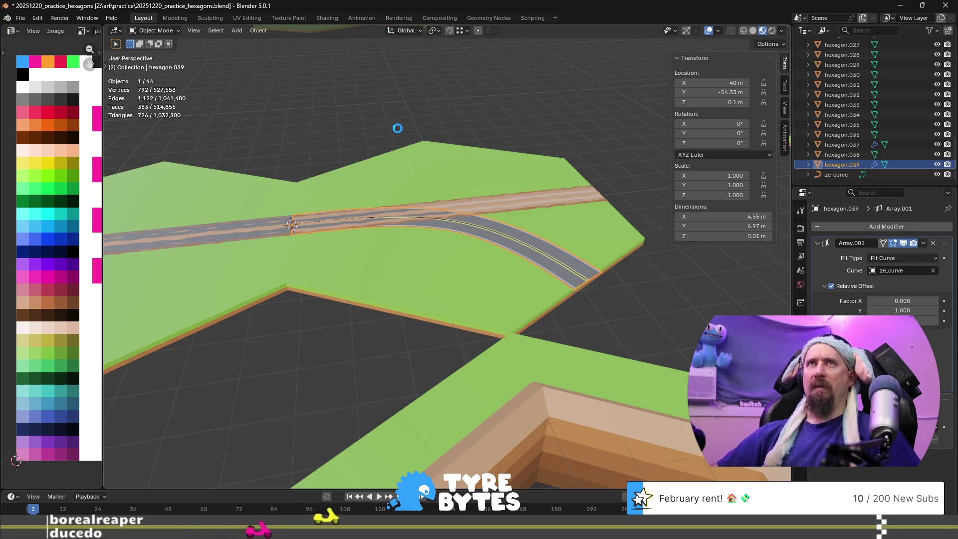
key(ctrl+n)
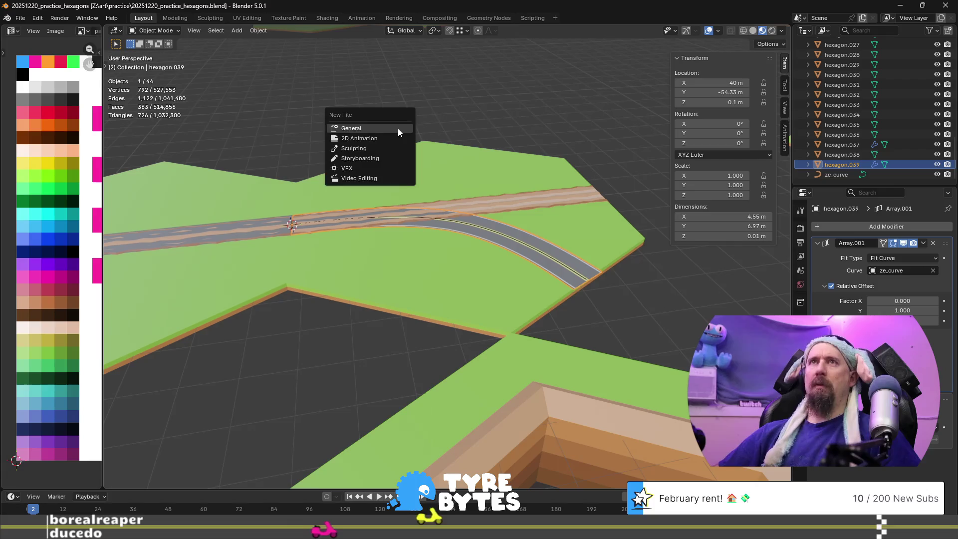
- Open a new General file, delete the default cube, and add a new mesh cube
click(398, 130)
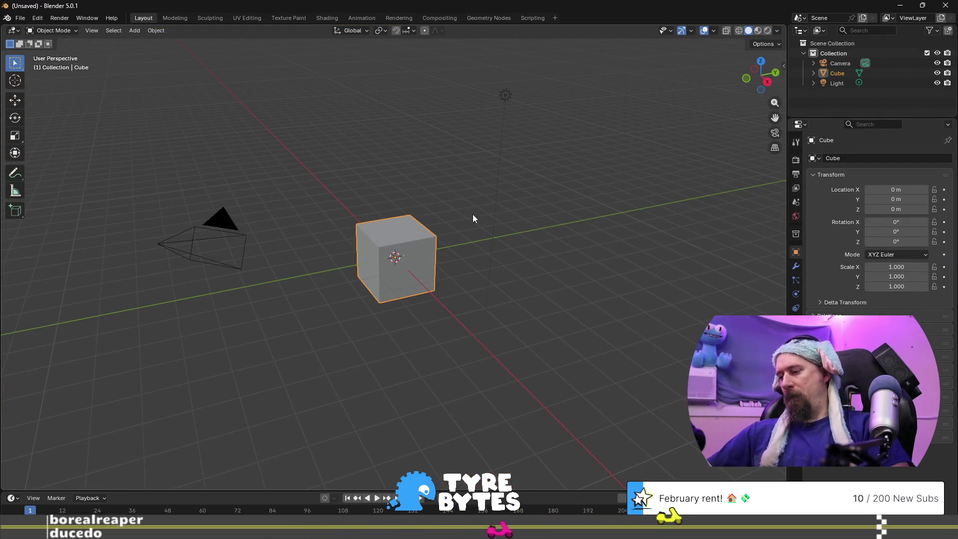
key(Delete)
mouse_move(425, 223)
middle_down()
mouse_move(373, 220)
mouse_move(441, 229)
middle_up()
key(shift+a)
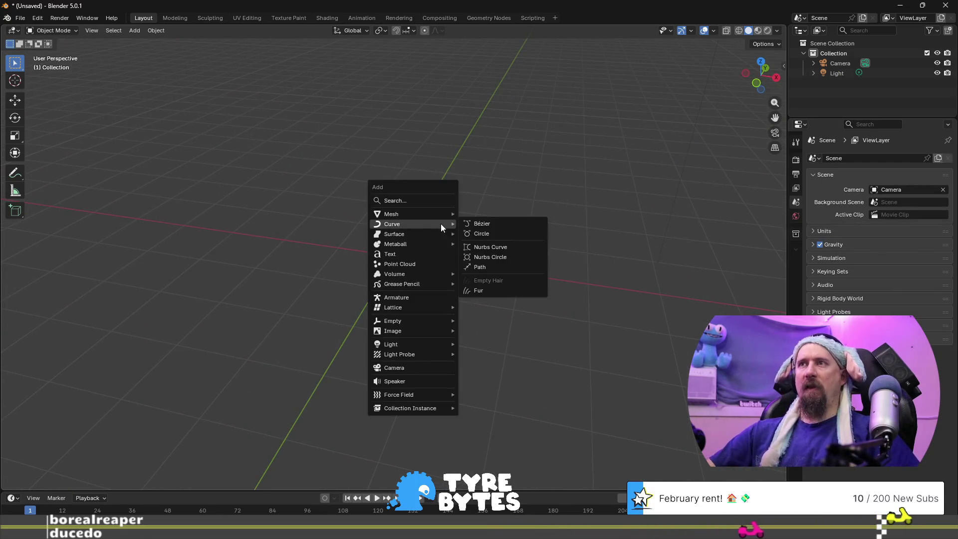
mouse_move(440, 218)
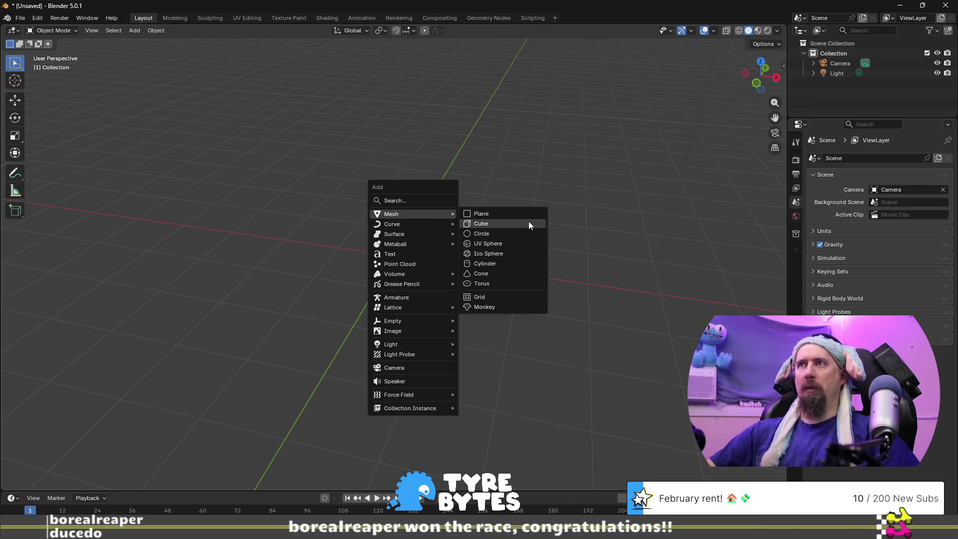
click(529, 221)
mouse_move(538, 220)
middle_down()
mouse_move(408, 190)
mouse_move(404, 211)
mouse_move(447, 235)
mouse_move(424, 229)
mouse_move(558, 244)
mouse_move(361, 268)
middle_up()
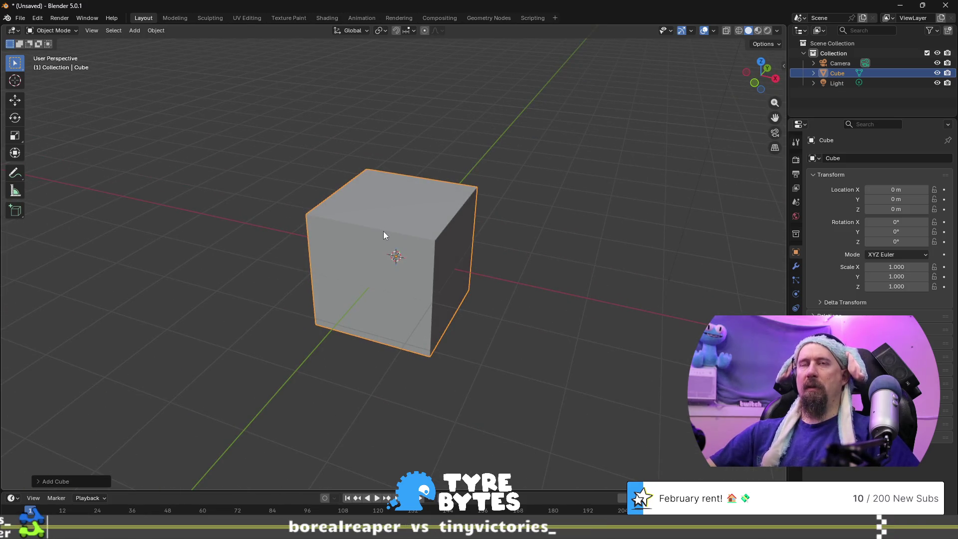
- Enter Edit Mode on the cube with nothing selected and face select mode active
scroll(498, 229, up, 1)
scroll(512, 275, down, 2)
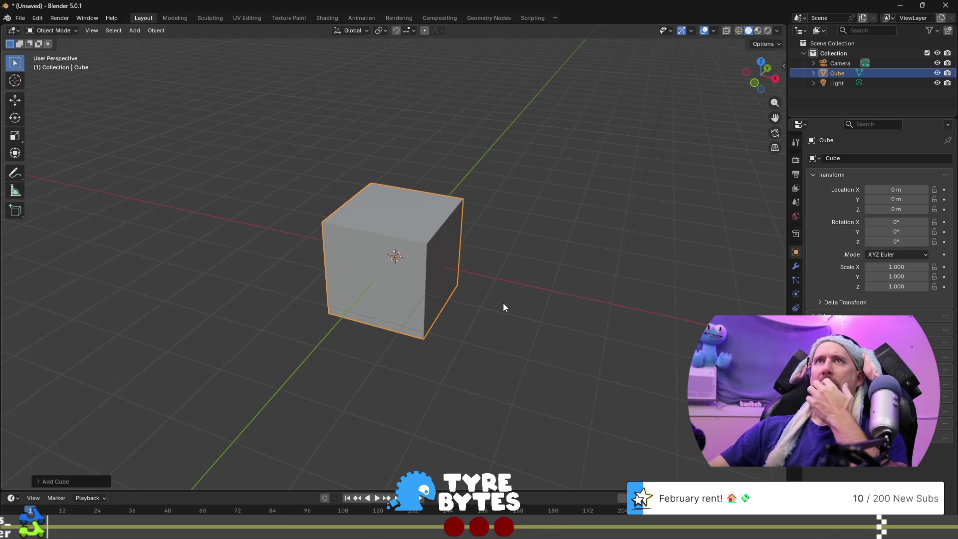
mouse_move(503, 304)
middle_down()
mouse_move(415, 268)
mouse_move(417, 289)
mouse_move(370, 285)
mouse_move(398, 297)
mouse_move(496, 299)
mouse_move(480, 288)
middle_up()
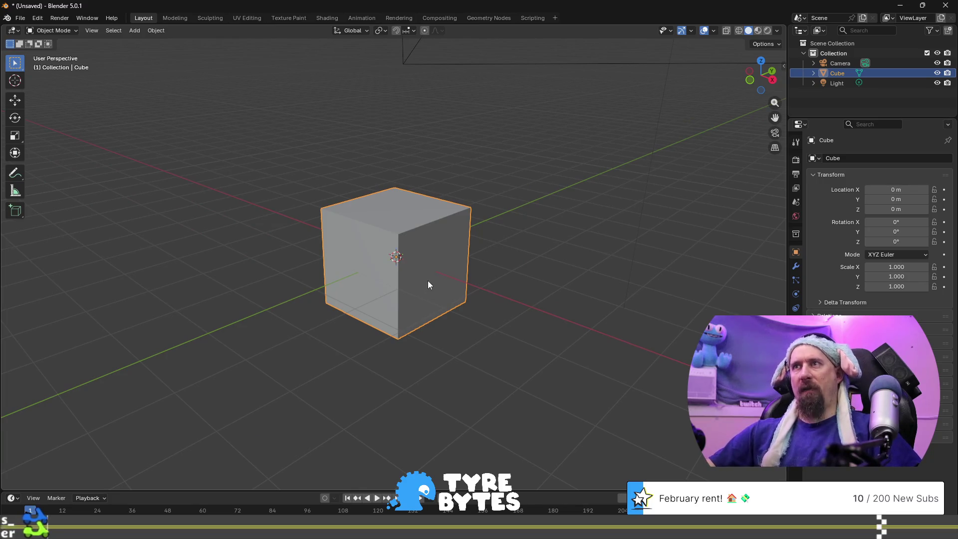
key(Tab)
key(alt+a)
mouse_move(437, 254)
middle_down()
mouse_move(445, 261)
mouse_move(393, 249)
mouse_move(336, 265)
mouse_move(494, 238)
mouse_move(429, 257)
mouse_move(502, 267)
middle_up()
key(3)
- Scale the cube by 4 along the X axis into a long box
key(s)
text(x)
text(3)
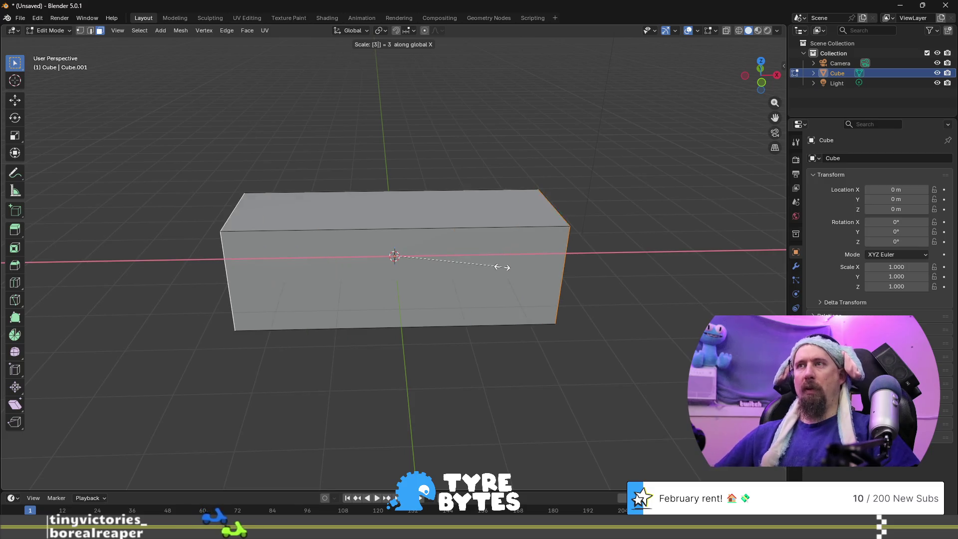
key(BackSpace)
text(4)
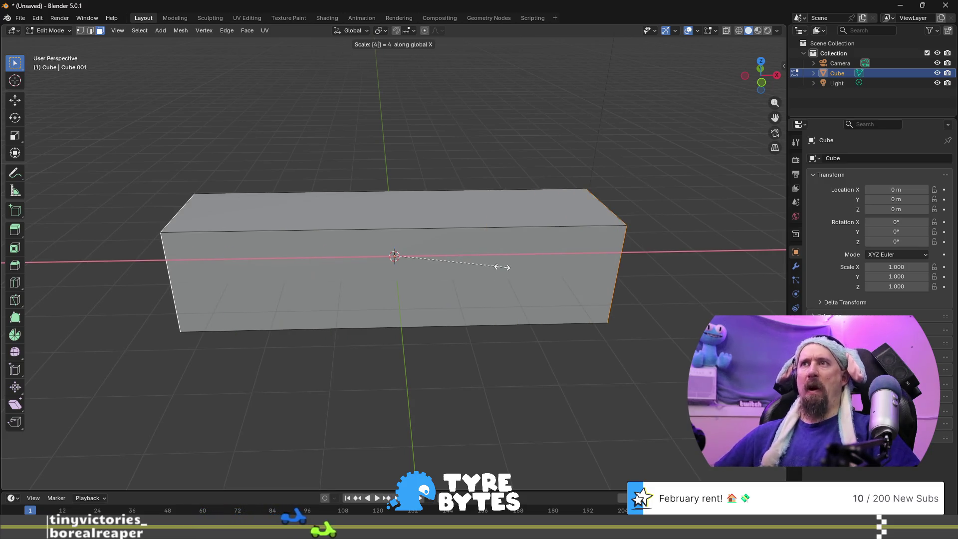
key(Return)
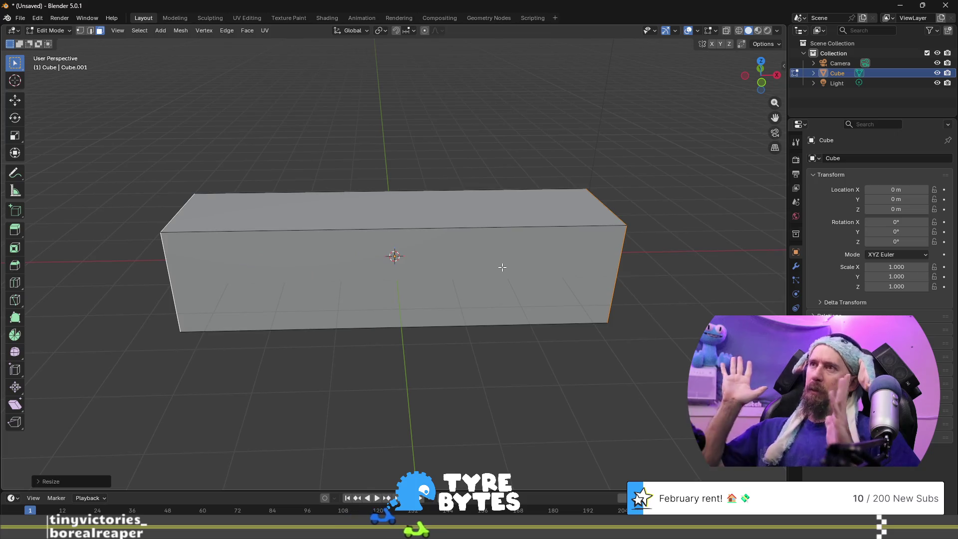
scroll(502, 267, up, 2)
scroll(502, 267, down, 1)
mouse_move(479, 274)
middle_down()
mouse_move(449, 272)
mouse_move(509, 284)
mouse_move(528, 269)
mouse_move(514, 250)
mouse_move(469, 261)
middle_up()
- Add two loop cuts across the long box
key(ctrl+r)
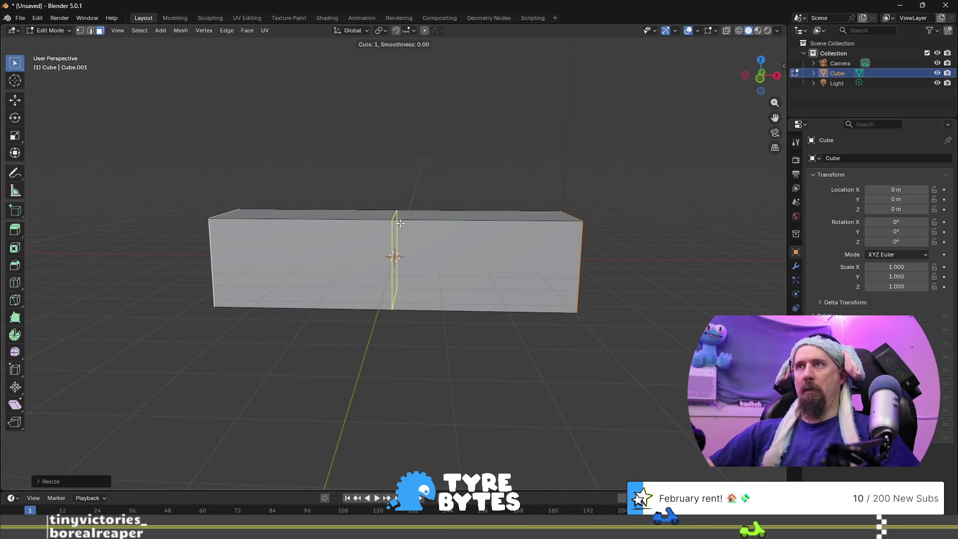
scroll(400, 223, up, 1)
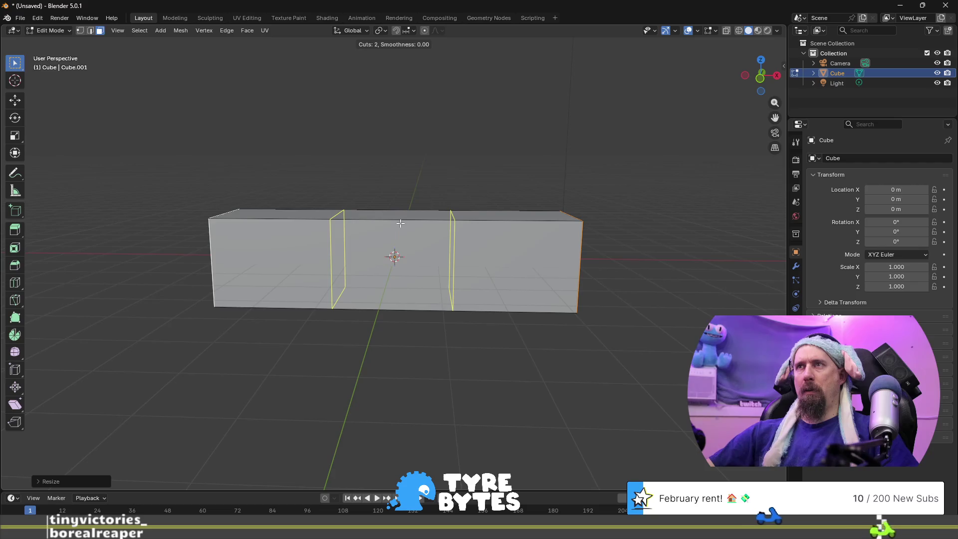
click(401, 223)
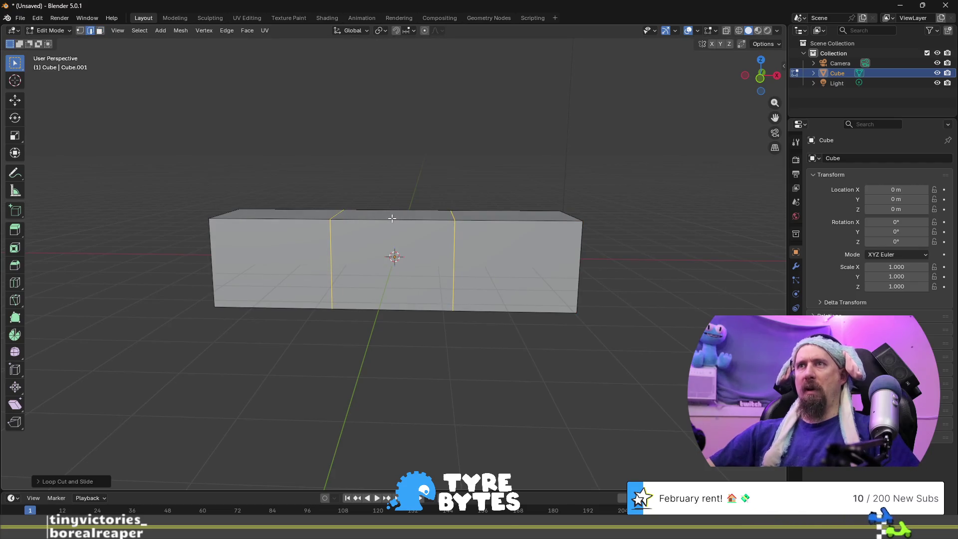
- Scale the two edge loops by 2 along X so they sit near the ends
key(s)
key(x)
key(3)
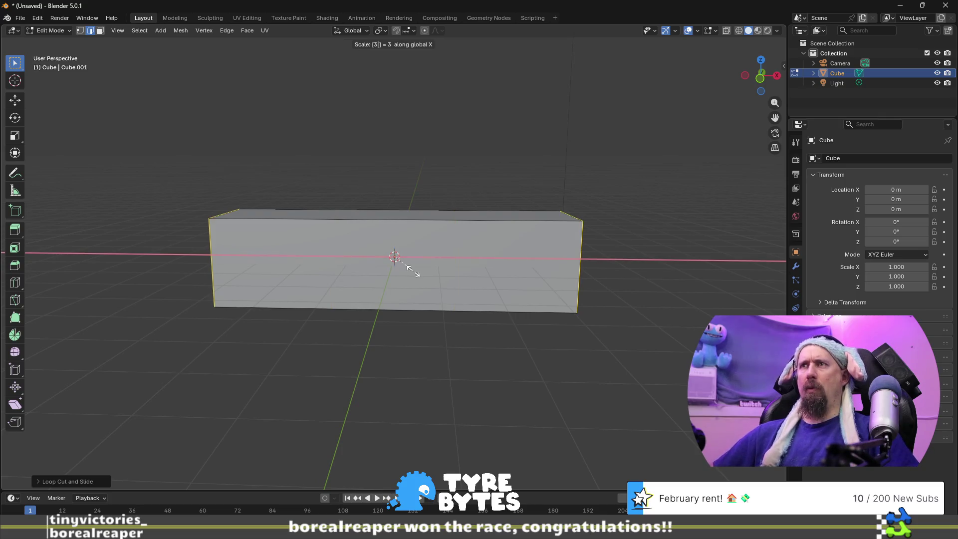
key(2)
key(Escape)
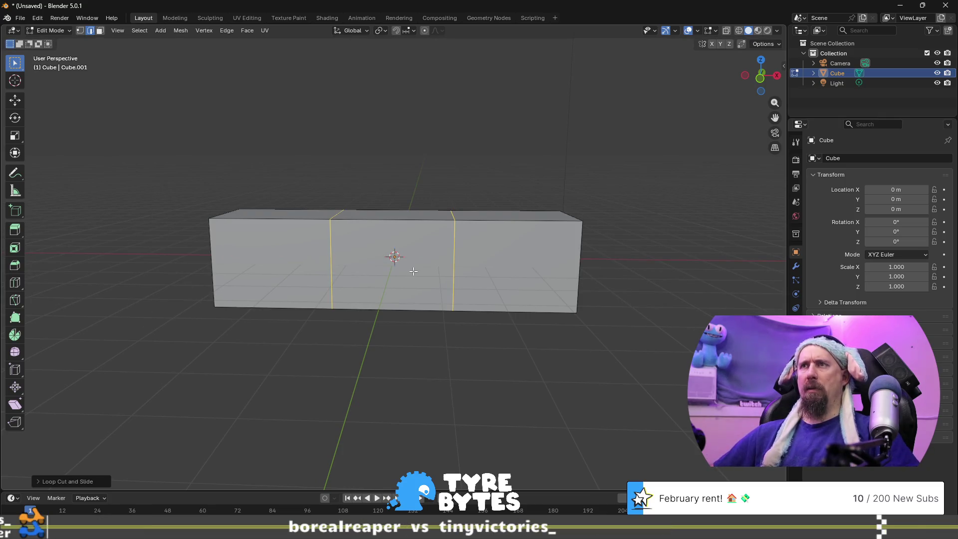
key(s)
key(x)
key(2)
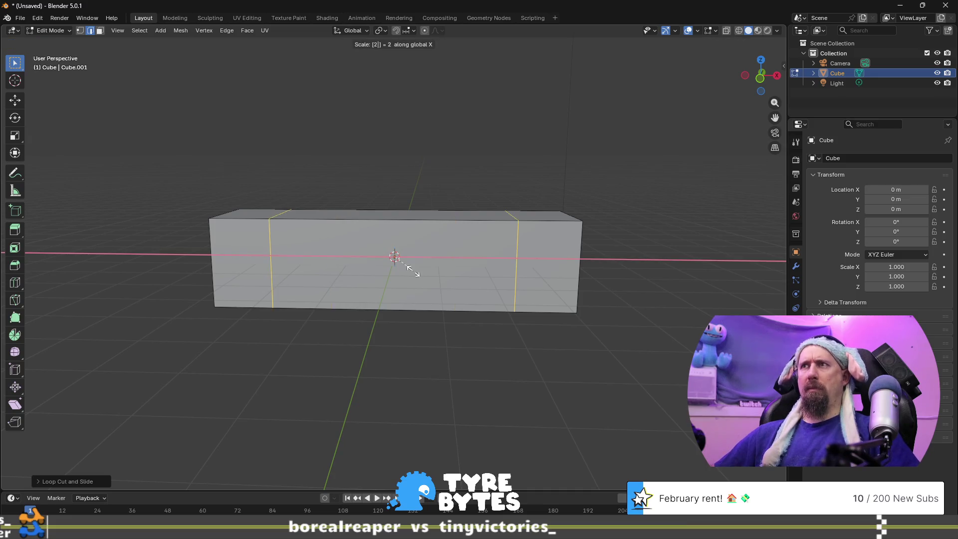
key(Return)
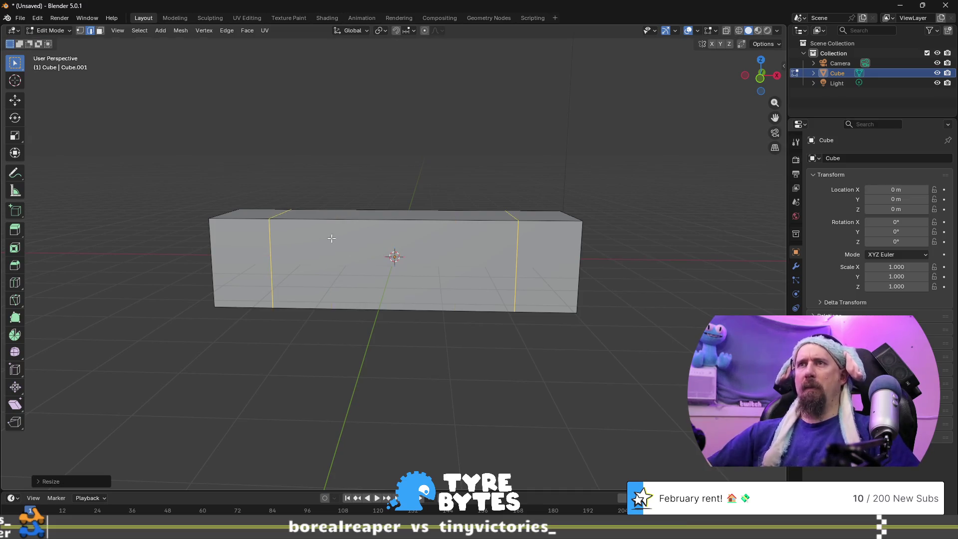
key(alt+a)
middle_drag(380, 279, 394, 256)
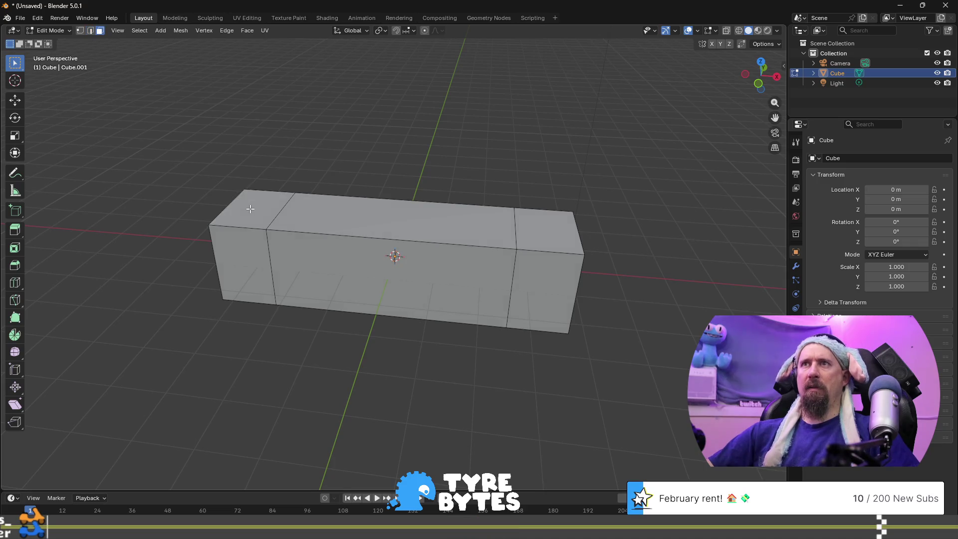
- Lower the selected top faces of the box along Z
click(251, 208)
shift+click(449, 220)
middle_drag(552, 224, 499, 260)
key(g)
key(z)
click(499, 260)
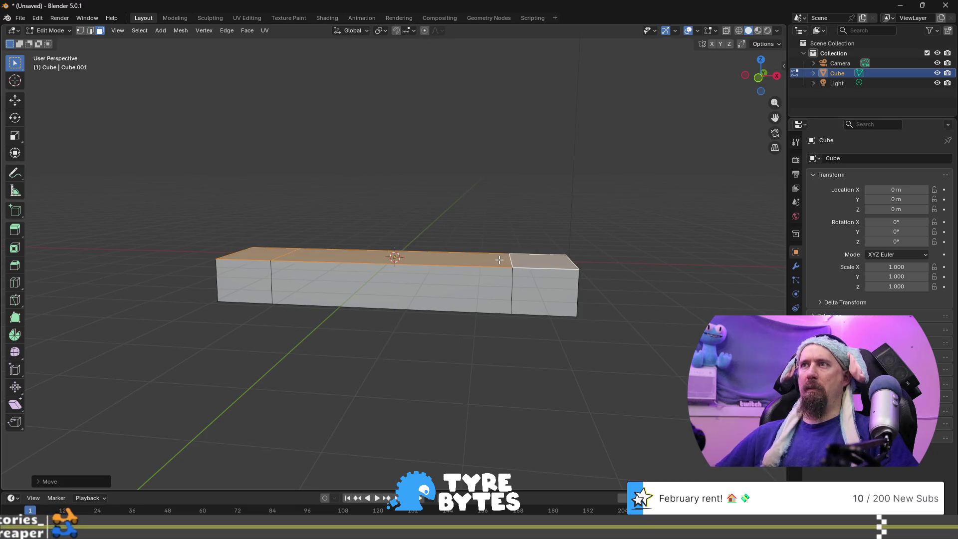
- Drop the top end vertices by -1 along Z into ramps, then exit Edit Mode
click(227, 262)
key(1)
click(224, 253)
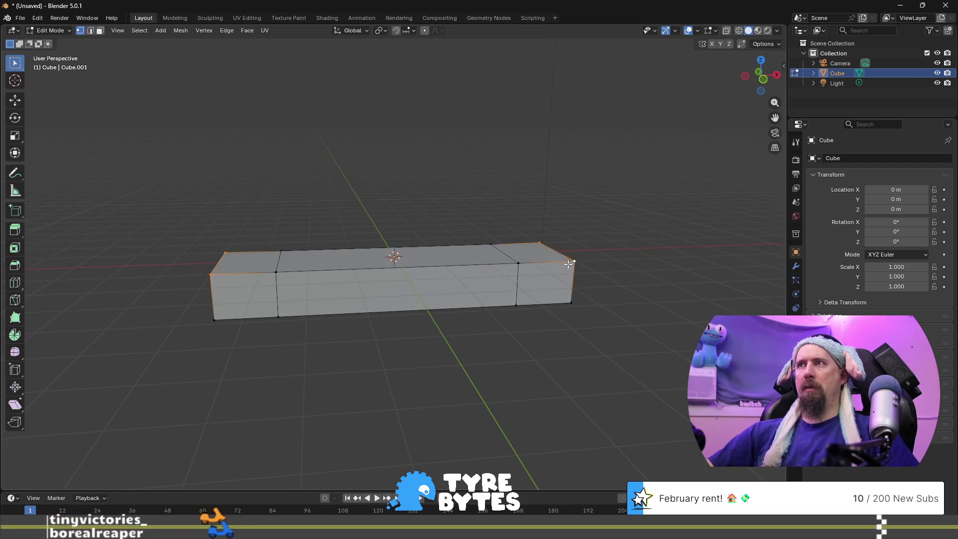
middle_drag(568, 263, 529, 276)
key(g)
text(z)
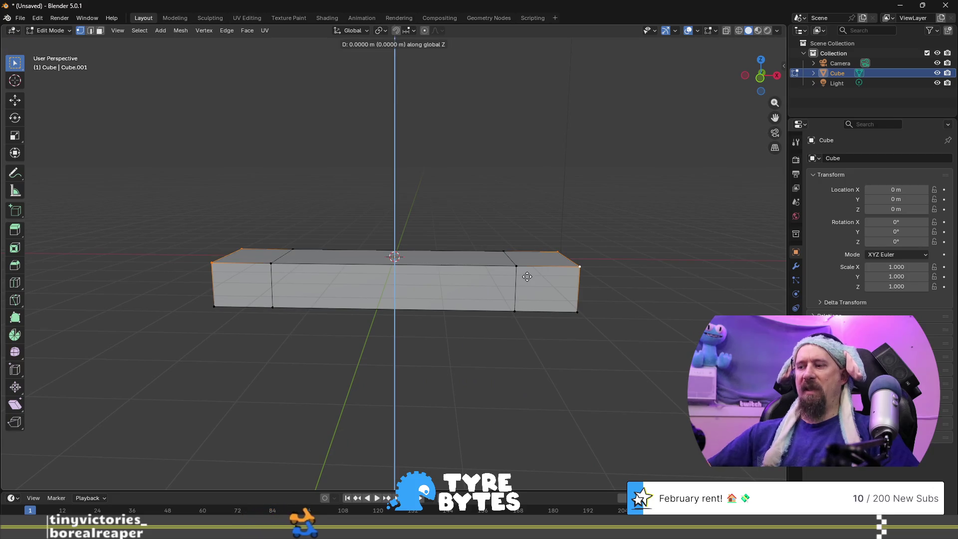
text(-1)
key(Return)
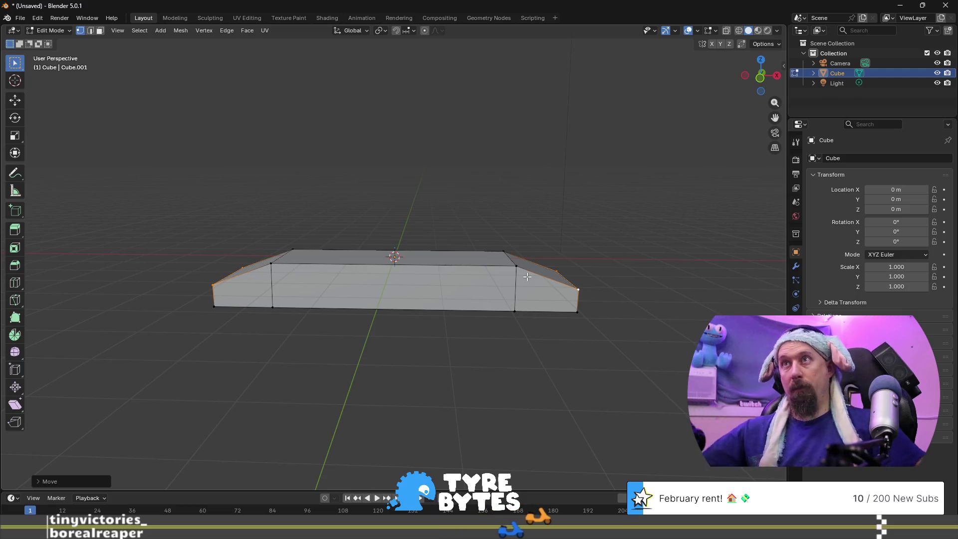
mouse_move(514, 184)
middle_down()
mouse_move(419, 199)
mouse_move(512, 190)
middle_up()
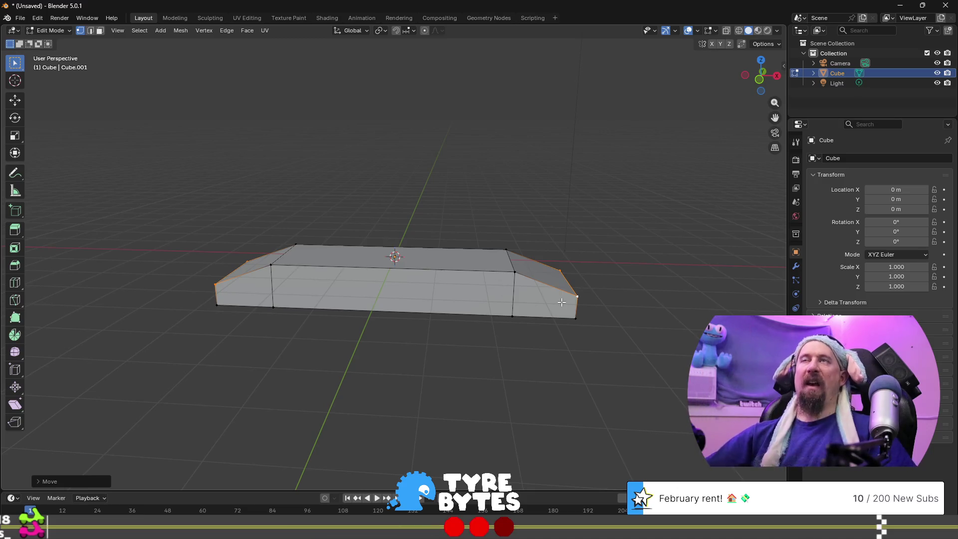
mouse_move(581, 341)
middle_down()
mouse_move(334, 336)
mouse_move(388, 323)
mouse_move(437, 345)
mouse_move(448, 329)
mouse_move(389, 289)
mouse_move(429, 280)
mouse_move(366, 258)
mouse_move(421, 263)
middle_up()
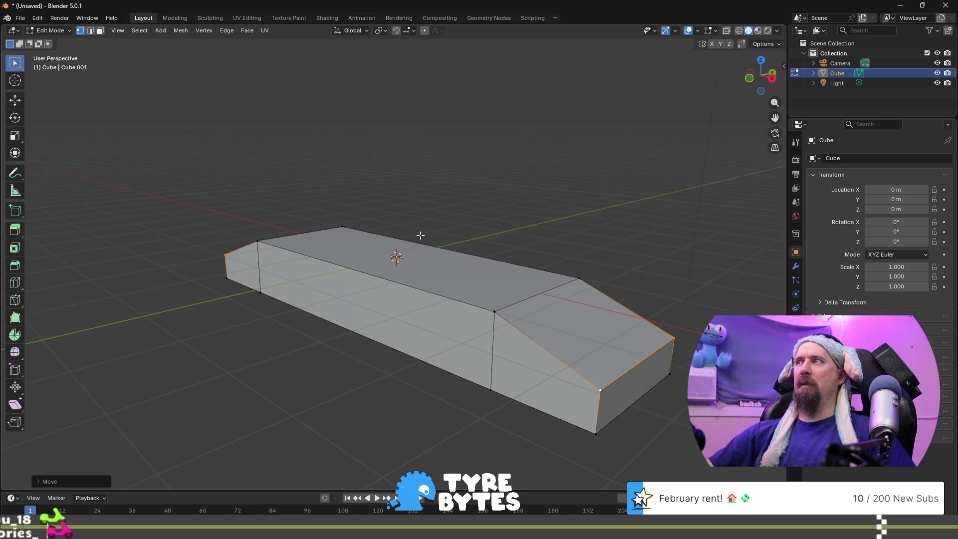
middle_drag(507, 266, 477, 257)
key(Tab)
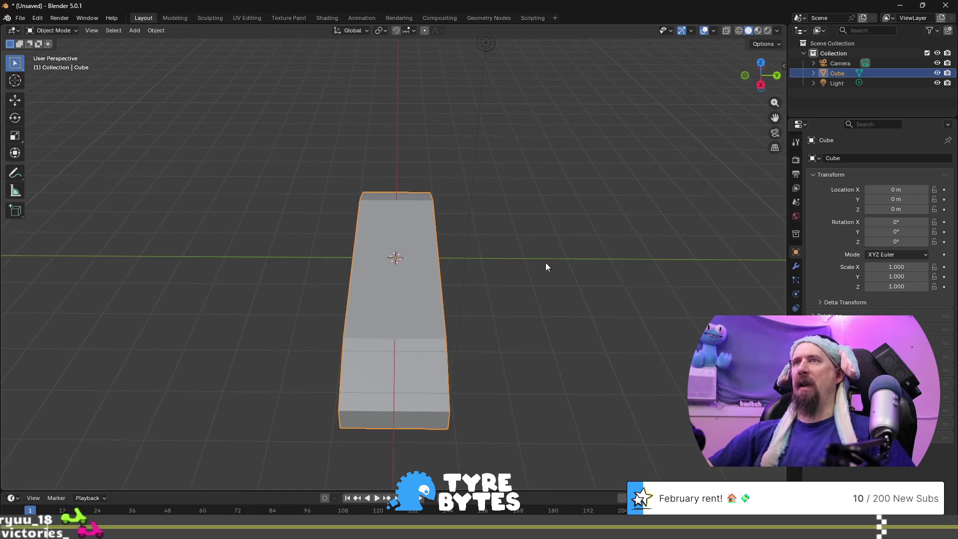
- Add a Bézier curve to the scene beside the box
middle_drag(513, 292, 540, 278)
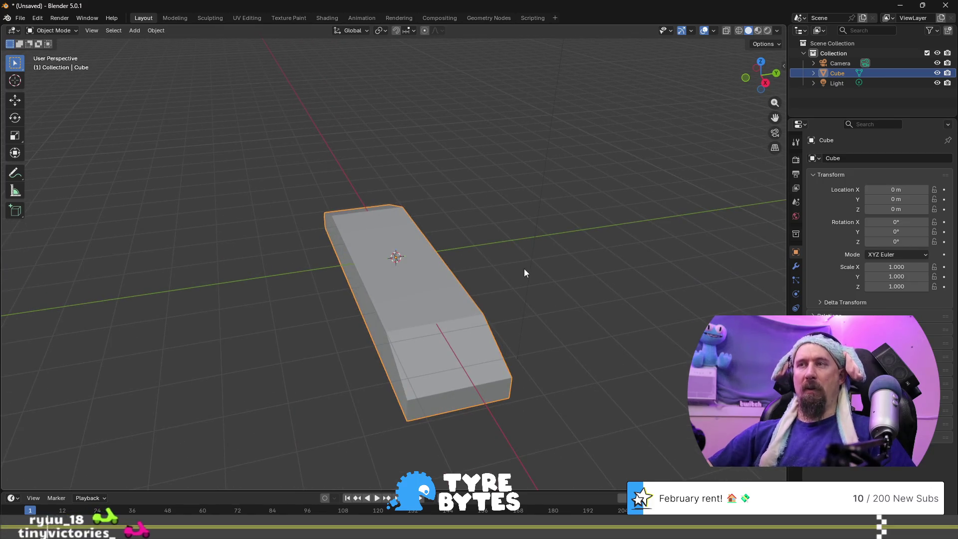
key(shift+a)
mouse_move(524, 269)
click(608, 278)
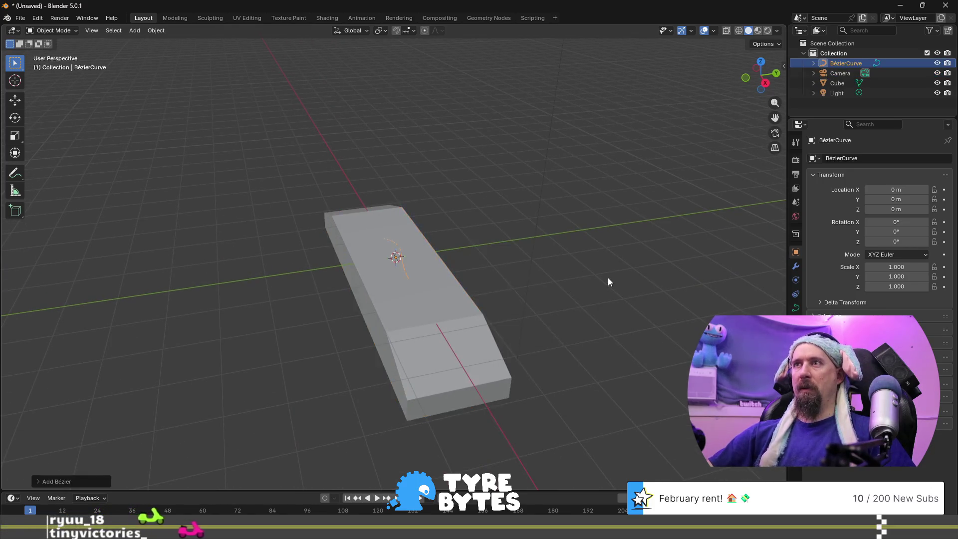
scroll(604, 279, down, 5)
scroll(489, 277, up, 3)
middle_drag(489, 277, 542, 287)
- In Edit Mode, set the selected control point's X coordinate to 0 m in the N-panel
key(Tab)
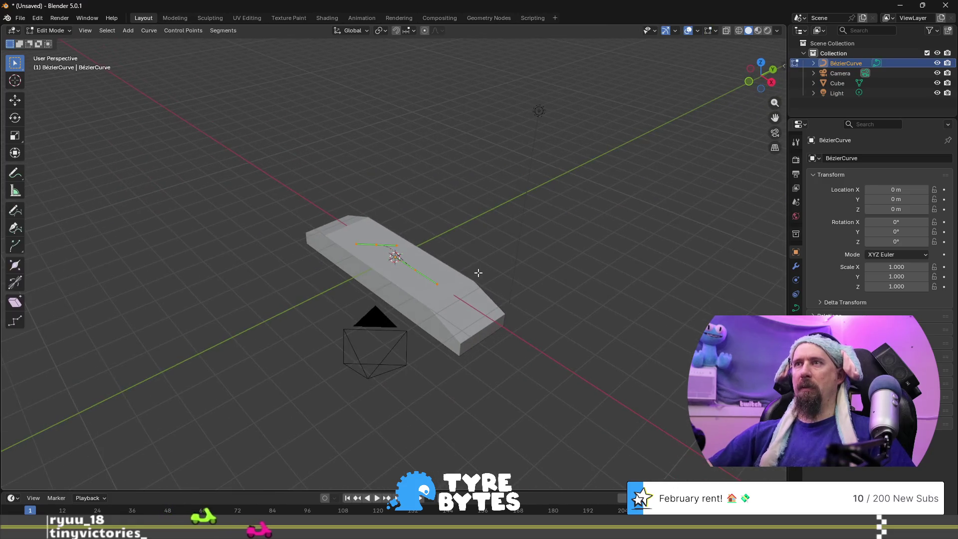
scroll(431, 269, up, 2)
scroll(399, 266, up, 2)
scroll(398, 254, down, 3)
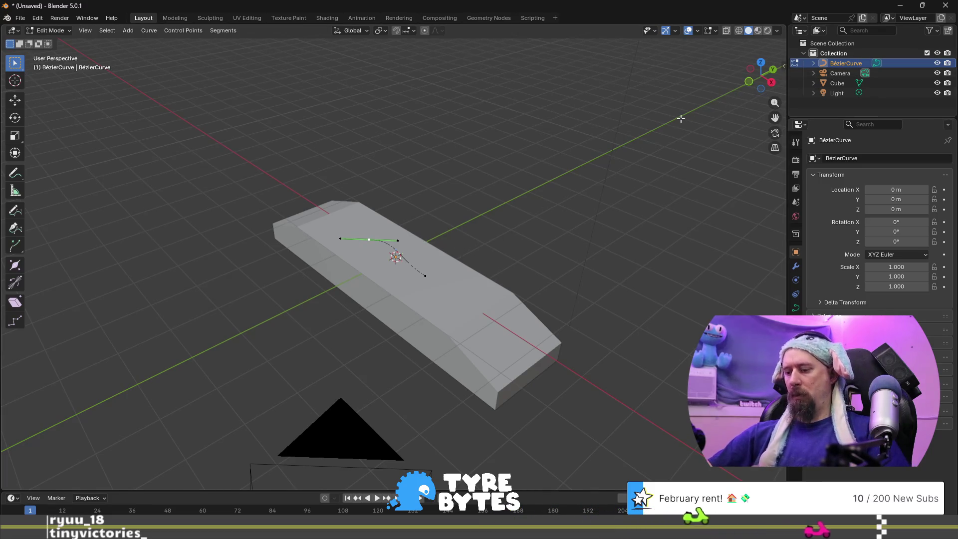
key(n)
click(707, 80)
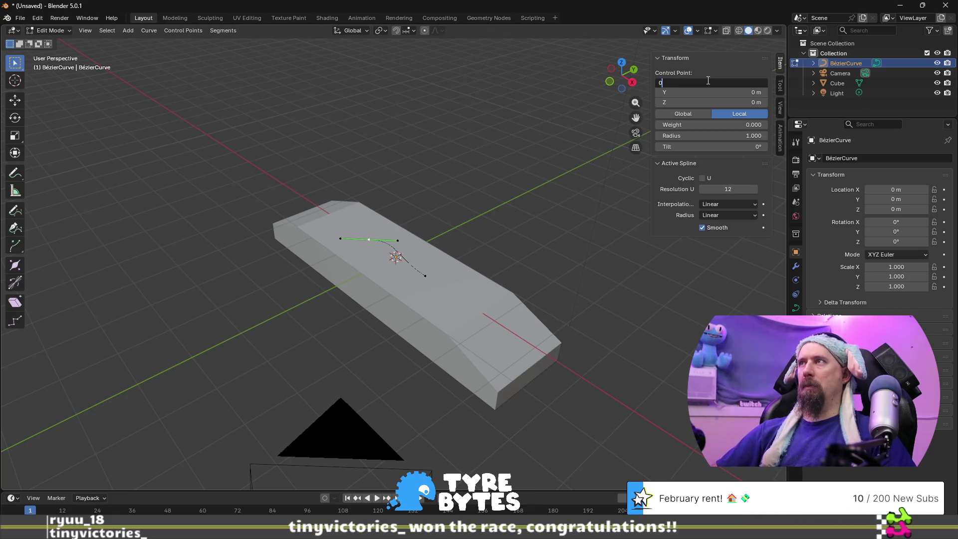
text(1 m)
key(Return)
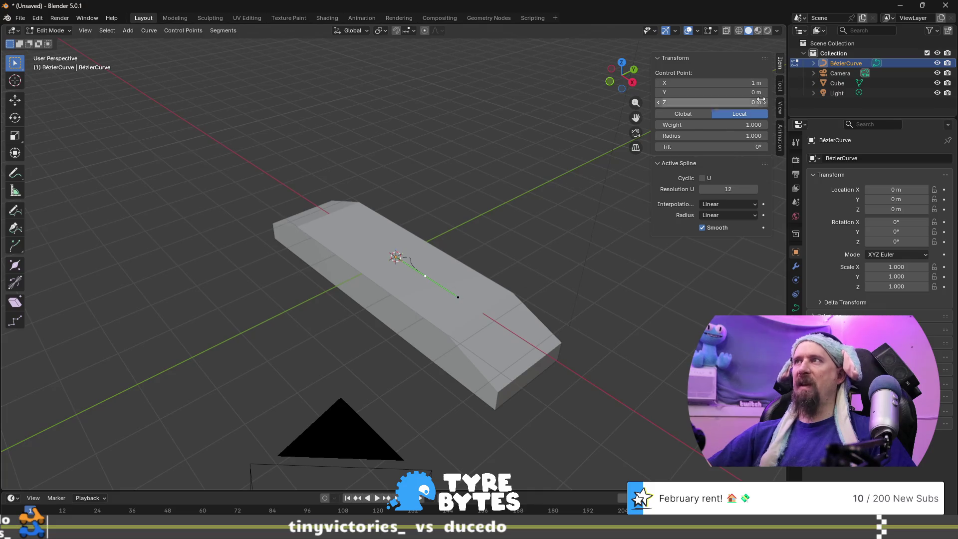
click(731, 85)
text(0)
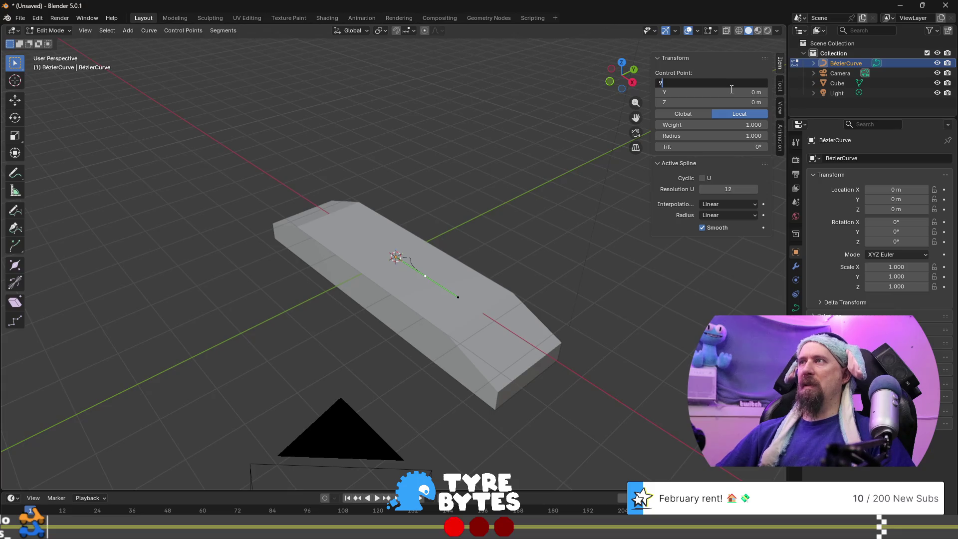
key(Tab)
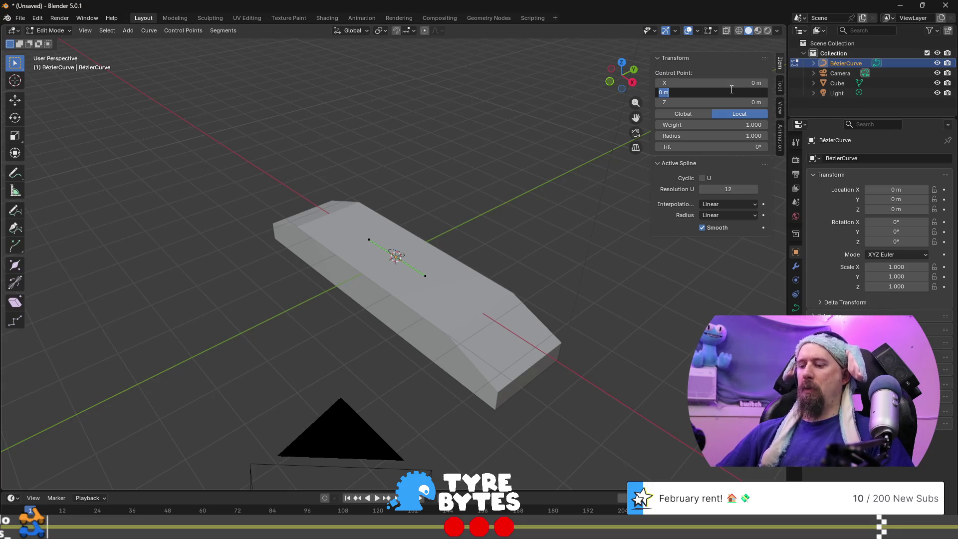
- Set the curve's left handle X coordinate to -10 m
mouse_move(529, 119)
middle_down()
mouse_move(507, 146)
mouse_move(487, 227)
mouse_move(420, 253)
middle_up()
scroll(420, 253, up, 3)
mouse_move(509, 274)
middle_down()
mouse_move(515, 265)
mouse_move(300, 216)
middle_up()
scroll(485, 233, down, 3)
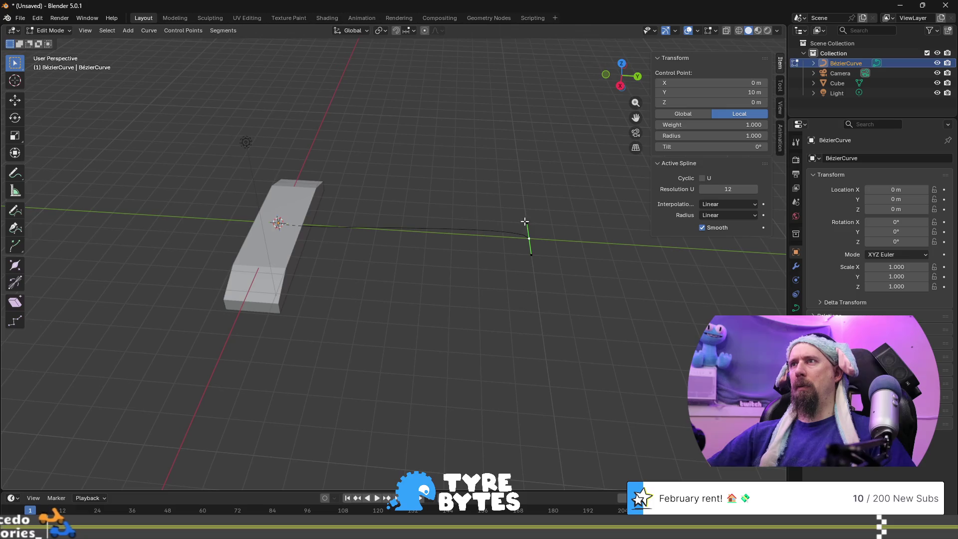
click(527, 223)
mouse_move(505, 235)
middle_down()
mouse_move(434, 254)
mouse_move(529, 243)
middle_up()
click(712, 82)
key(BackSpace)
text(-10)
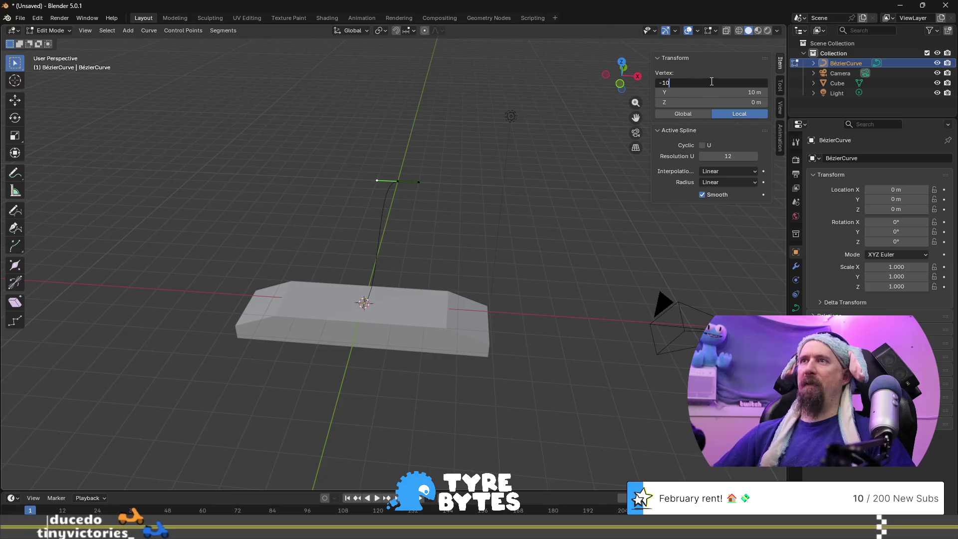
key(Return)
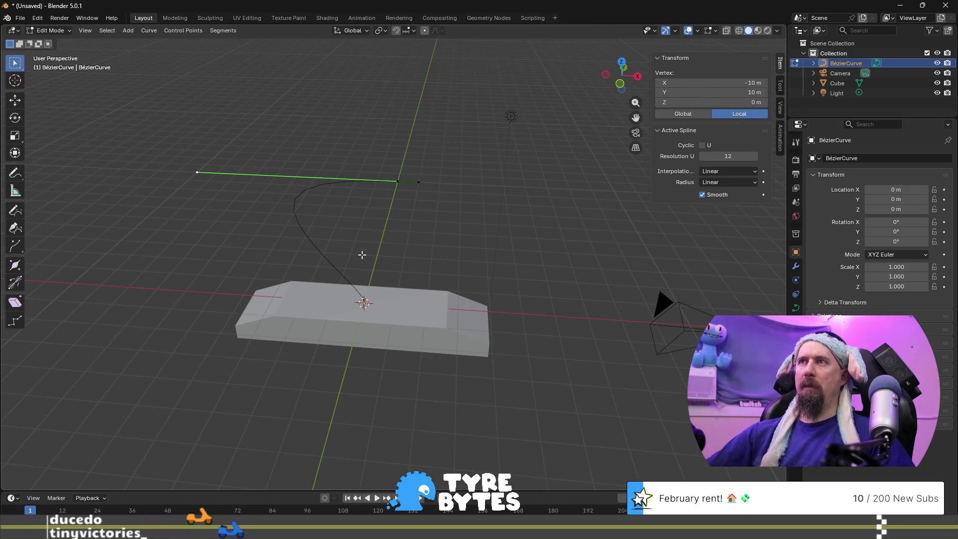
- Set the origin control point's right handle X coordinate to 10 m
click(418, 183)
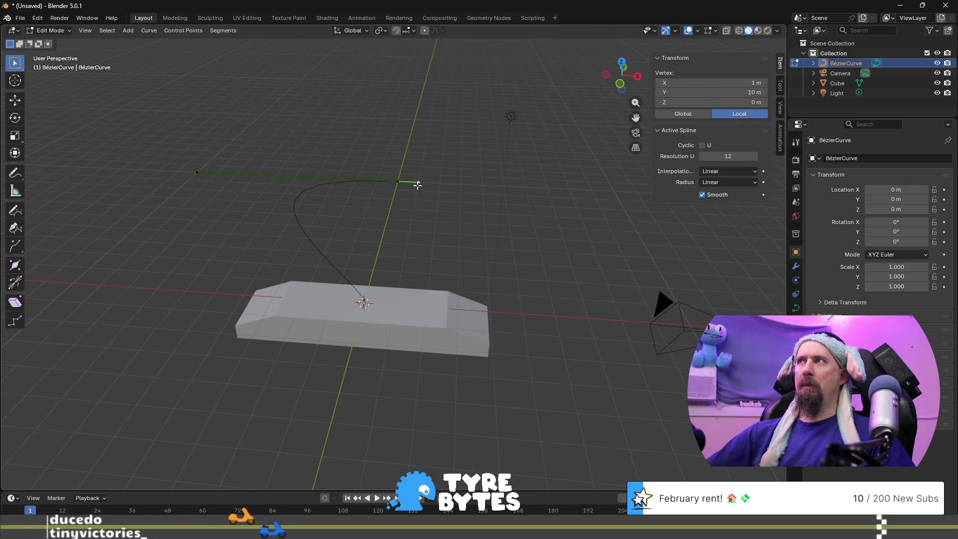
click(361, 306)
click(383, 295)
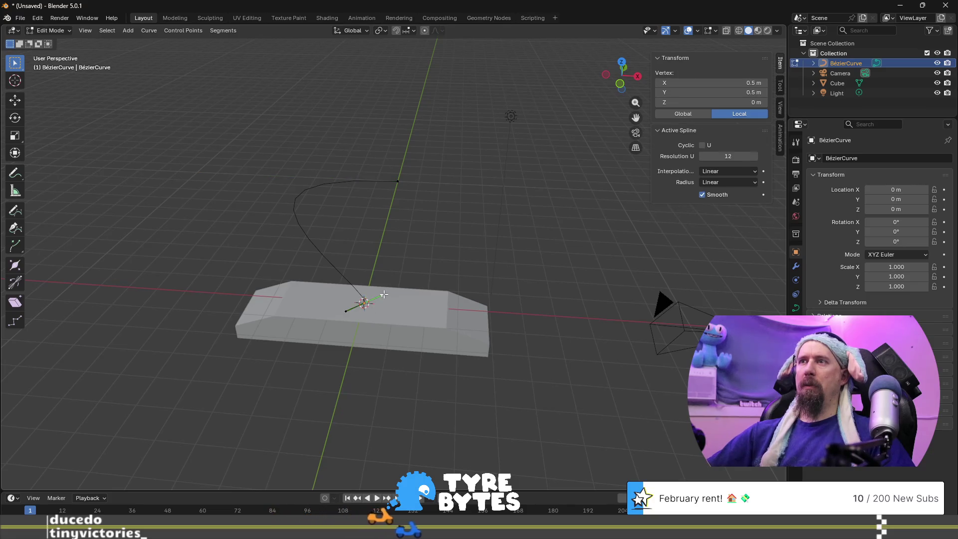
click(725, 83)
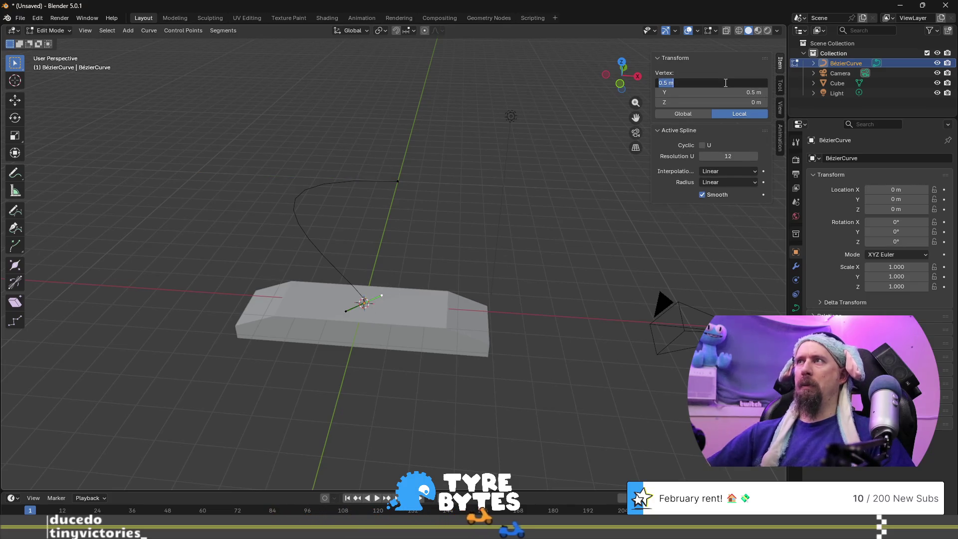
text(10)
key(Return)
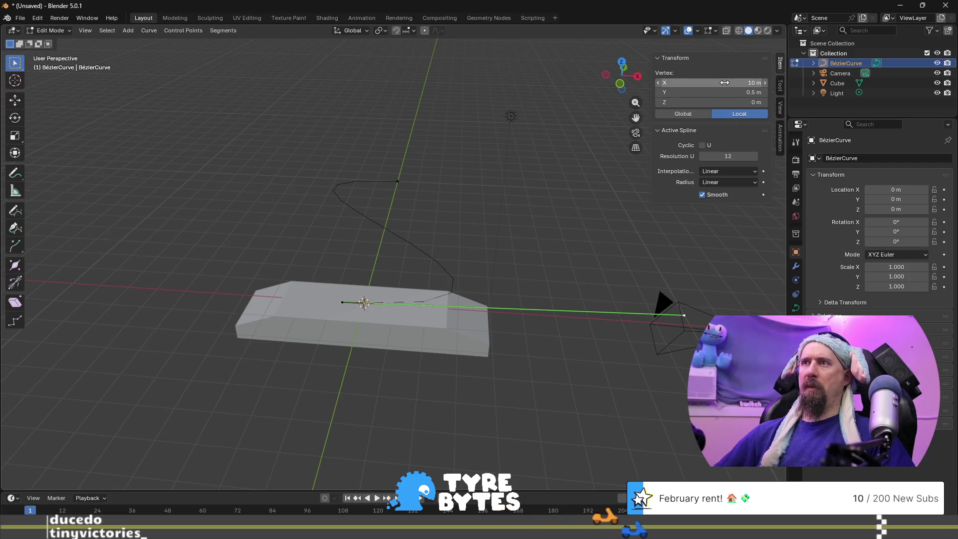
- Set another handle's coordinates to Y 0 m and X -1 m
click(342, 301)
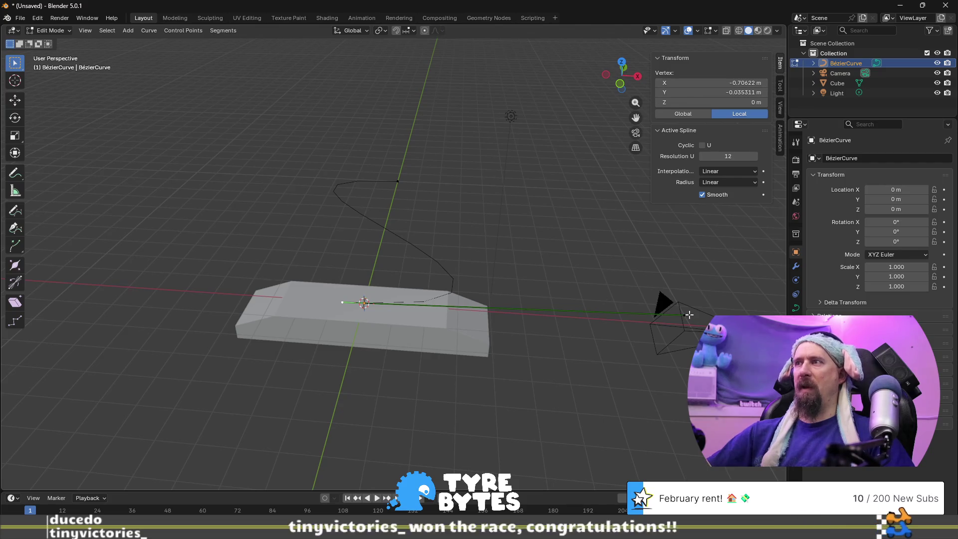
click(729, 93)
key(Return)
click(730, 85)
text(1)
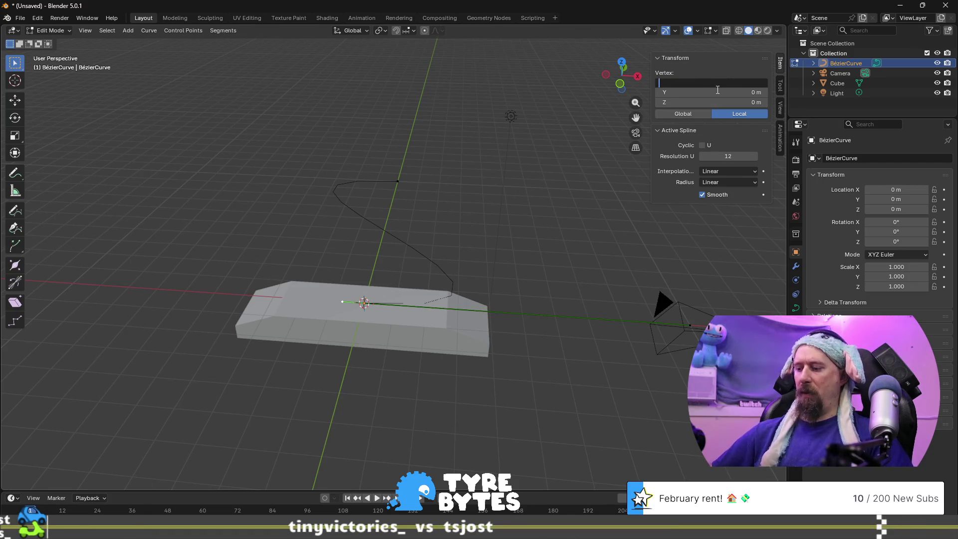
key(Return)
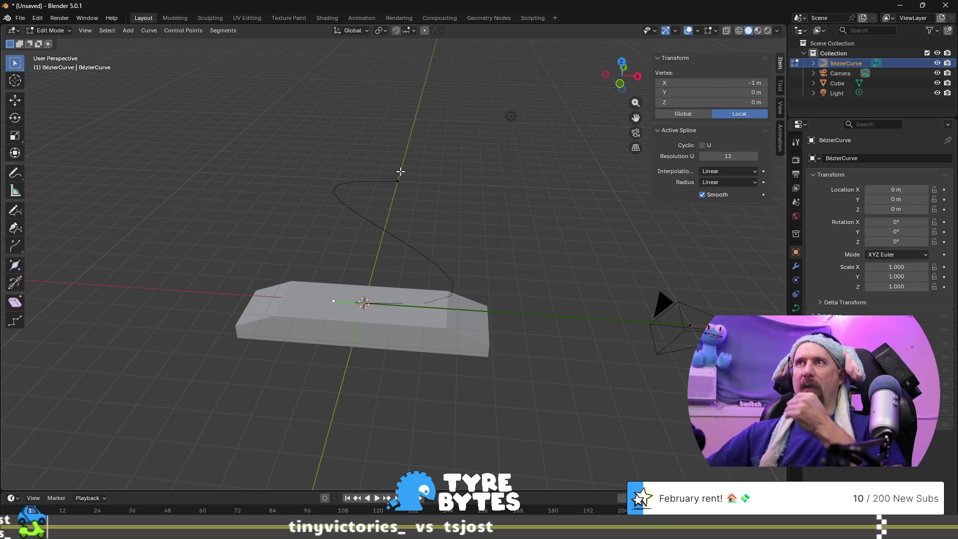
- Move the curve's far end control point to Y 100 m
click(402, 177)
click(713, 93)
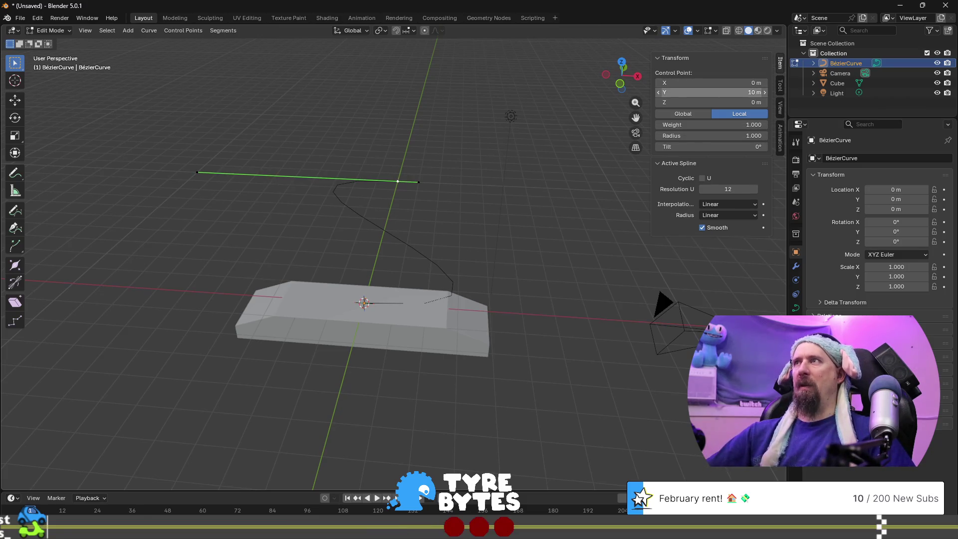
text(00)
key(Return)
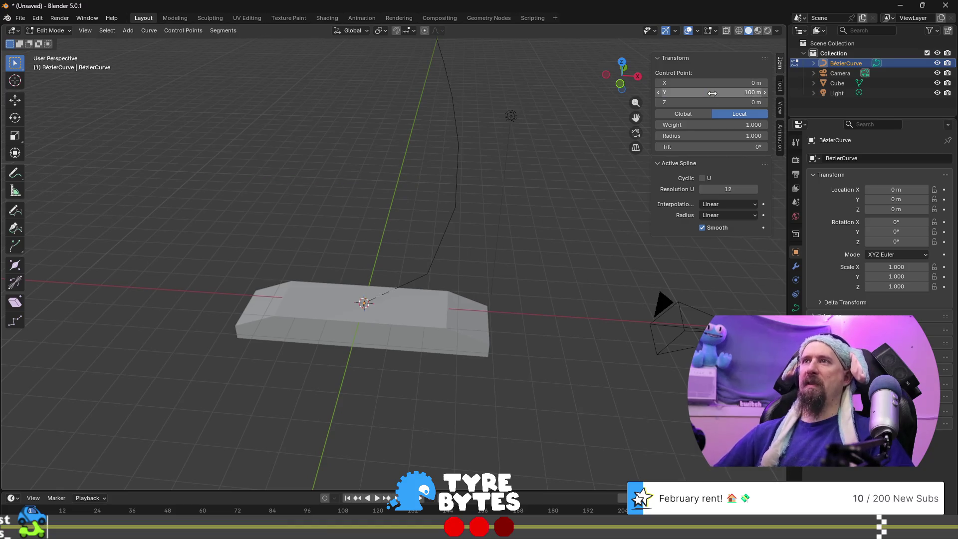
scroll(380, 184, down, 5)
mouse_move(389, 175)
middle_down()
mouse_move(372, 160)
mouse_move(349, 197)
mouse_move(421, 274)
mouse_move(310, 273)
middle_up()
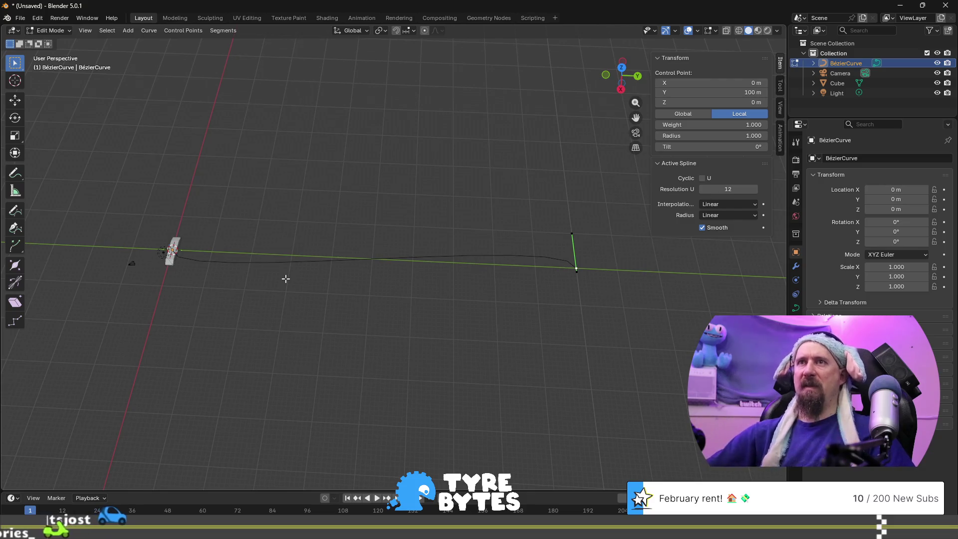
- Set the end point's handle X to -20 m and the start point's handle X to 20 m
click(574, 233)
click(708, 82)
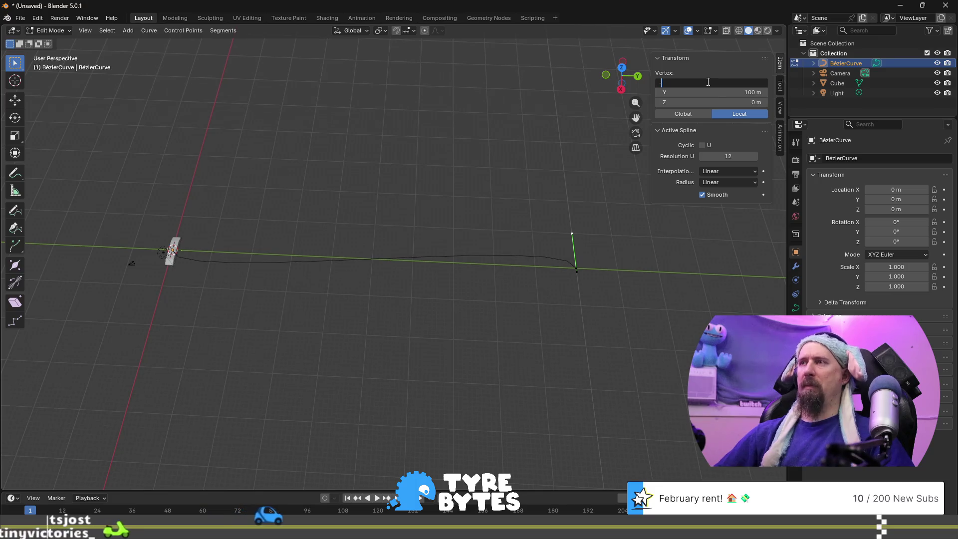
text(-20)
key(Return)
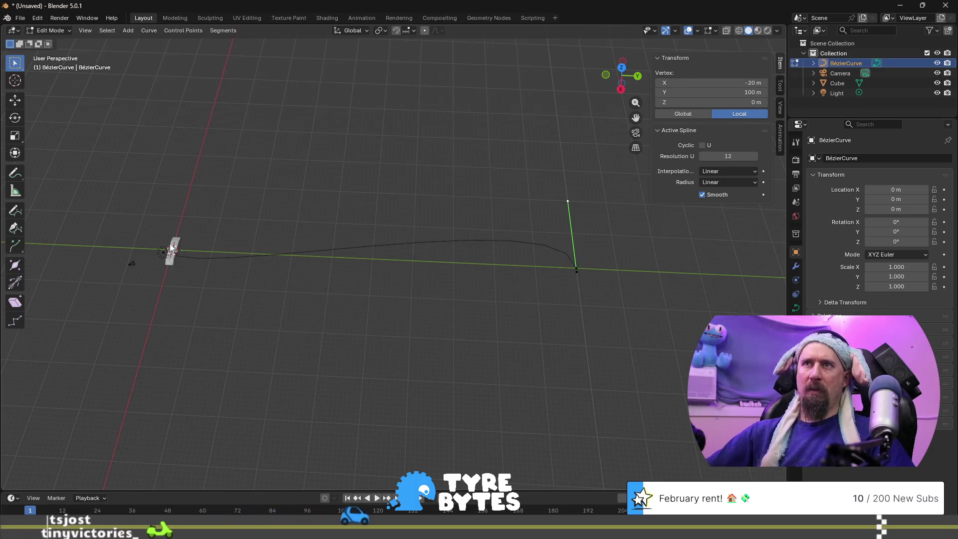
click(164, 289)
click(163, 286)
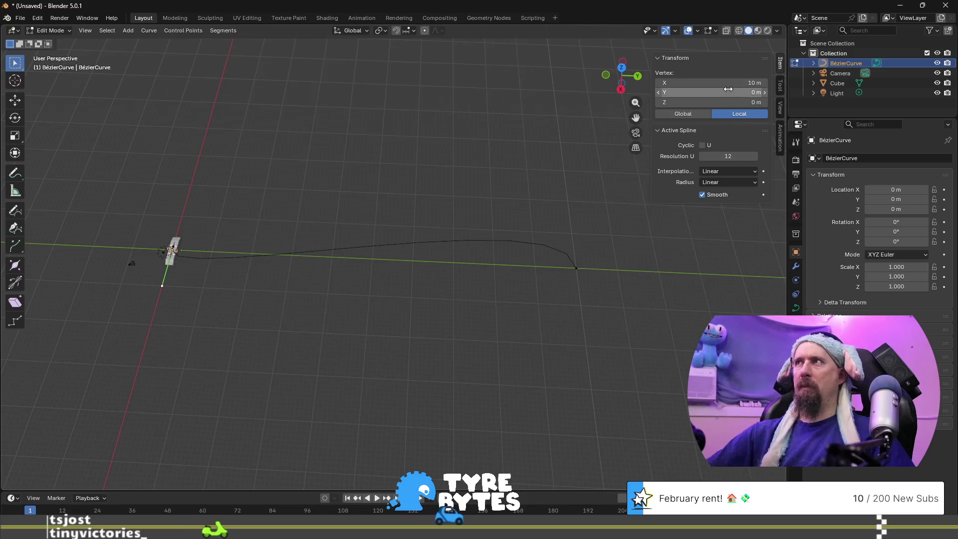
click(726, 82)
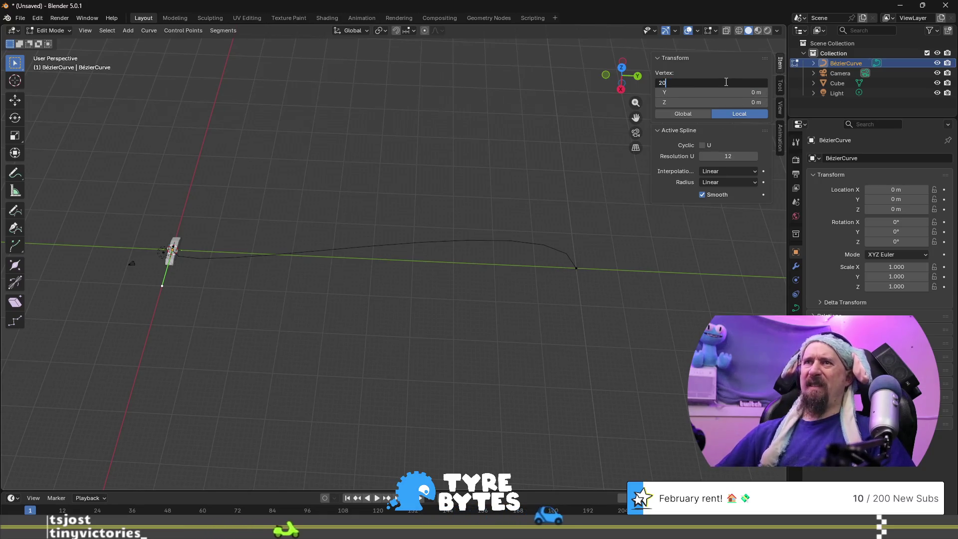
text(20)
key(Return)
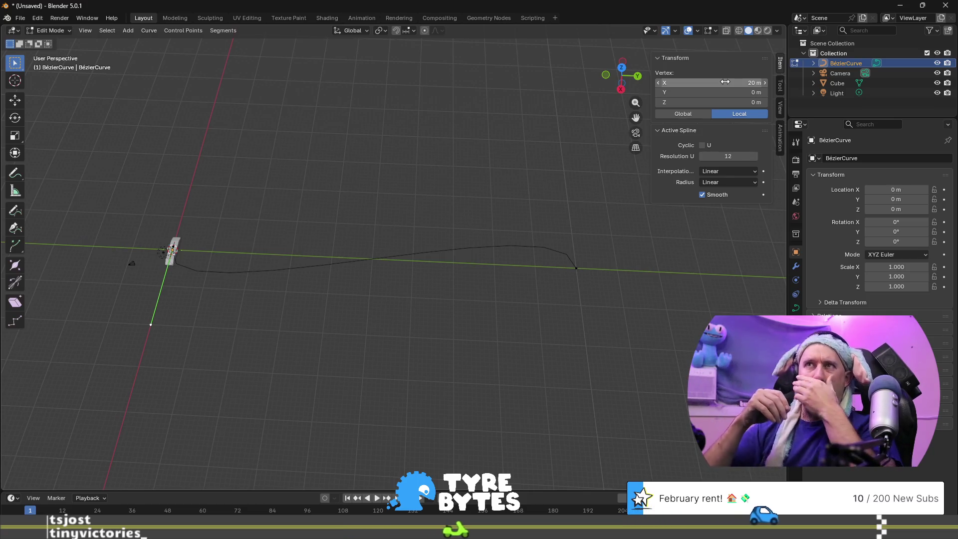
- Return to Object Mode and select the cube
scroll(259, 313, up, 3)
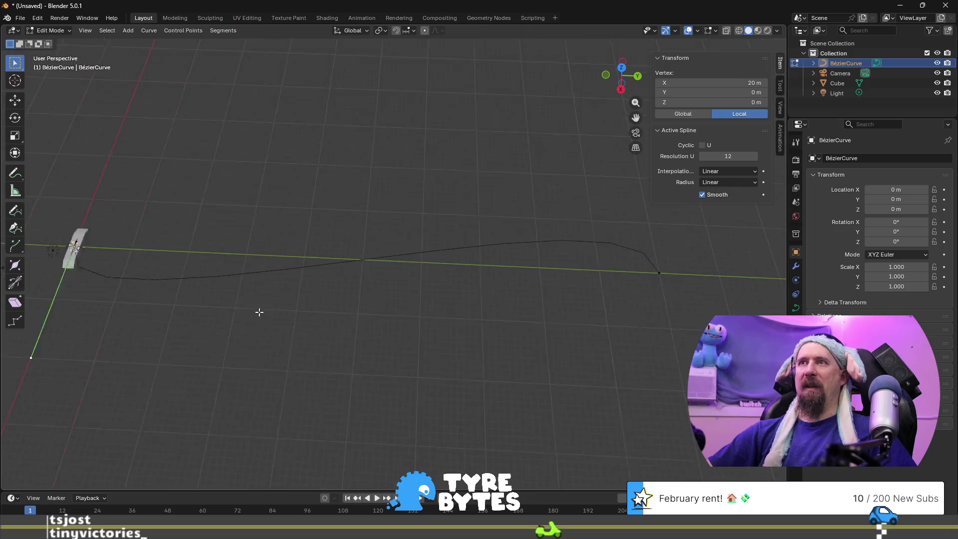
shift+middle_drag(263, 318, 539, 284)
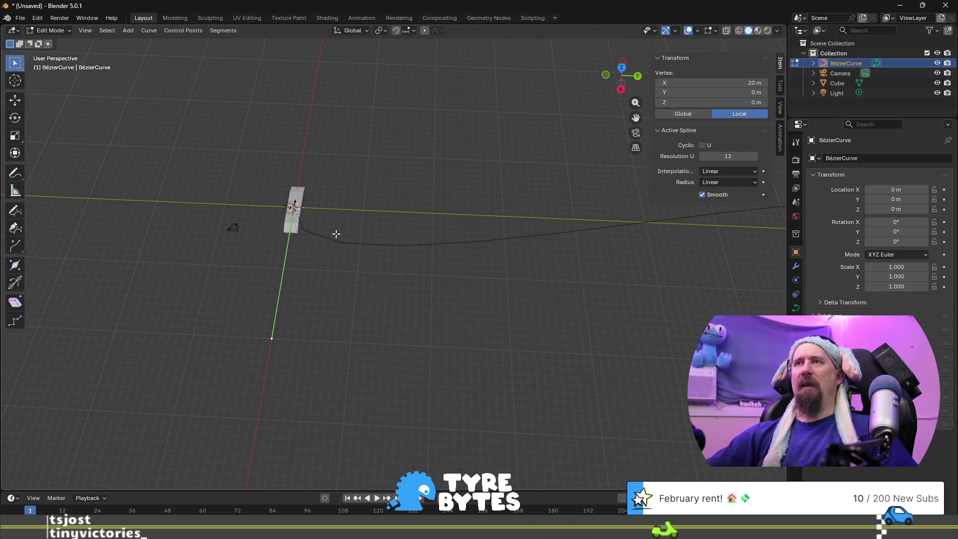
scroll(341, 234, up, 3)
scroll(340, 235, down, 1)
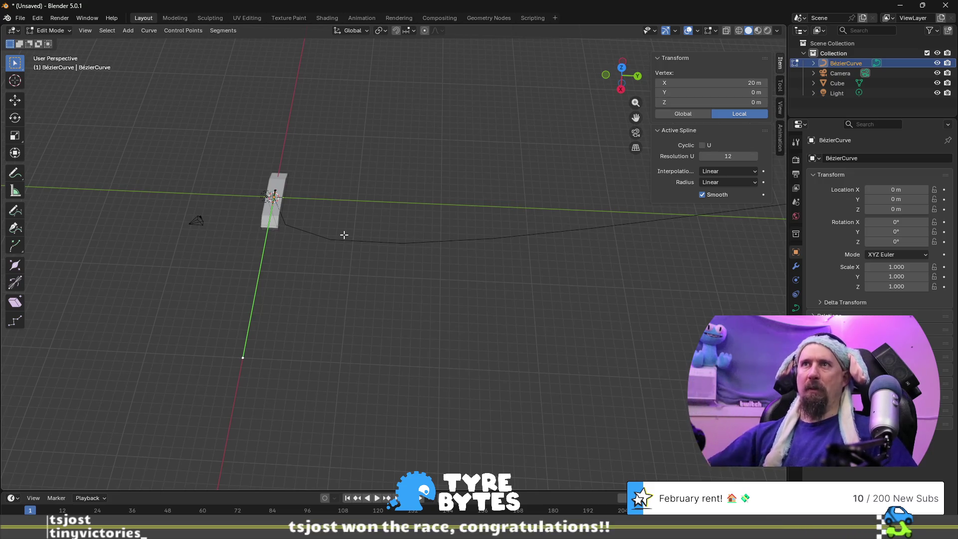
key(Tab)
click(280, 186)
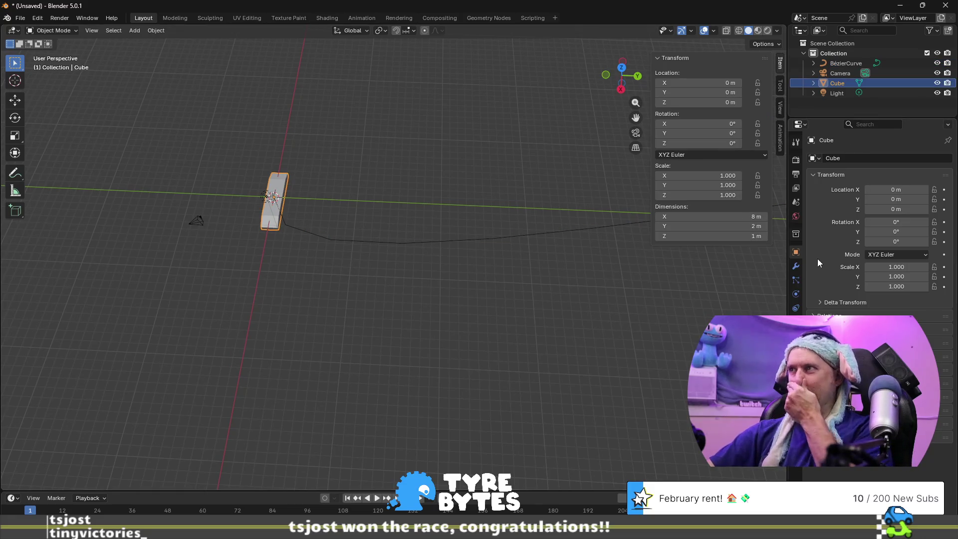
- Add an Array modifier to the cube with Fit Type Fit Curve on BézierCurve
click(798, 266)
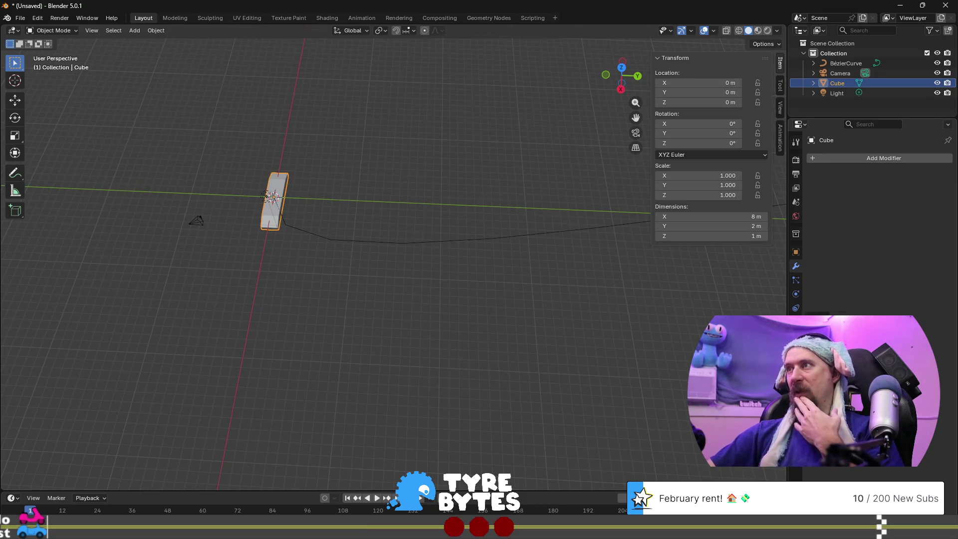
click(849, 159)
mouse_move(849, 160)
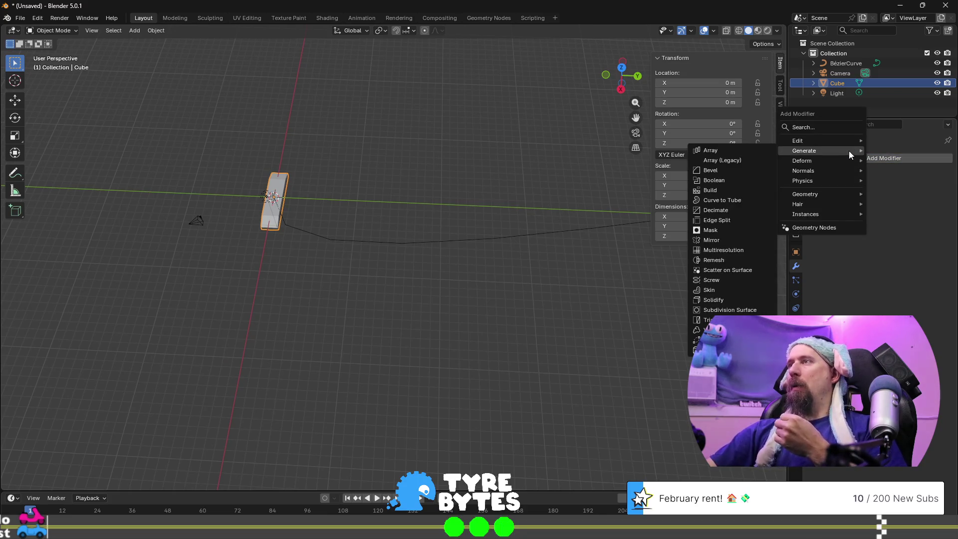
click(721, 161)
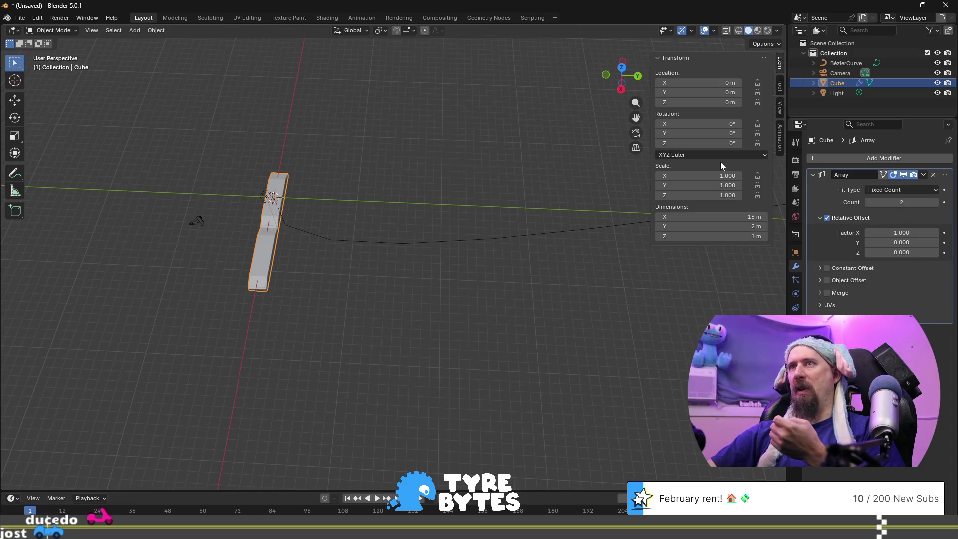
click(908, 189)
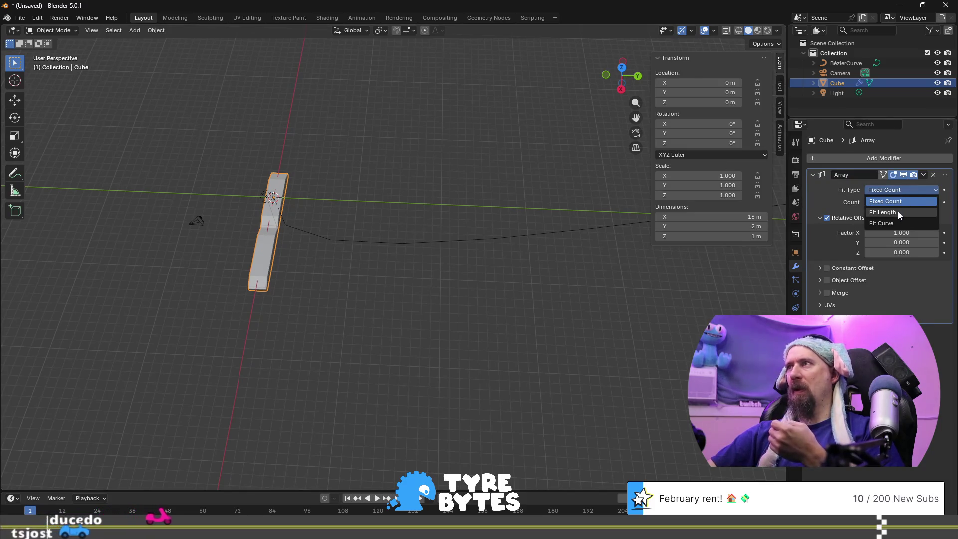
click(897, 223)
click(899, 203)
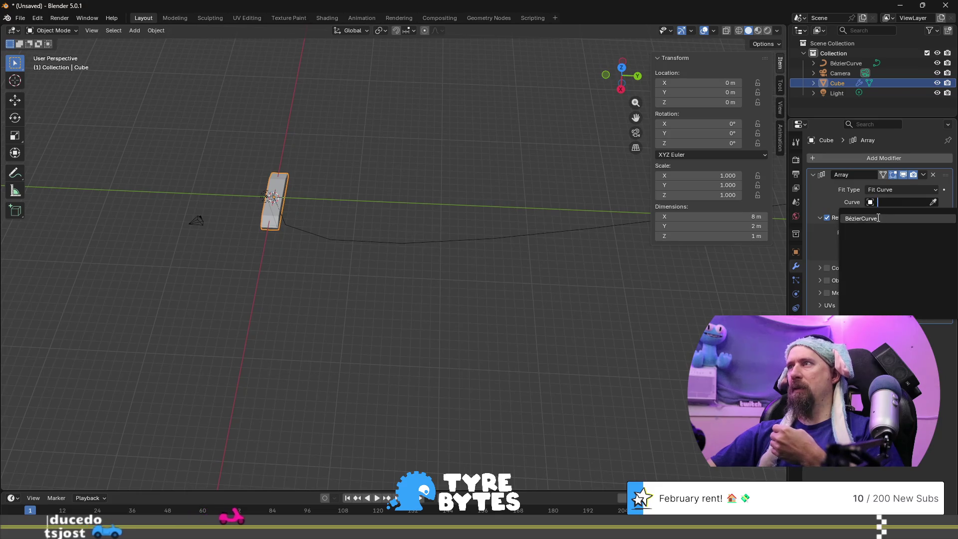
click(880, 219)
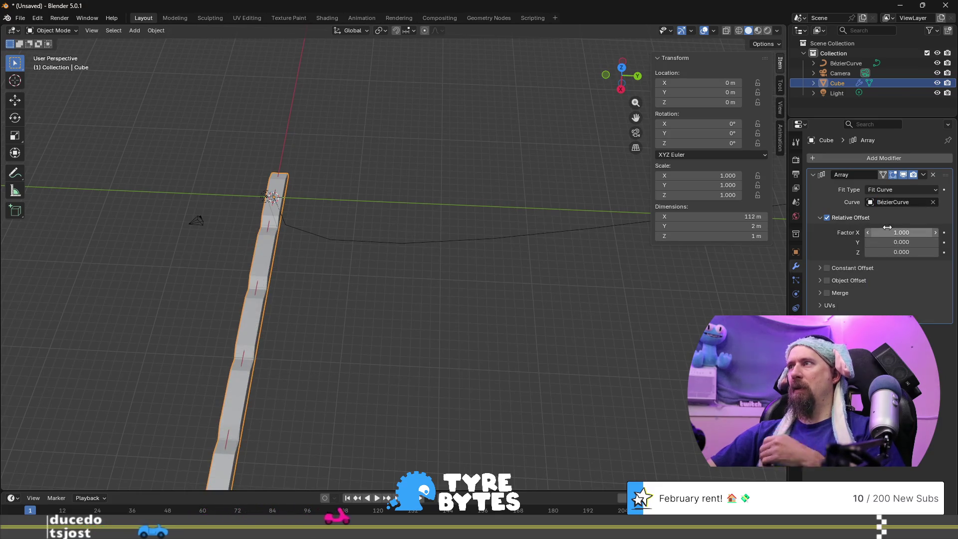
- Set the array's relative offset to X 0 and Y 1, then view the whole strip
click(888, 227)
text(0)
key(Tab)
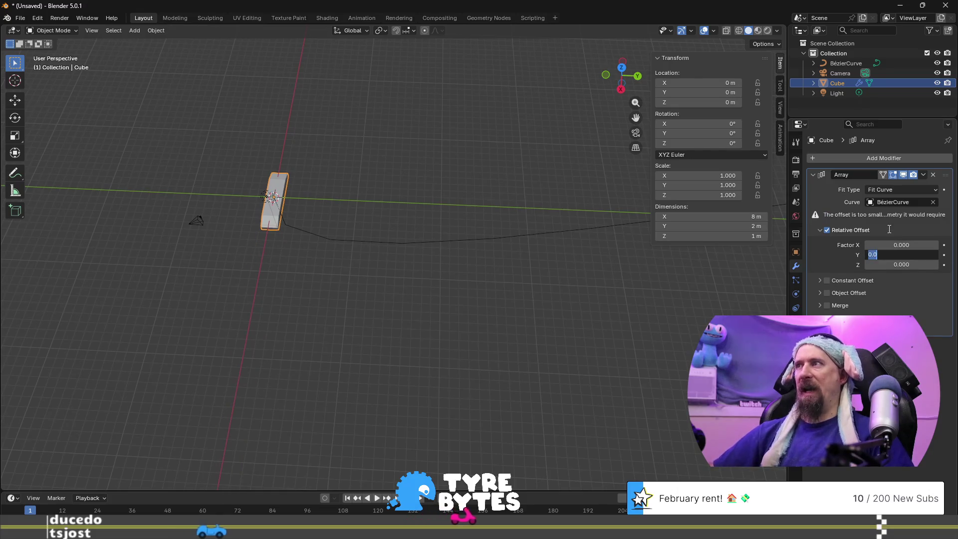
text(1)
key(Return)
scroll(313, 349, down, 4)
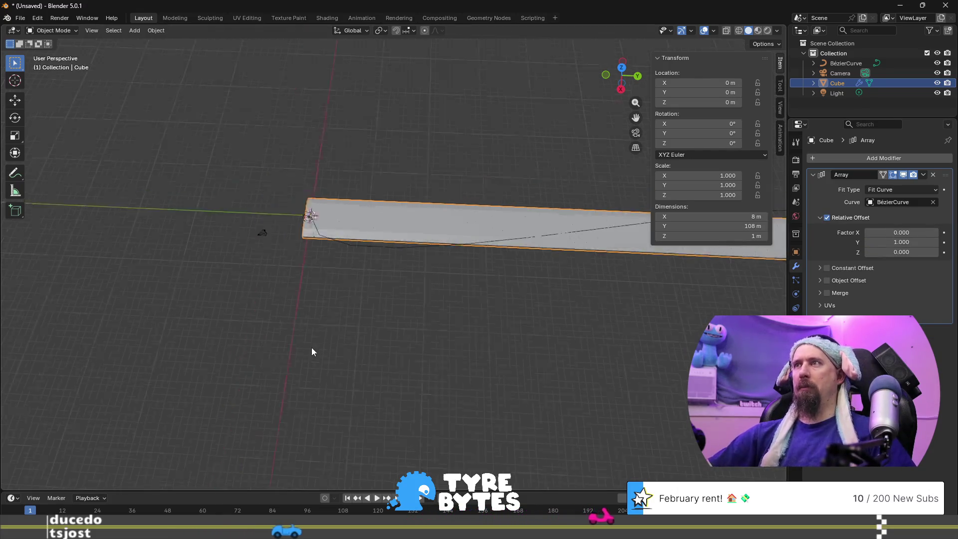
shift+middle_drag(447, 310, 346, 285)
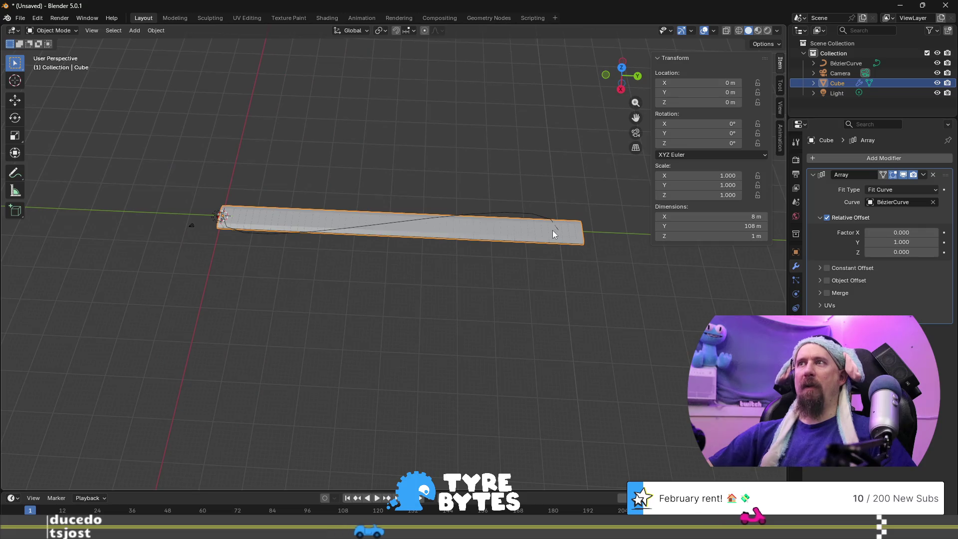
scroll(439, 268, up, 3)
mouse_move(224, 240)
middle_down()
mouse_move(360, 252)
mouse_move(344, 229)
middle_up()
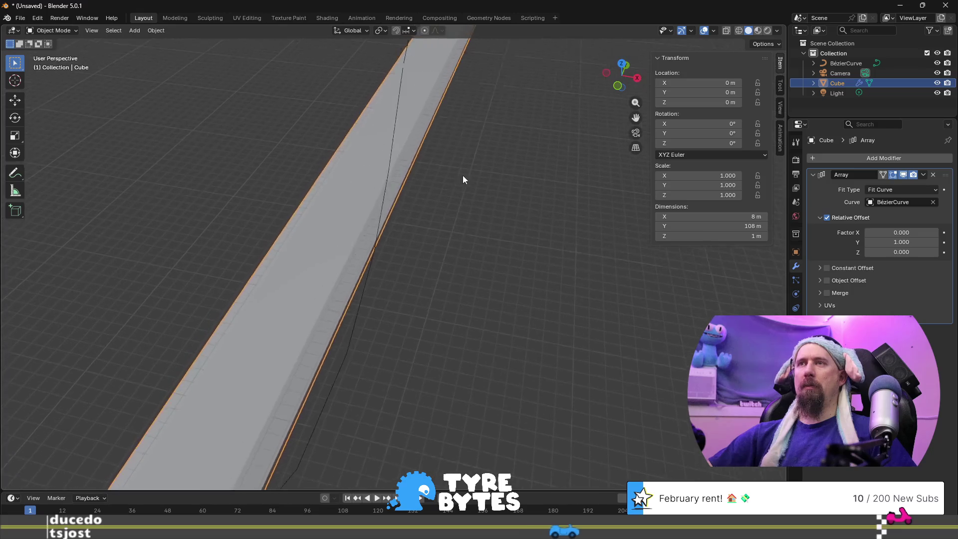
scroll(461, 180, down, 4)
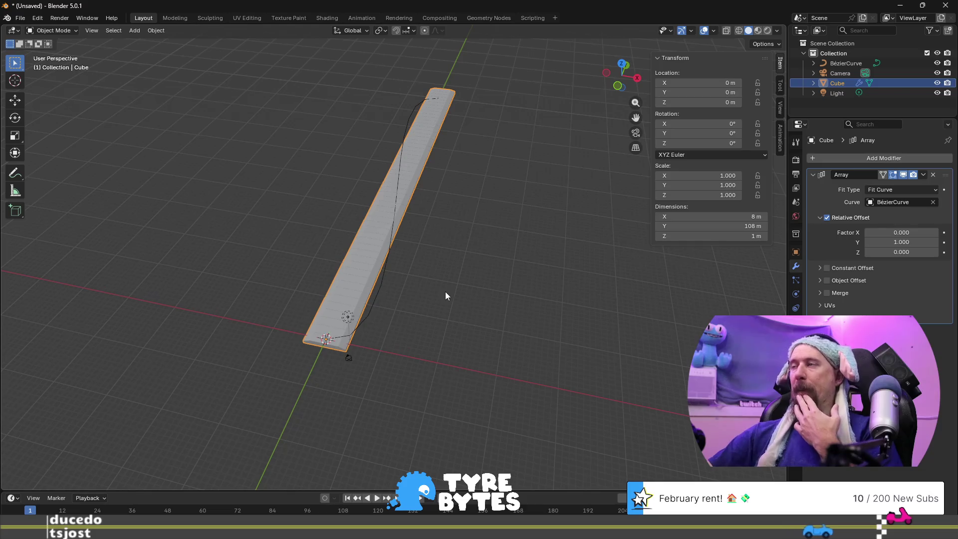
- Add a Curve deform modifier using BézierCurve below the Array, inspect the result, then undo
click(837, 158)
mouse_move(829, 160)
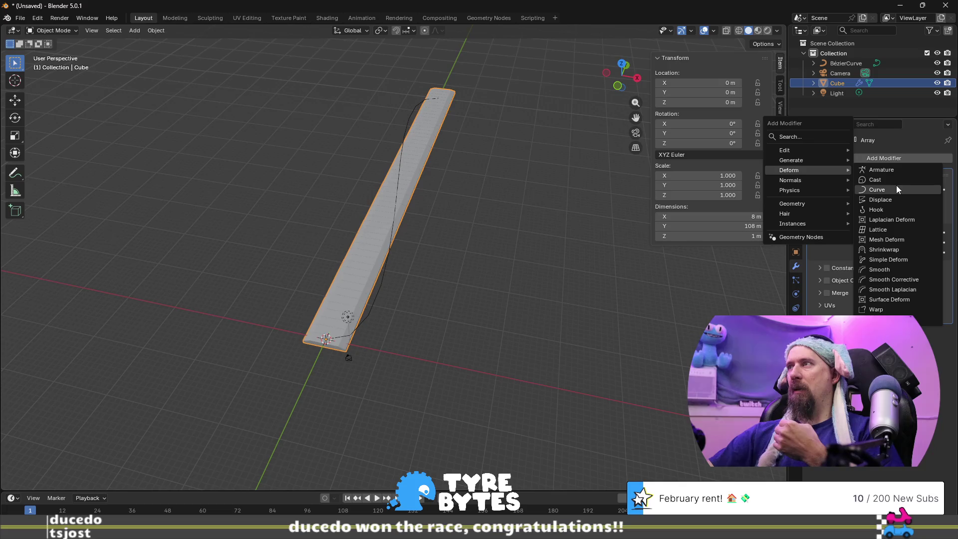
click(898, 187)
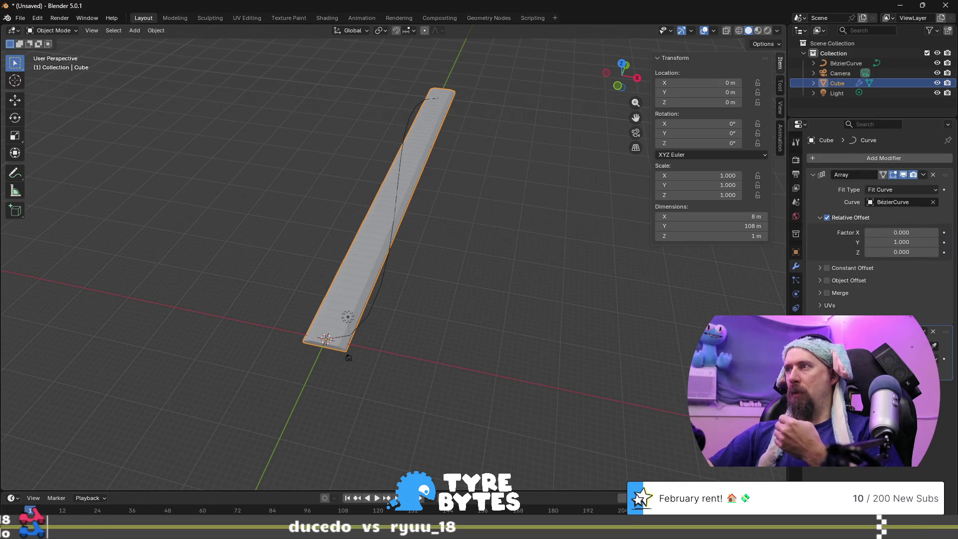
click(926, 345)
click(936, 360)
mouse_move(447, 283)
middle_down()
mouse_move(415, 297)
mouse_move(465, 240)
mouse_move(423, 262)
mouse_move(425, 271)
middle_up()
scroll(371, 276, up, 3)
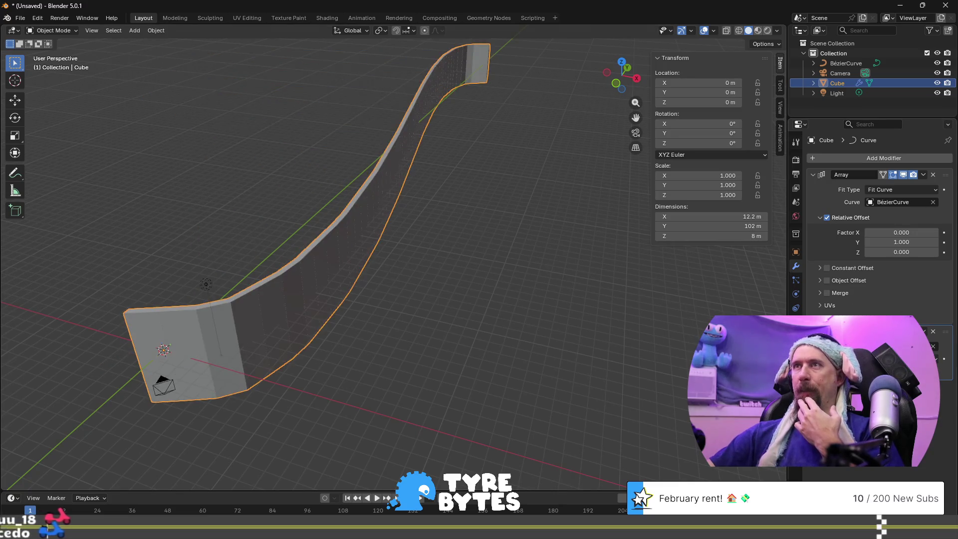
middle_drag(364, 343, 407, 336)
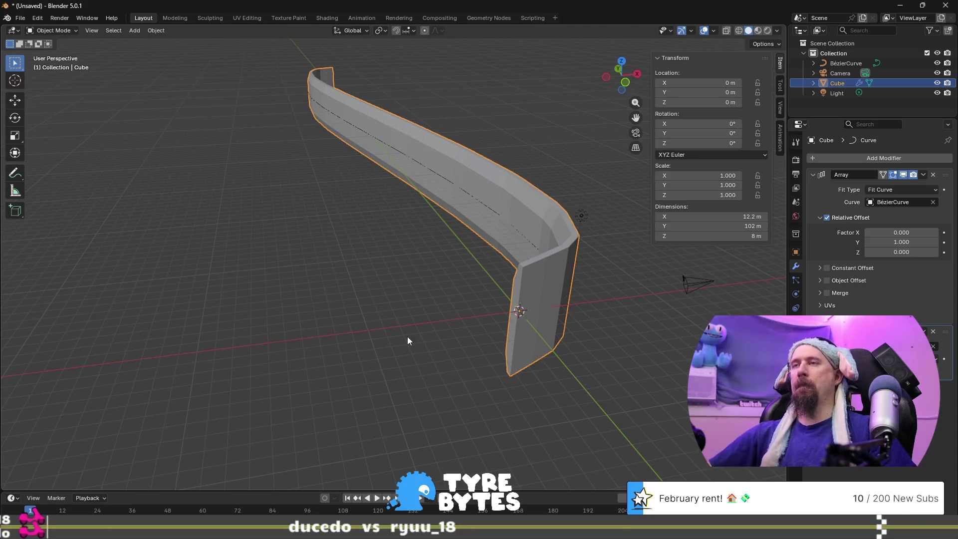
key(ctrl+z)
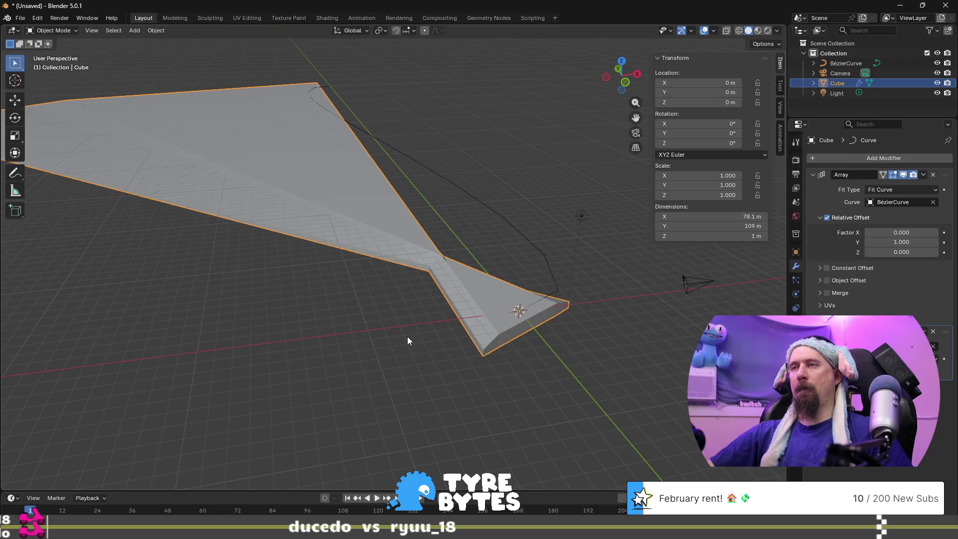
- Rotate the box mesh 90° about Z with rz90
key(ctrl+z)
key(ctrl+z)
key(ctrl+z)
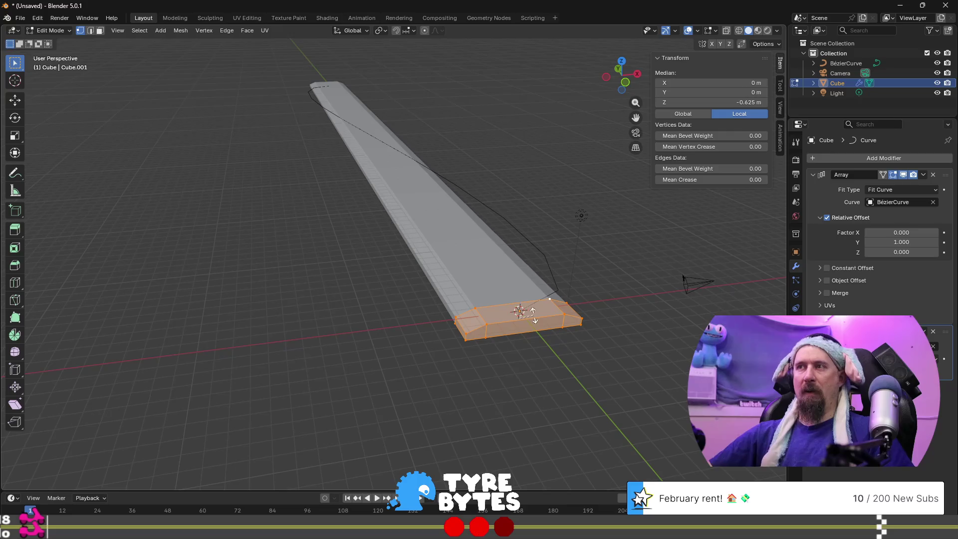
text(rz)
text(90)
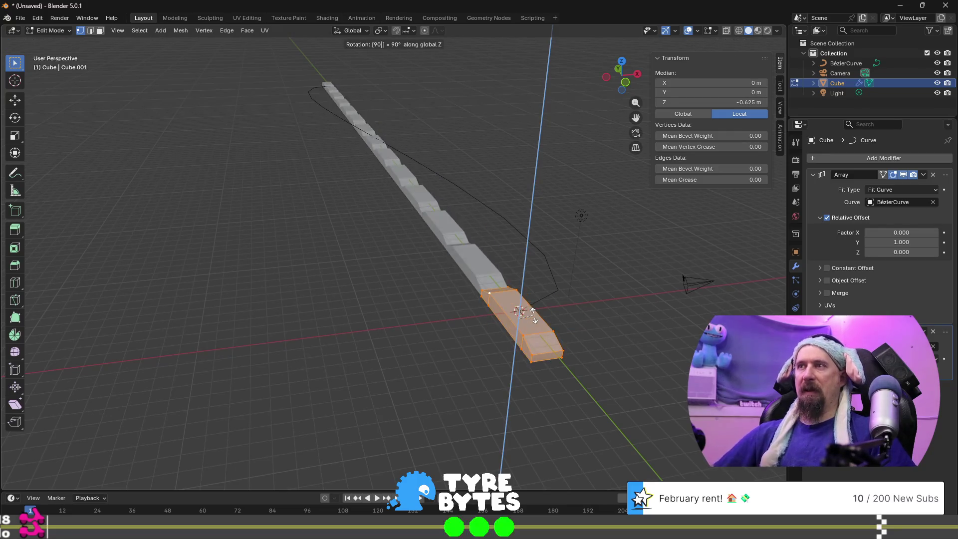
key(Return)
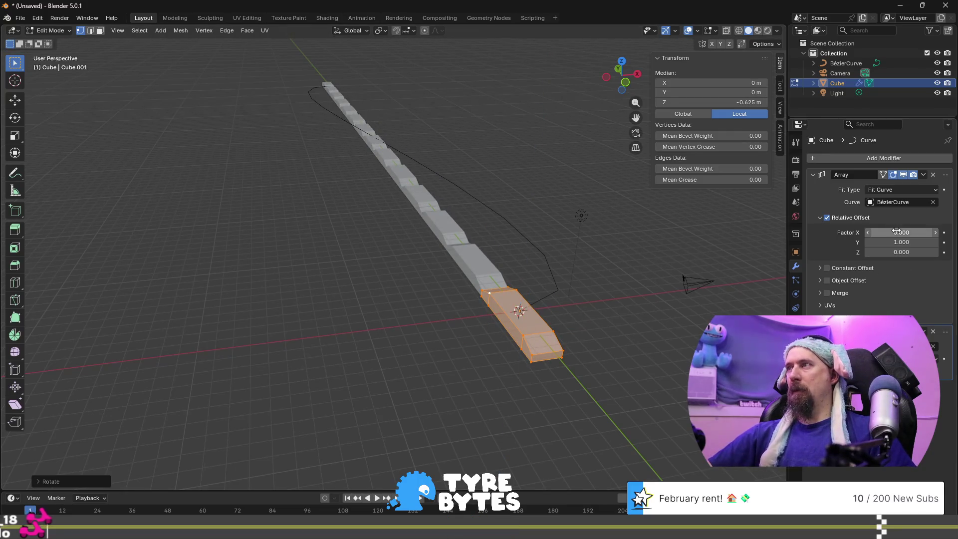
- Change the Array relative offset to Y 0 and X 1, then return to Object Mode
click(901, 241)
text(0.000)
key(Return)
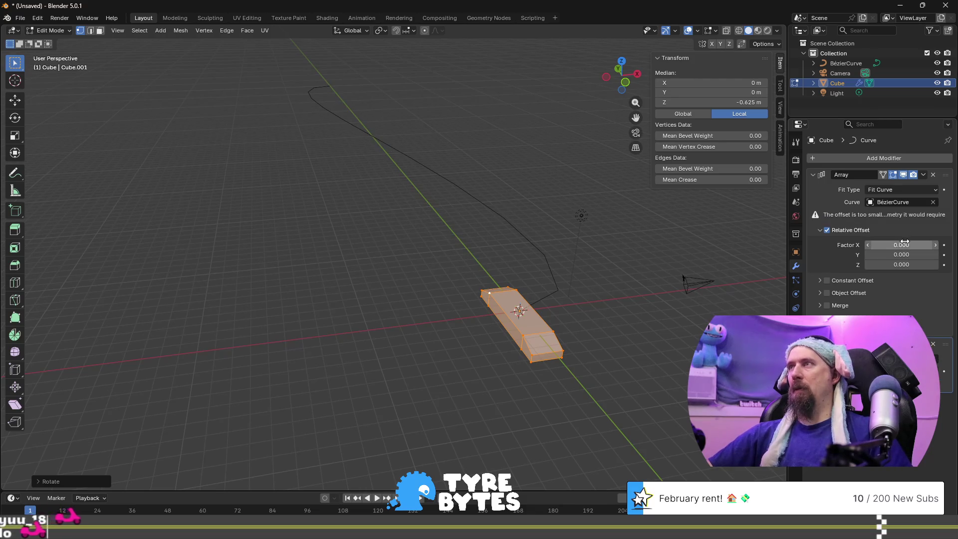
click(906, 245)
text(1)
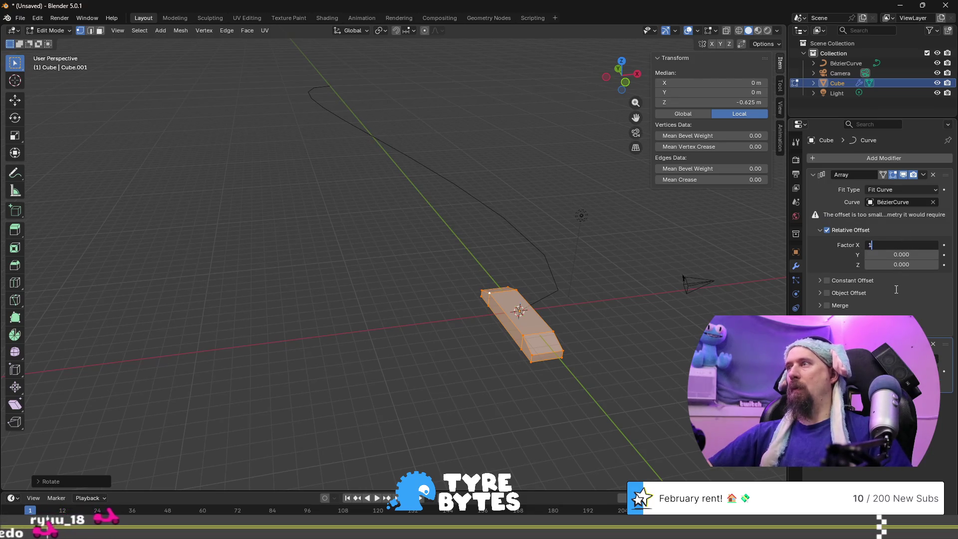
key(Return)
scroll(651, 309, down, 6)
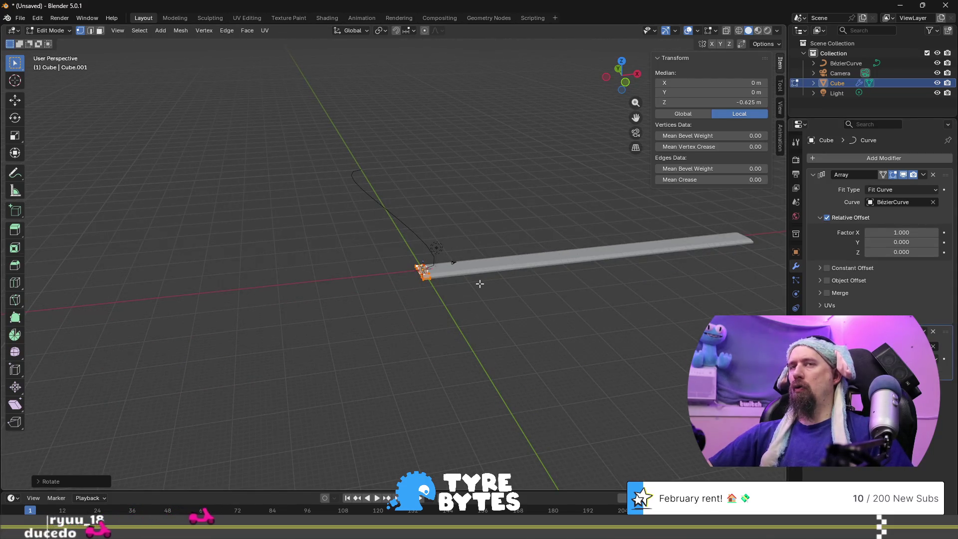
key(Tab)
scroll(458, 262, up, 3)
scroll(457, 261, up, 3)
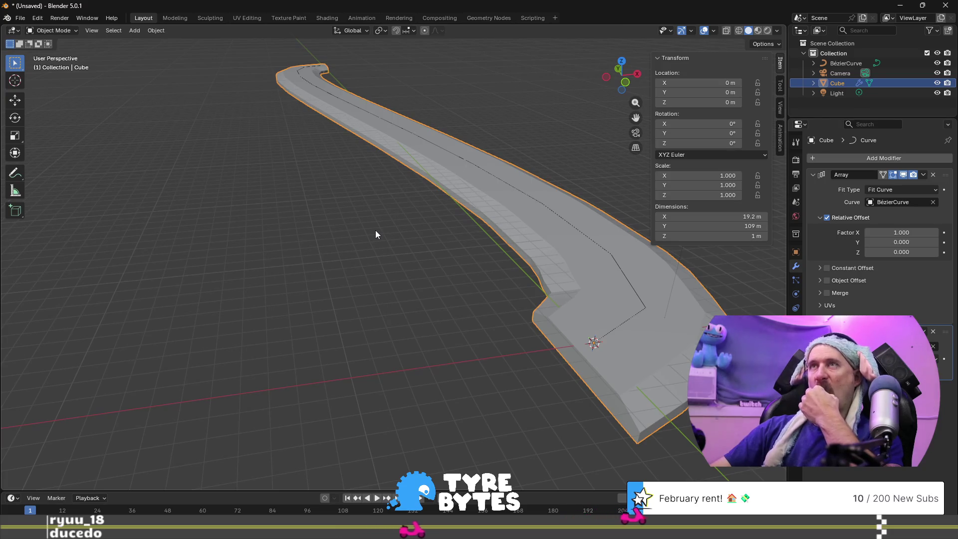
scroll(376, 231, down, 5)
mouse_move(380, 244)
middle_down()
mouse_move(376, 230)
mouse_move(318, 235)
mouse_move(394, 225)
mouse_move(274, 295)
middle_up()
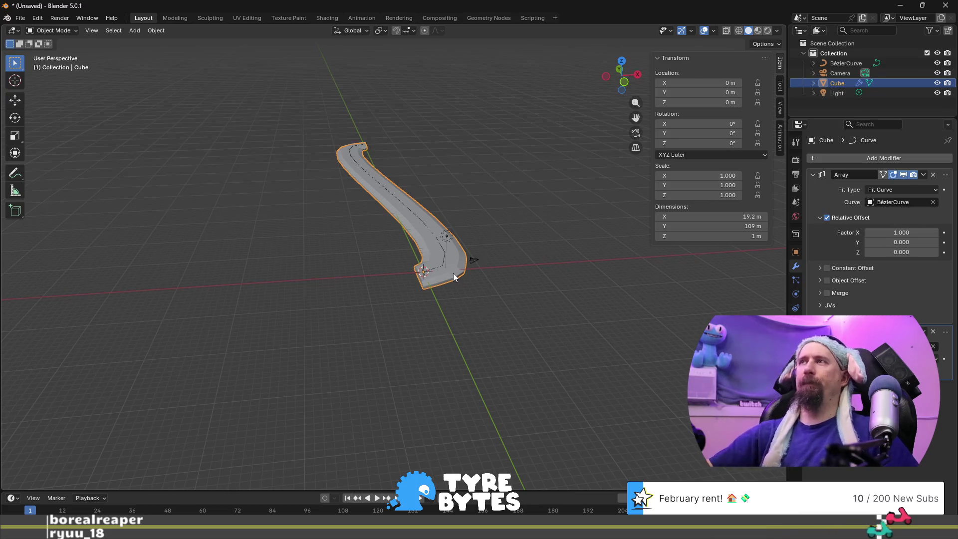
mouse_move(465, 309)
middle_down()
mouse_move(415, 297)
mouse_move(428, 323)
mouse_move(370, 288)
mouse_move(413, 313)
middle_up()
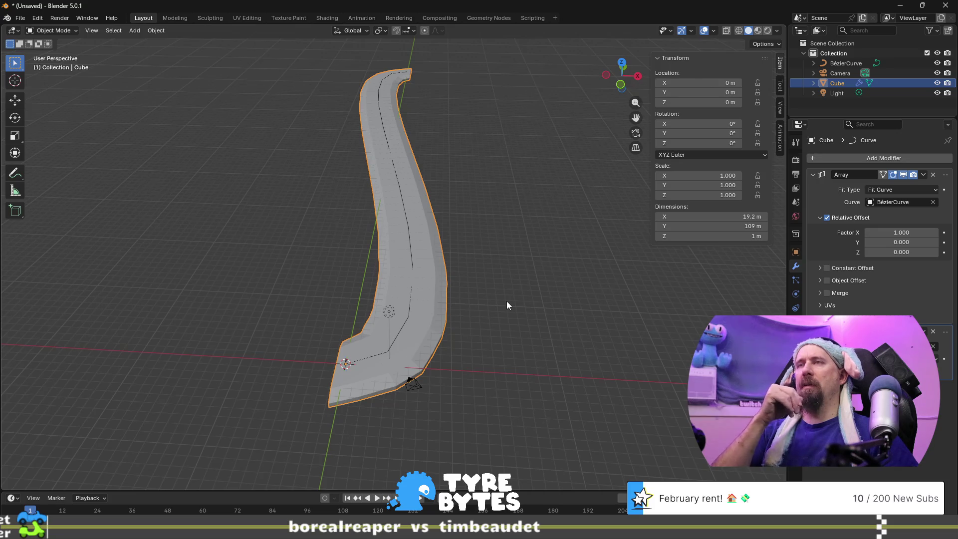
- Add a blank line after line 634 in 2025_devlog.md and type the heading 'Deforming to Path in Blender'
scroll(480, 274, down, 6)
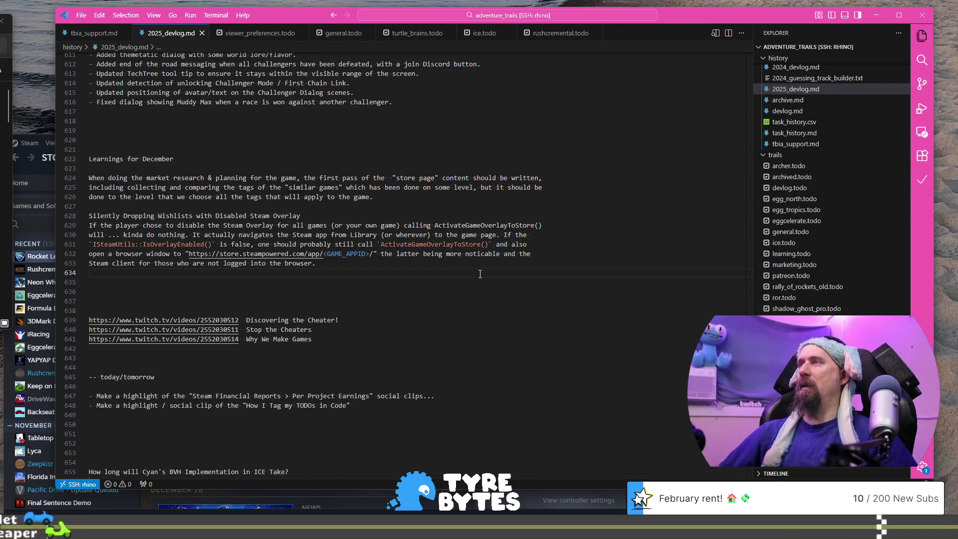
click(480, 274)
text(')
key(Return)
key(BackSpace)
key(BackSpace)
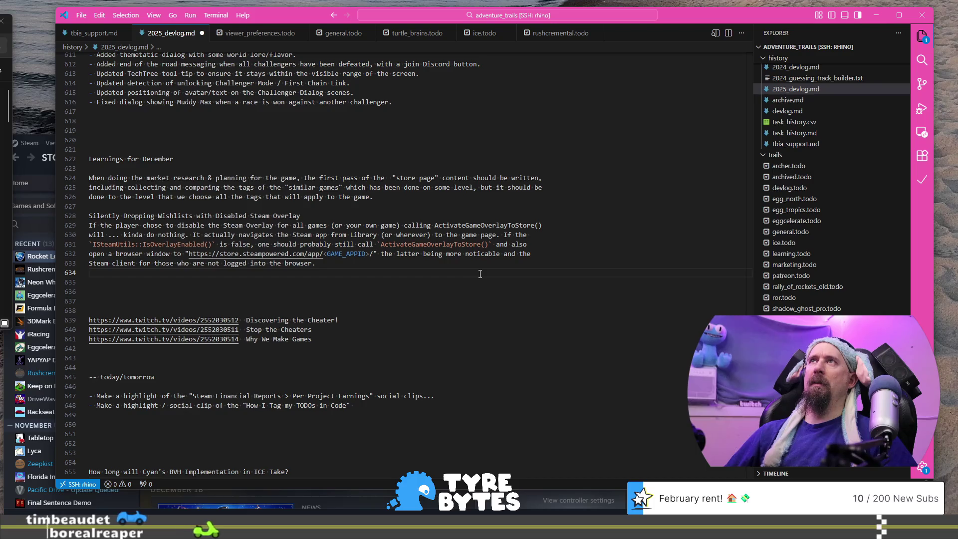
key(Return)
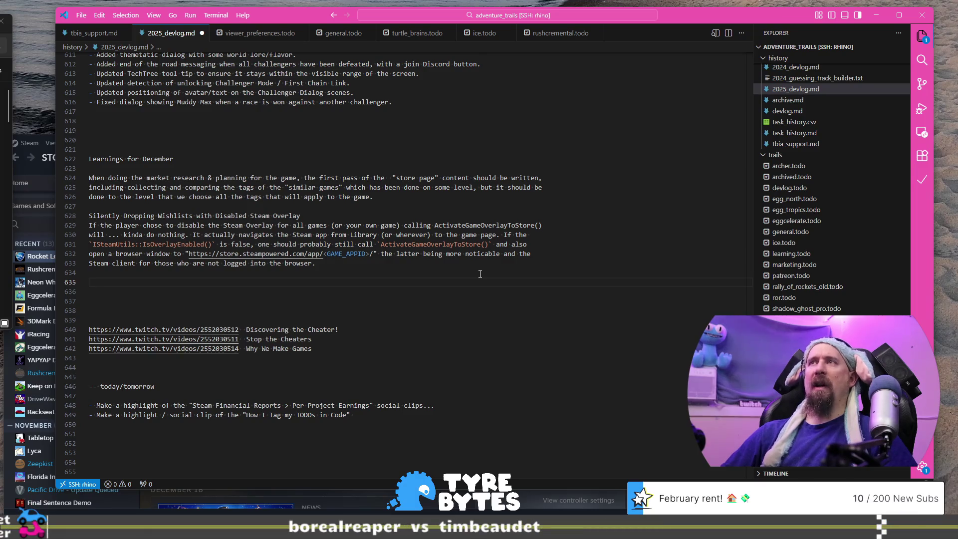
key(alt+Tab)
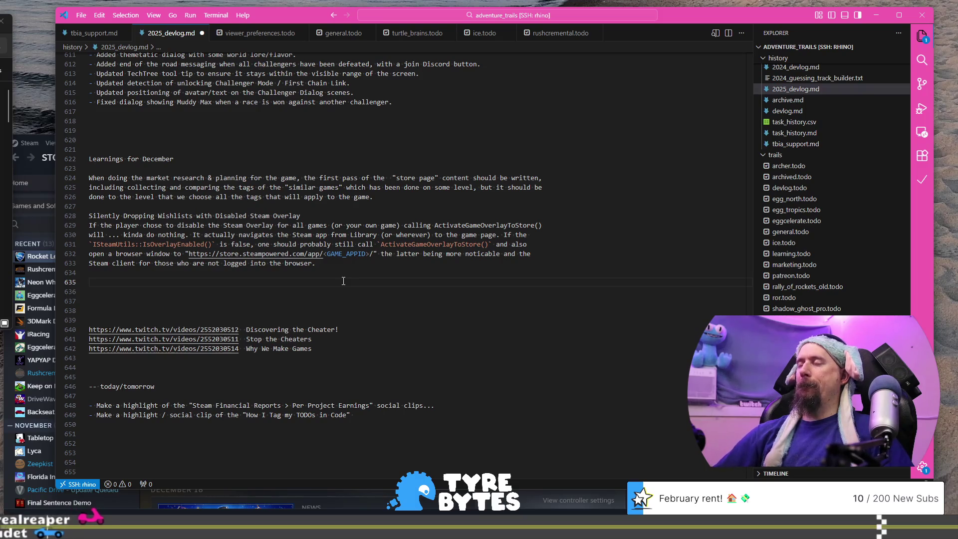
text(Deforming to Path)
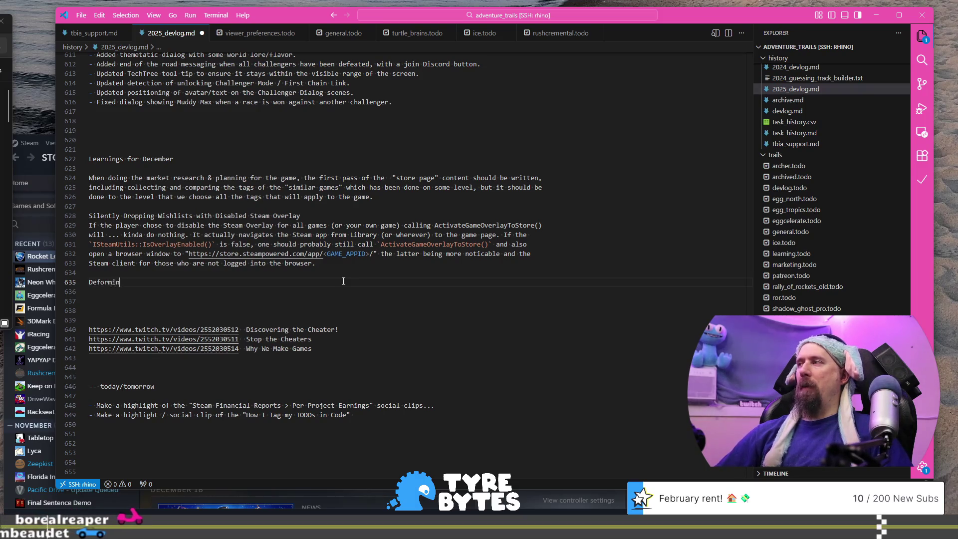
text( in )
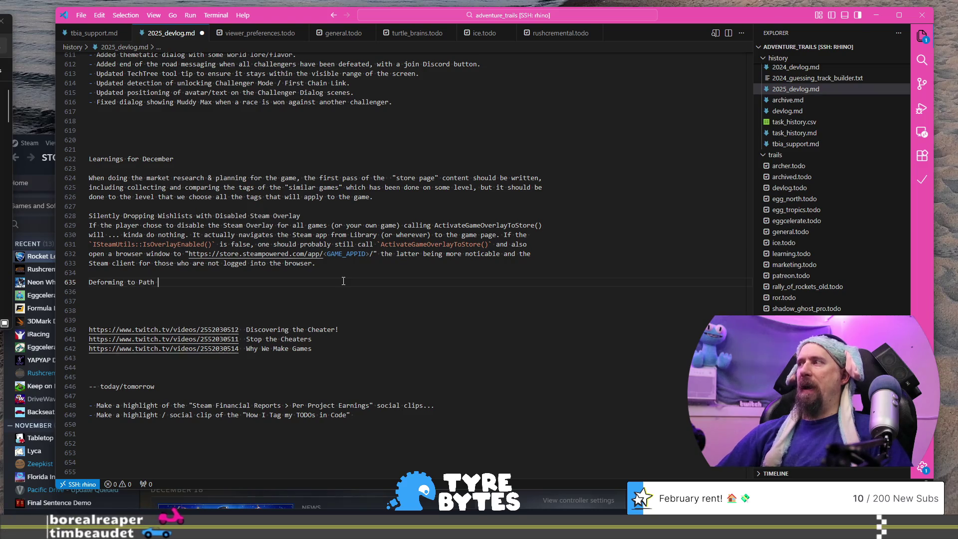
text(Blender)
- Revise the heading to 'Deforming Mesh to Curve in Blender' and begin a note on the next line
key(ctrl+Left)
key(ctrl+Left)
key(ctrl+Left)
key(ctrl+Delete)
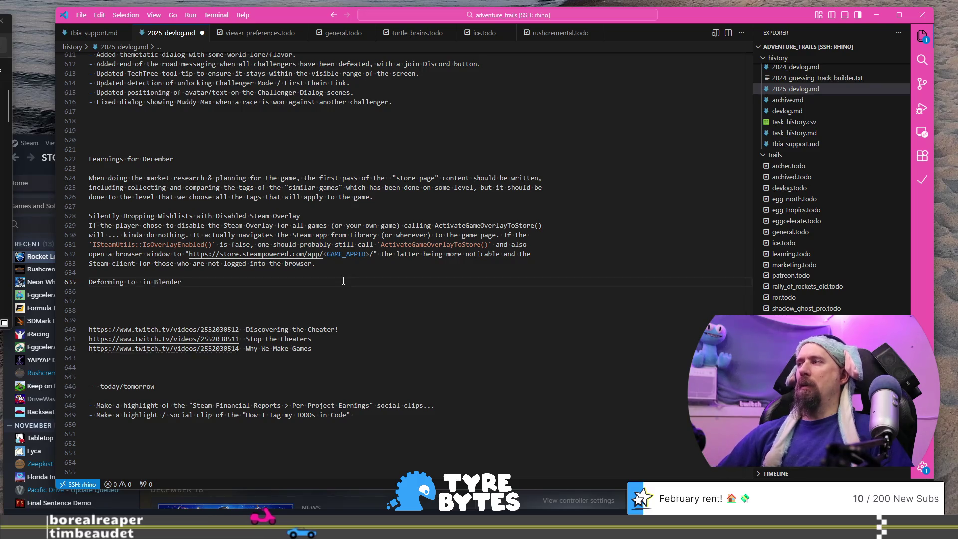
key(ctrl+Left)
text(Mesh)
key(ctrl+Right)
key(Right)
text(Curve)
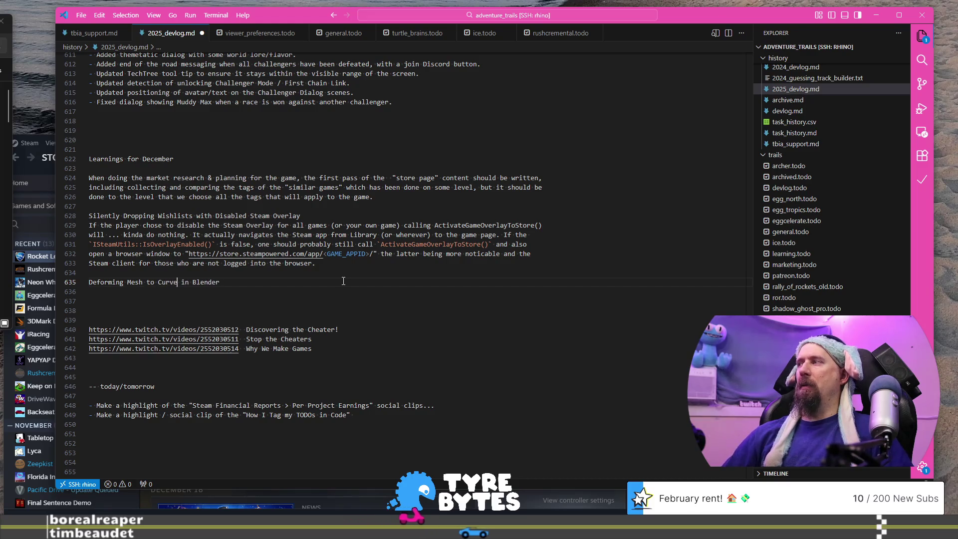
key(End)
key(Return)
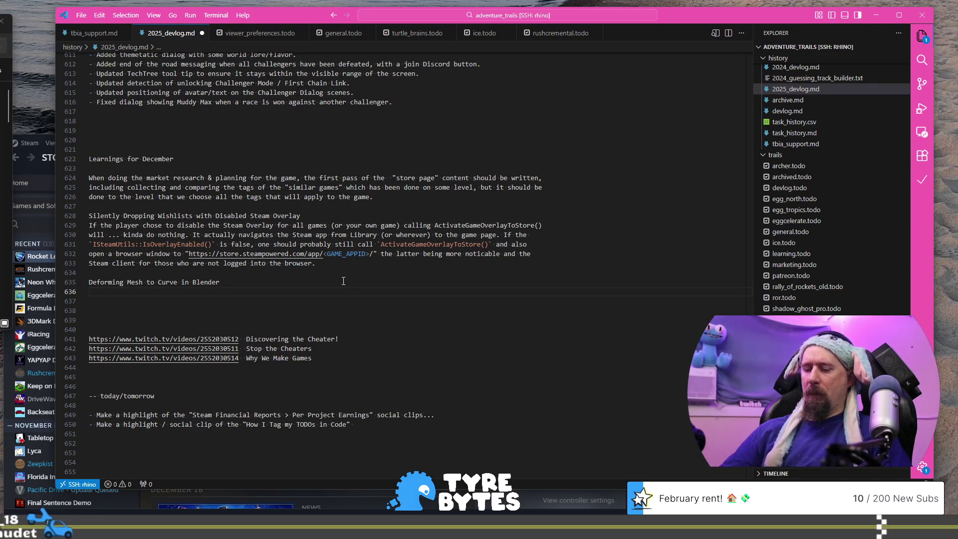
text(A b)
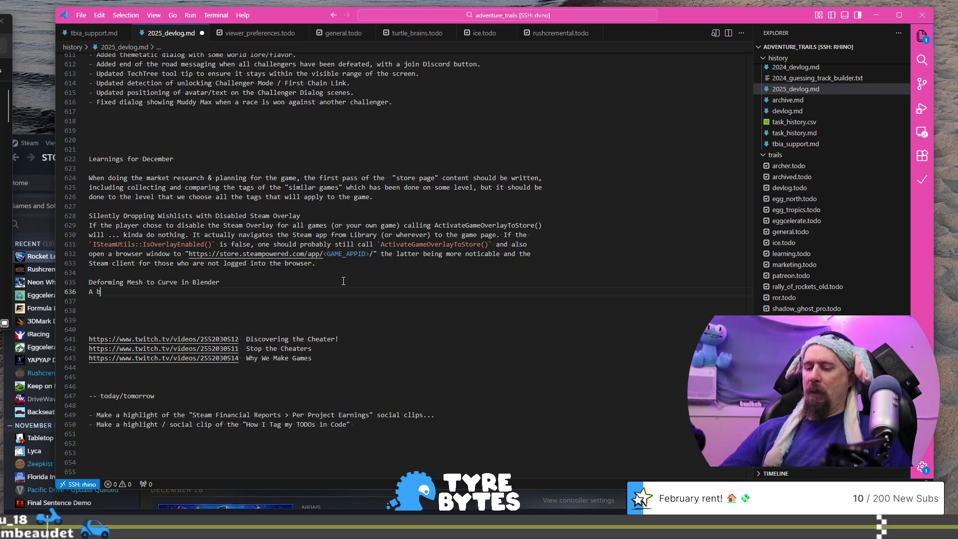
text(ig ahah moment was)
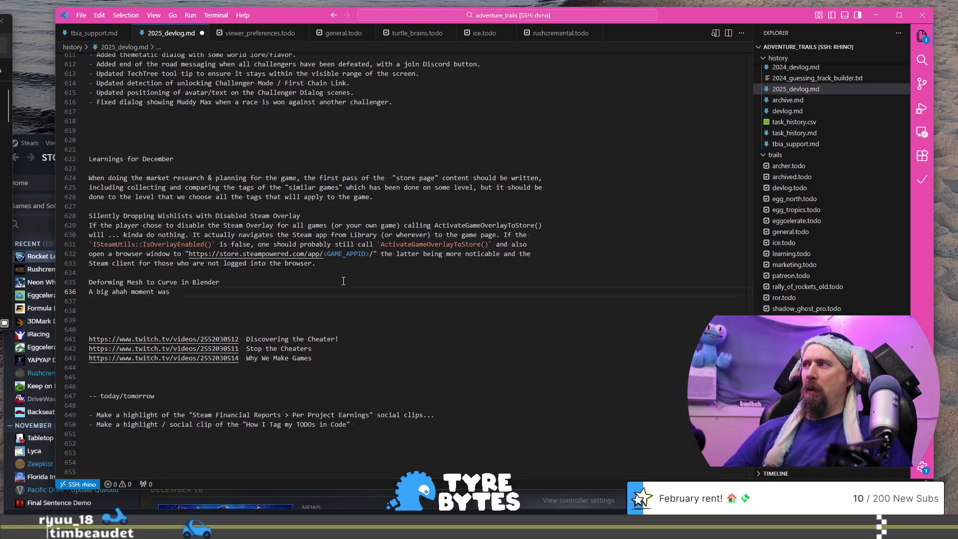
- Replace the draft sentence with the note that the mesh should be rotated 90 degrees so forward is +X
key(shift+Home)
key(BackSpace)
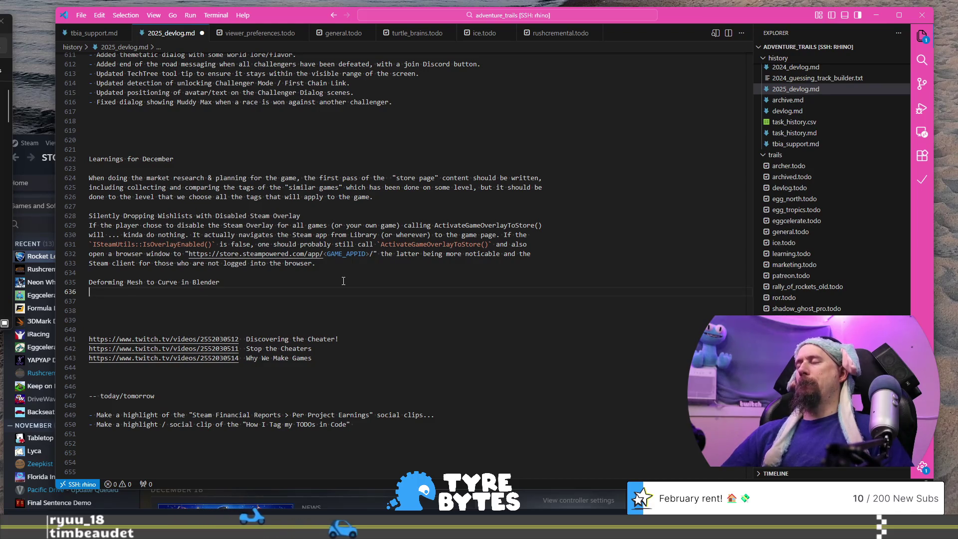
text(I)
key(BackSpace)
text(The e)
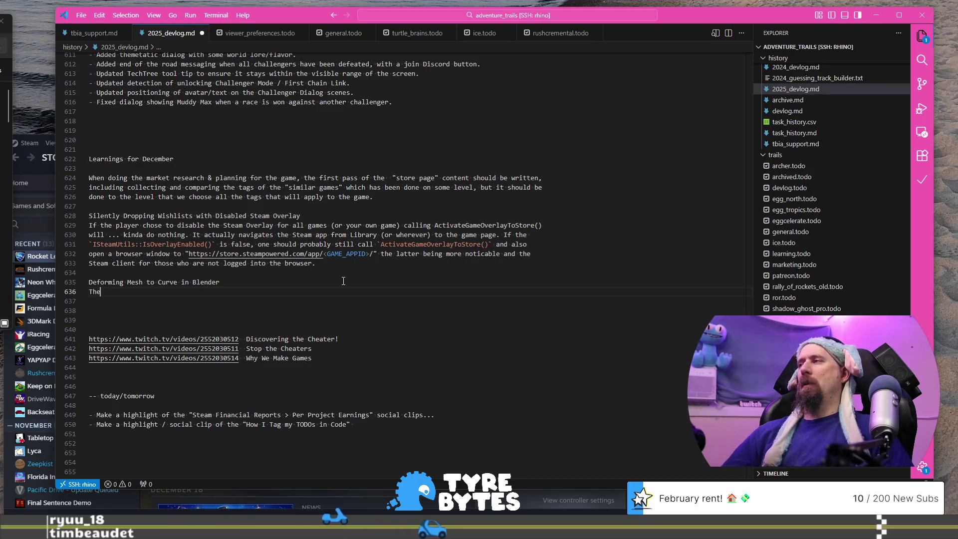
key(BackSpace)
text(me)
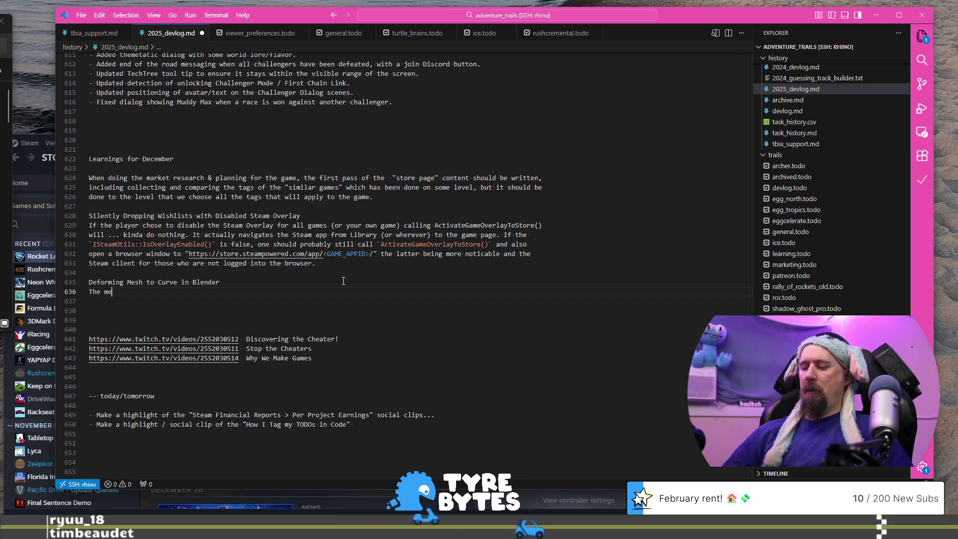
text(sh should be rot)
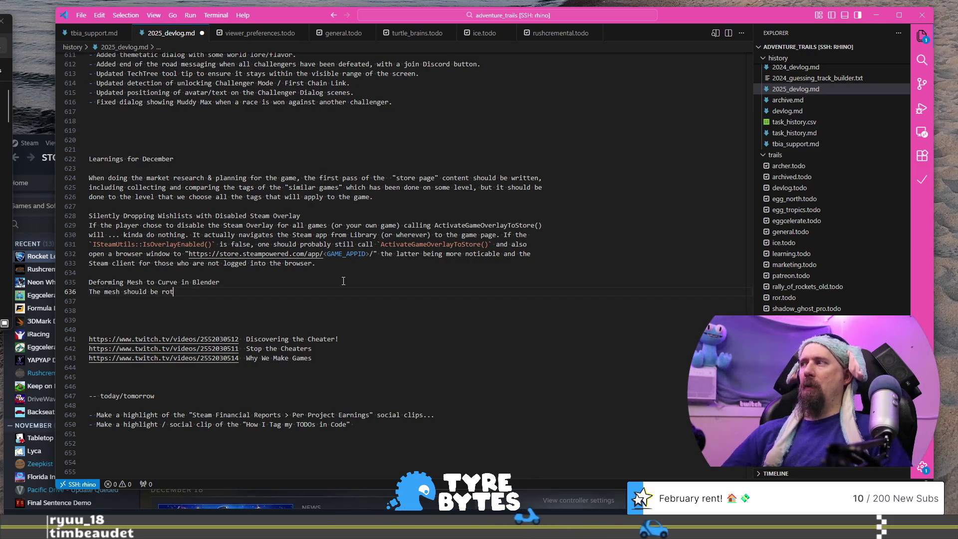
text(ated 90 d)
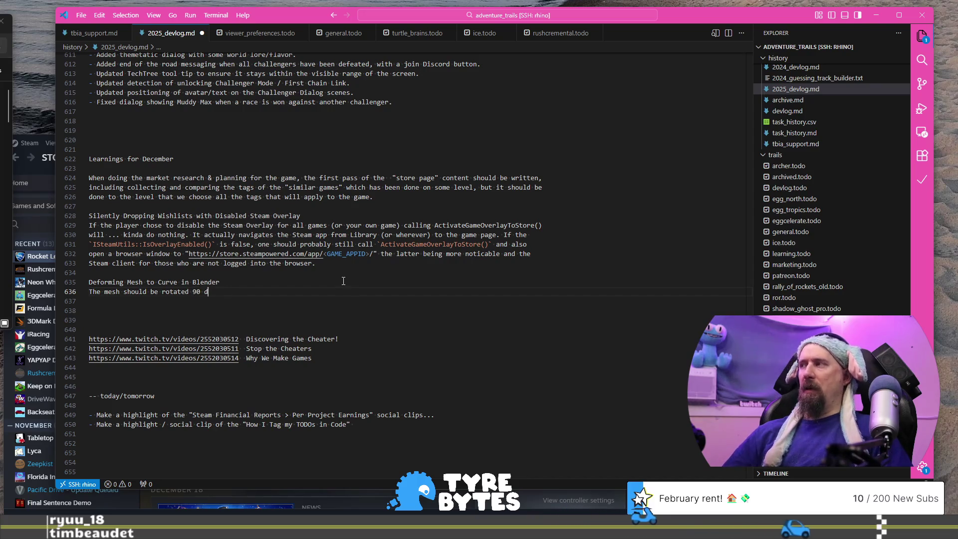
text(egrees so)
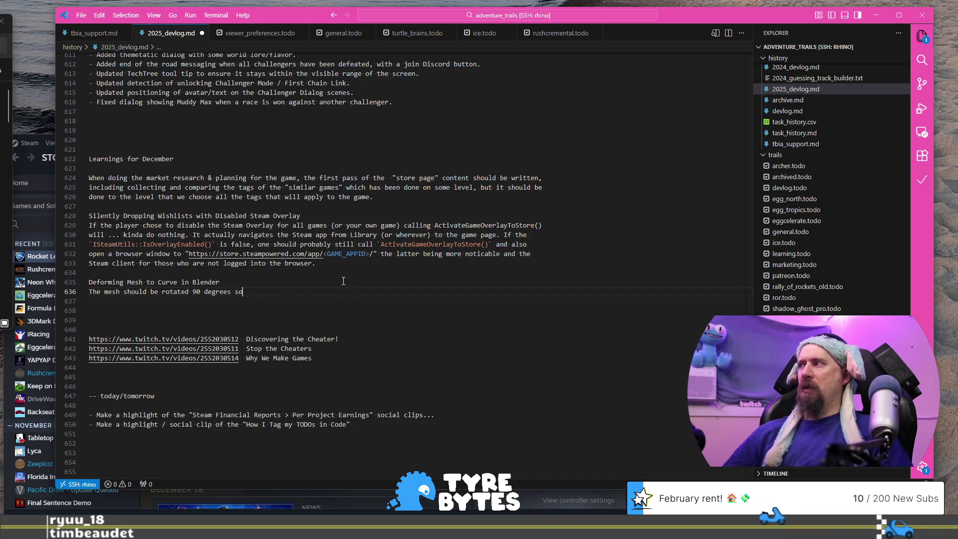
text( that "forward" actually wind)
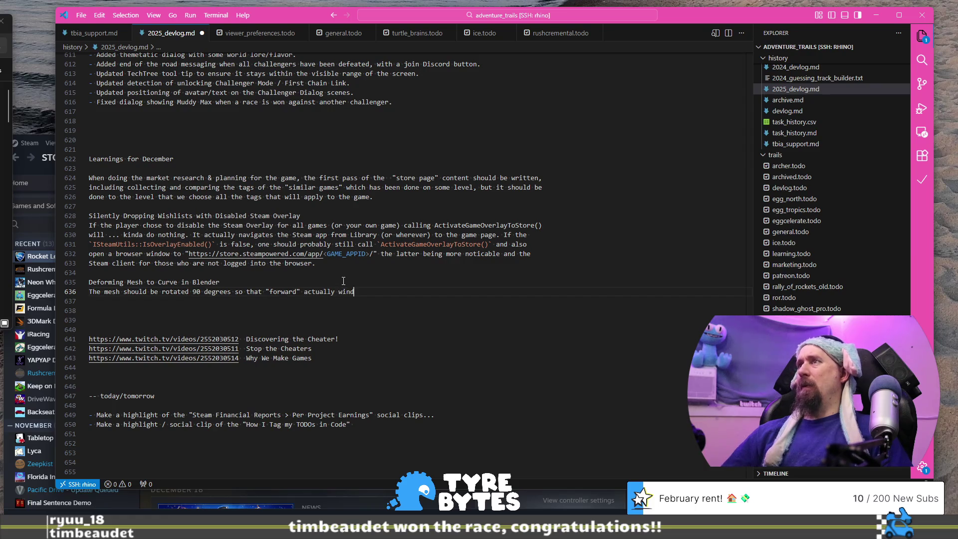
text(s up being +X a)
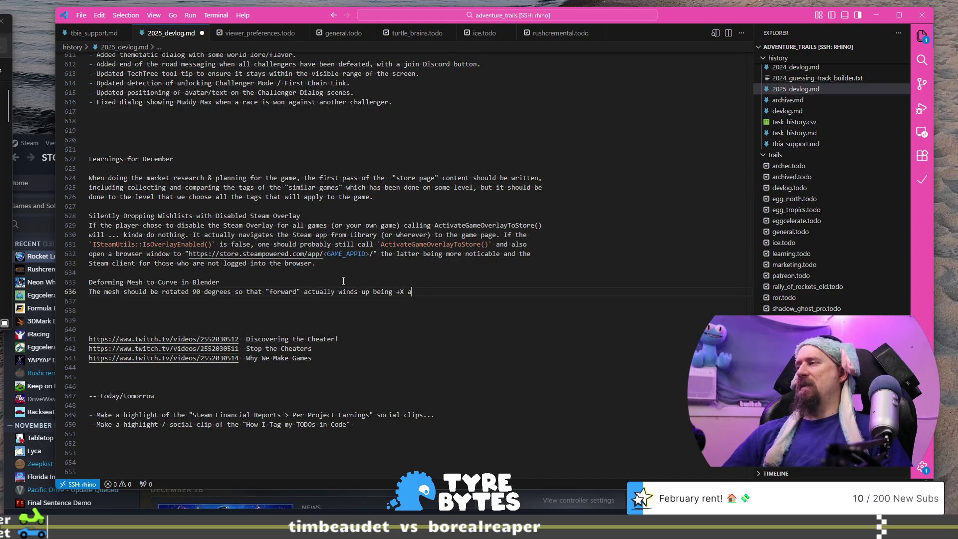
text(xis (rather th)
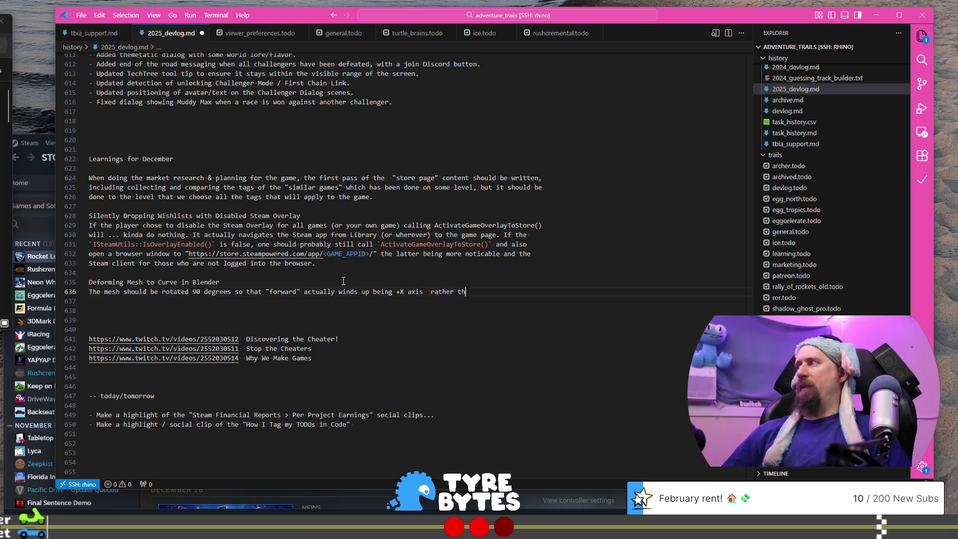
text(an Blender)
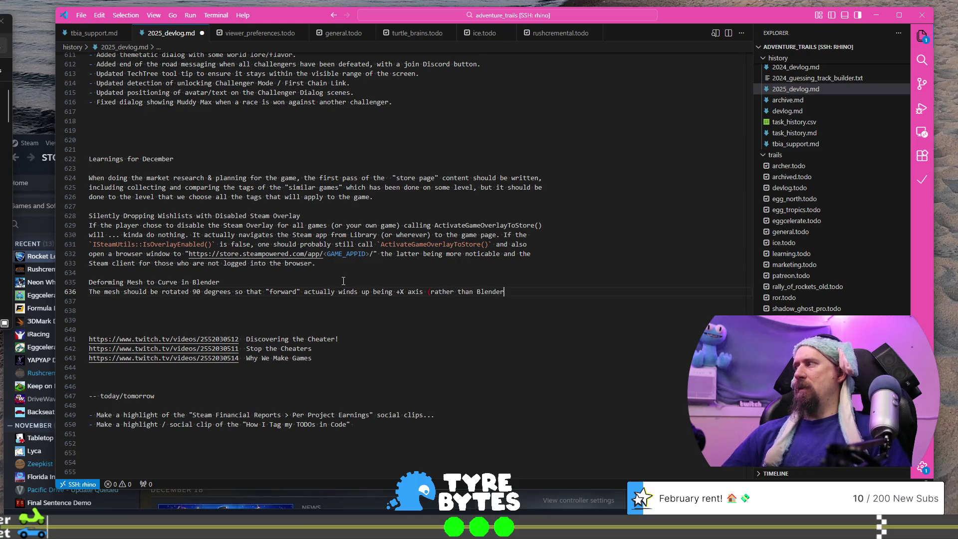
text(s typical)
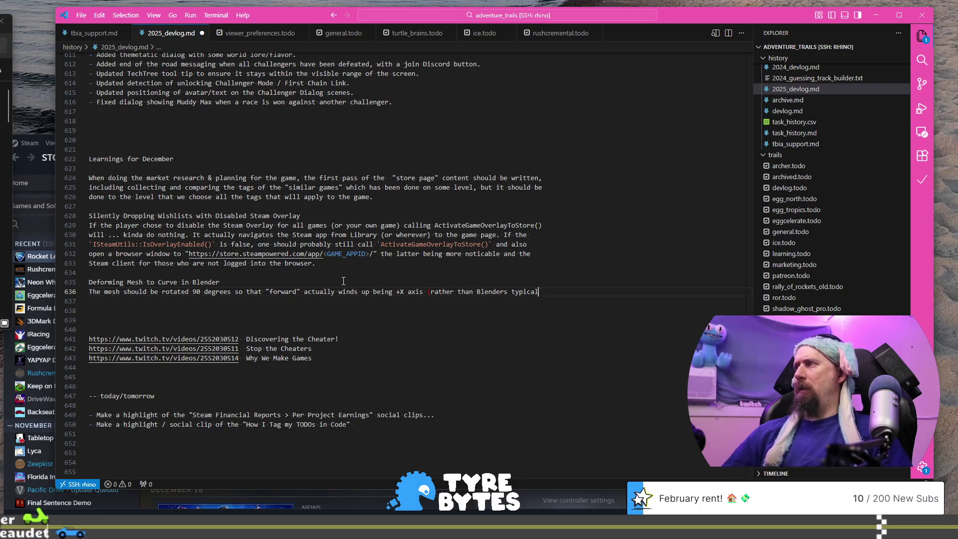
key(Return)
text(forward of )
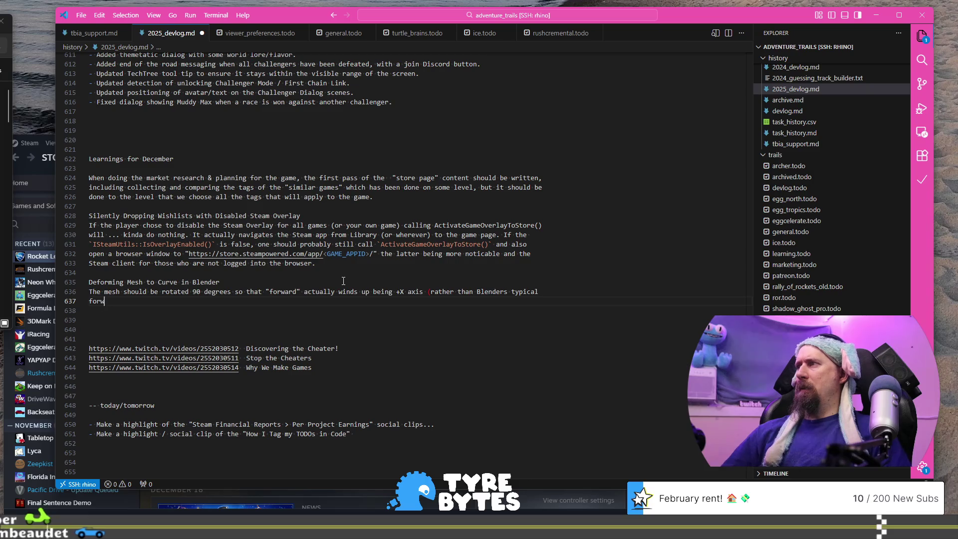
text(+Y). Doi)
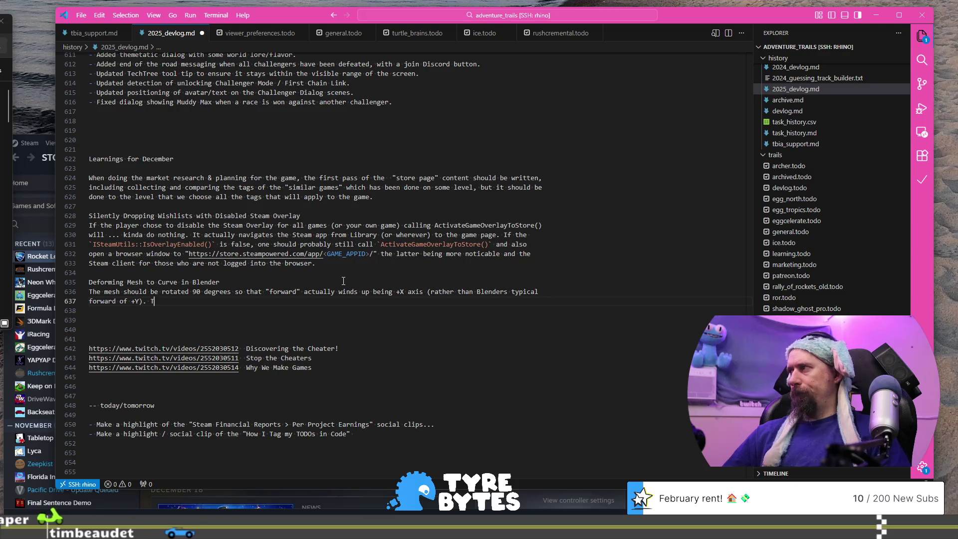
text(ng this )
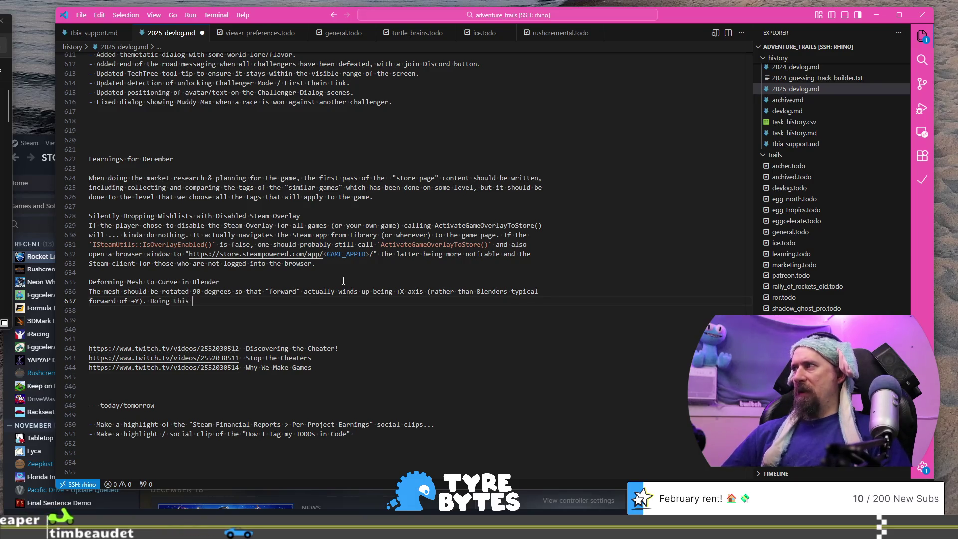
text(will prevent the)
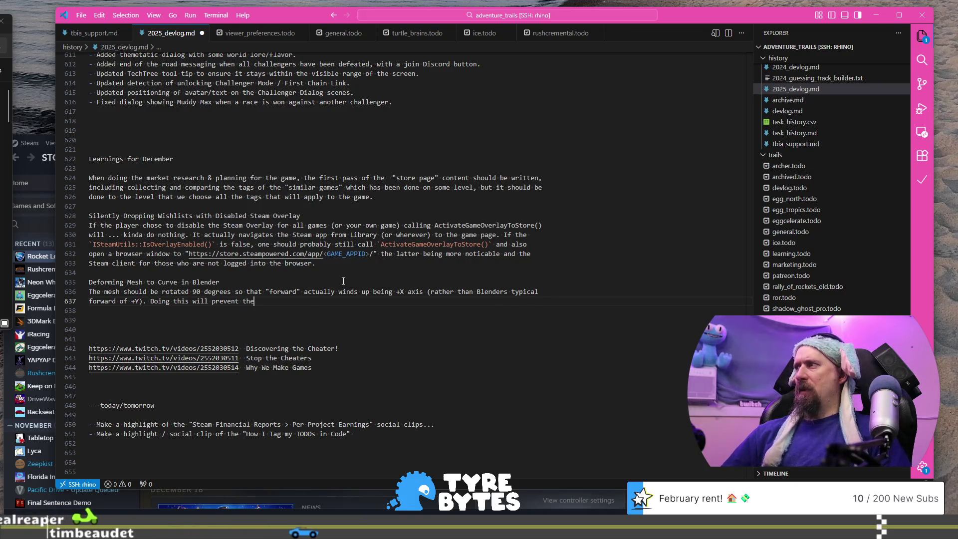
text( odd ne)
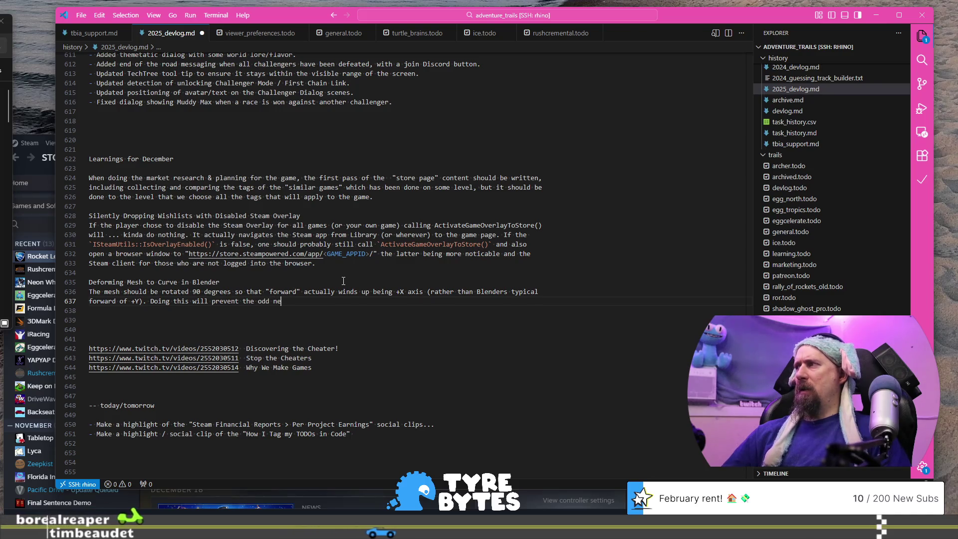
text(ed)
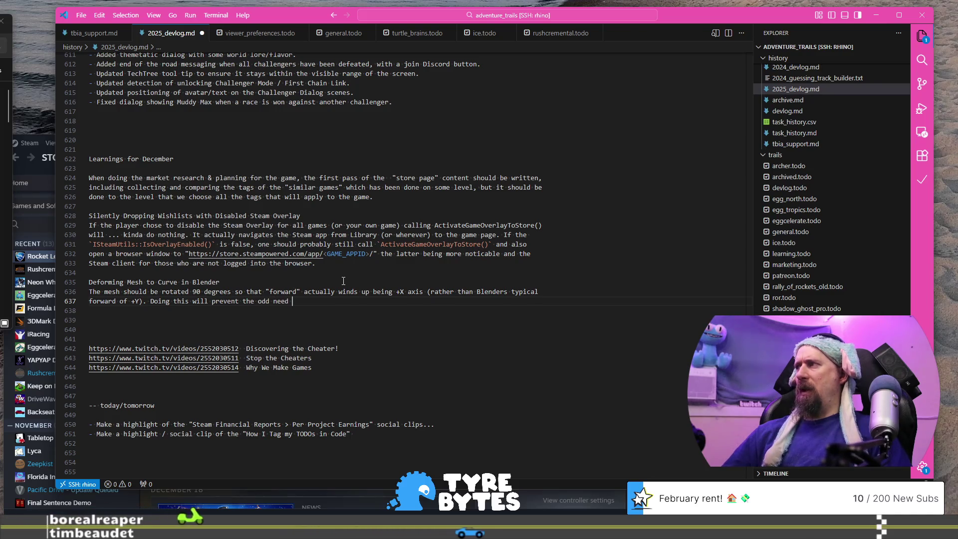
- Finish the note: rotating avoids setting Tilt to 90 deg, which seems a major Blender bug
key(BackSpace)
key(BackSpace)
key(BackSpace)
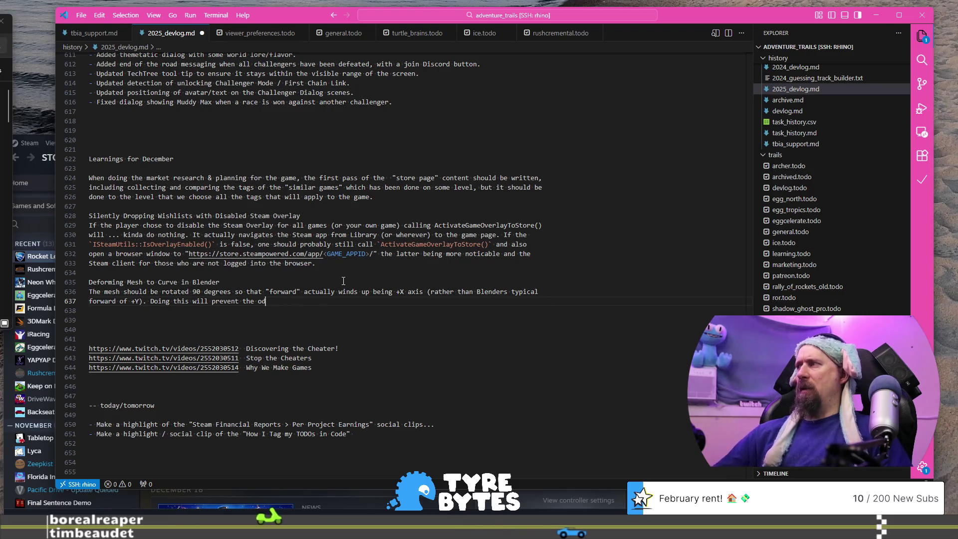
text(ity requi)
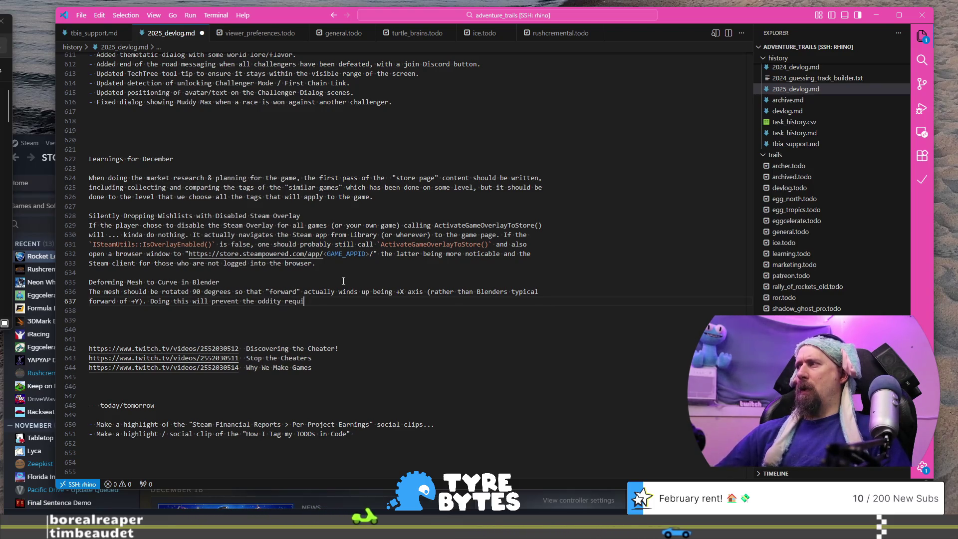
text(red by setting Ti)
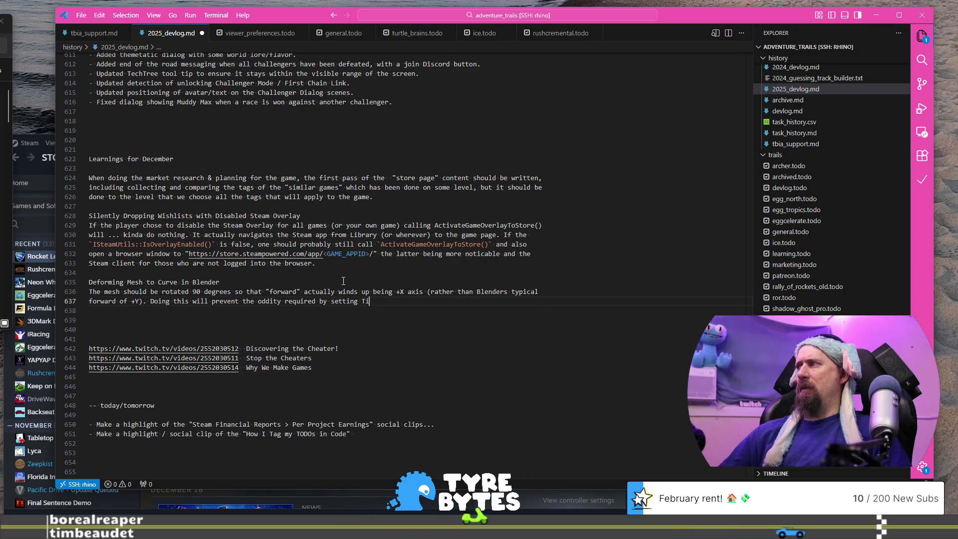
text(lt to 90)
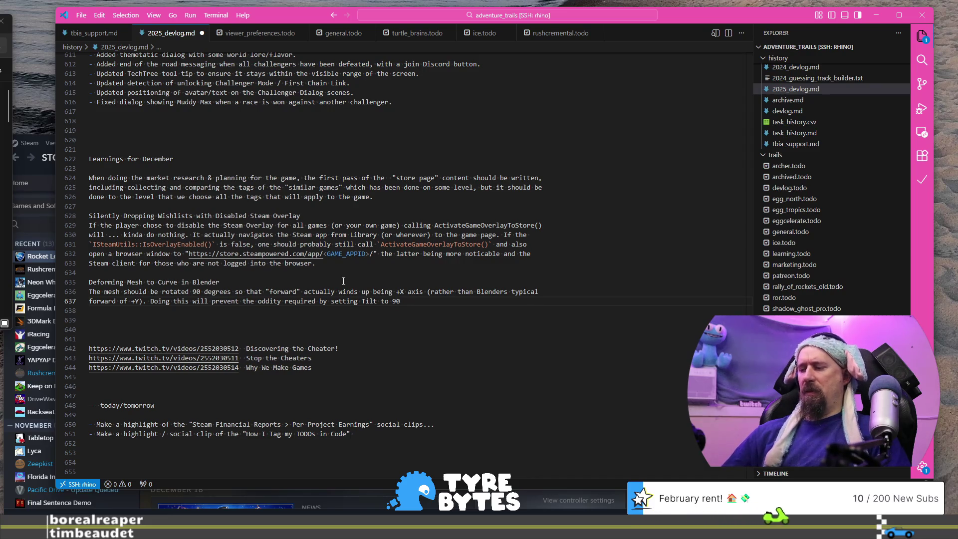
text( degrees. Personally I fee)
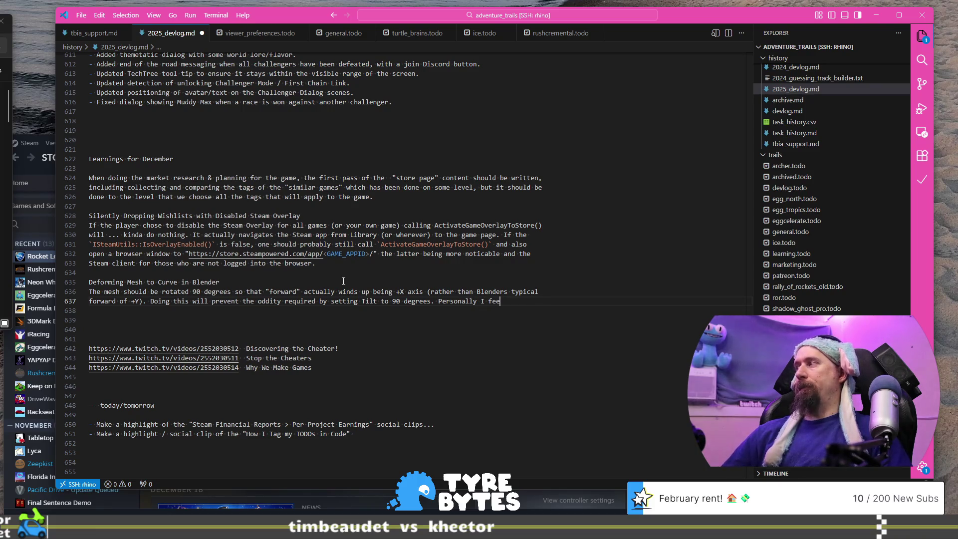
text(l this a)
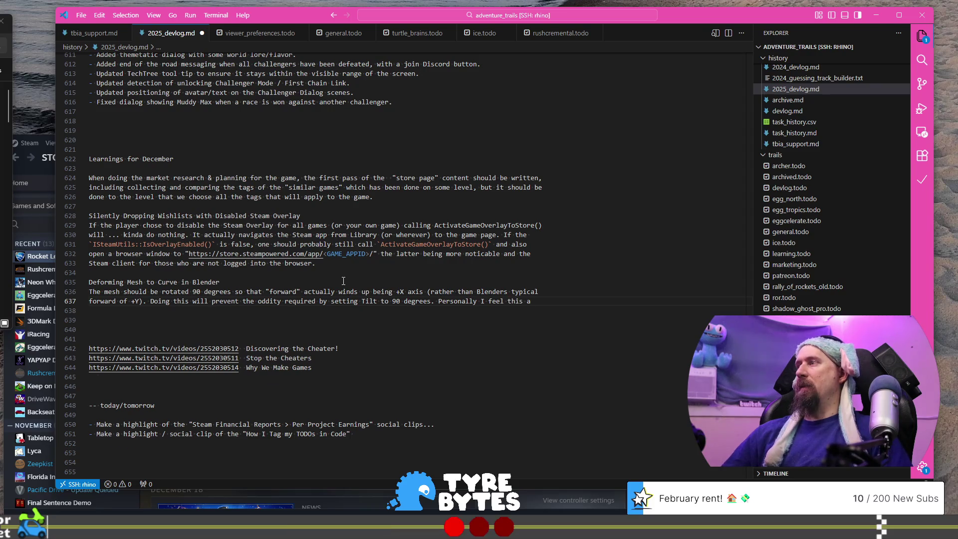
key(Return)
text(major B)
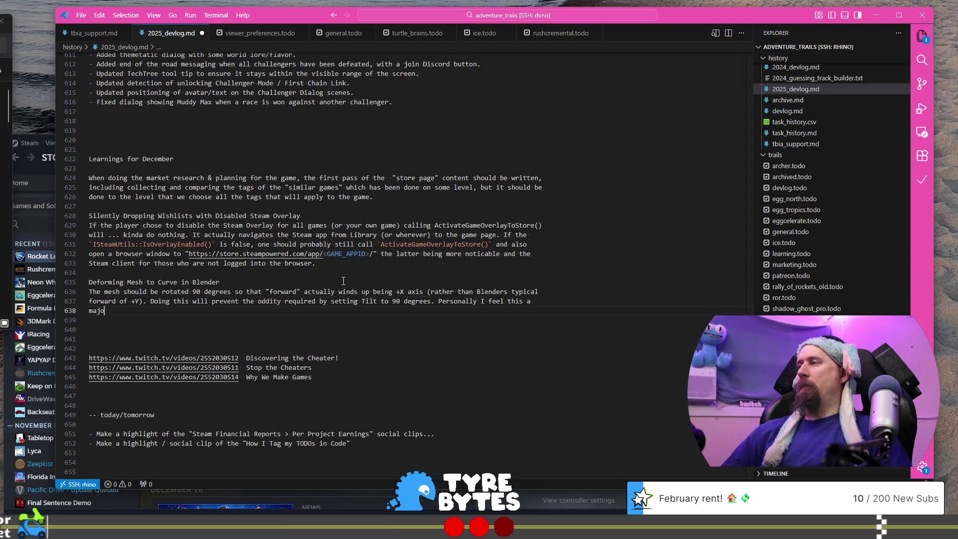
text(lender)
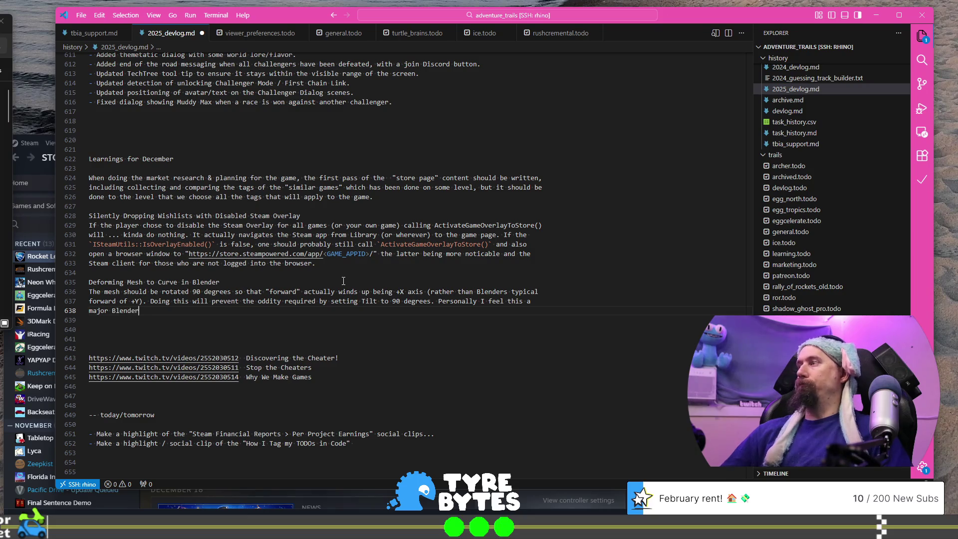
text( bug, but wha)
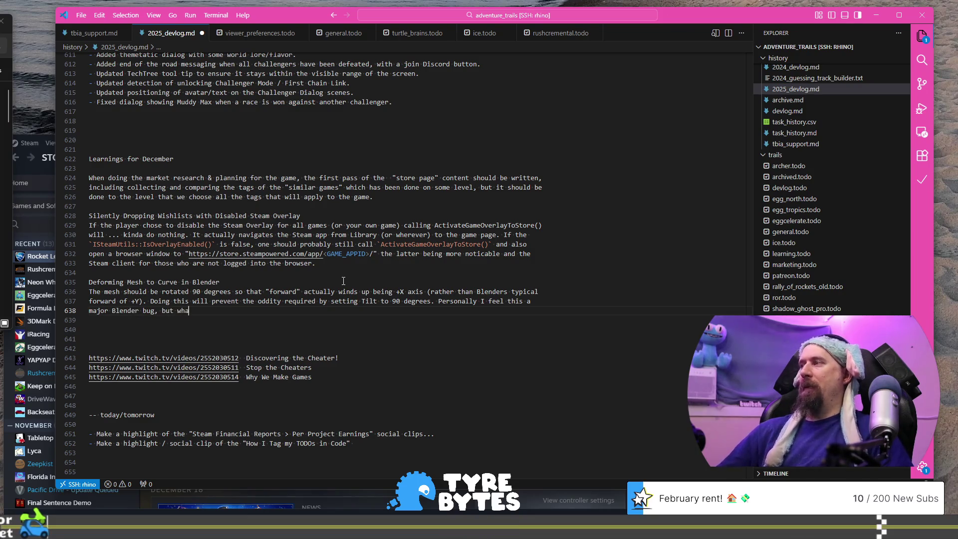
key(BackSpace)
key(BackSpace)
key(BackSpace)
text(I do)
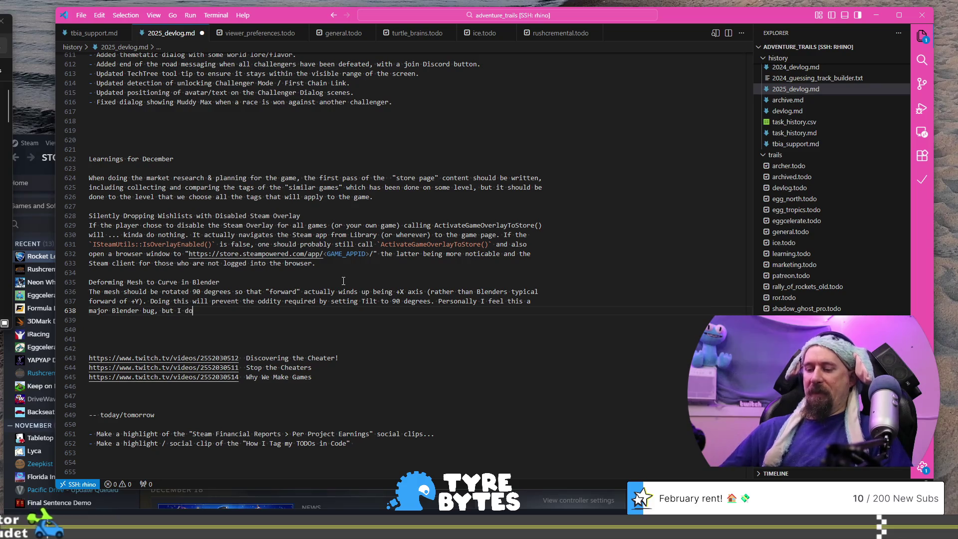
text(ubt )
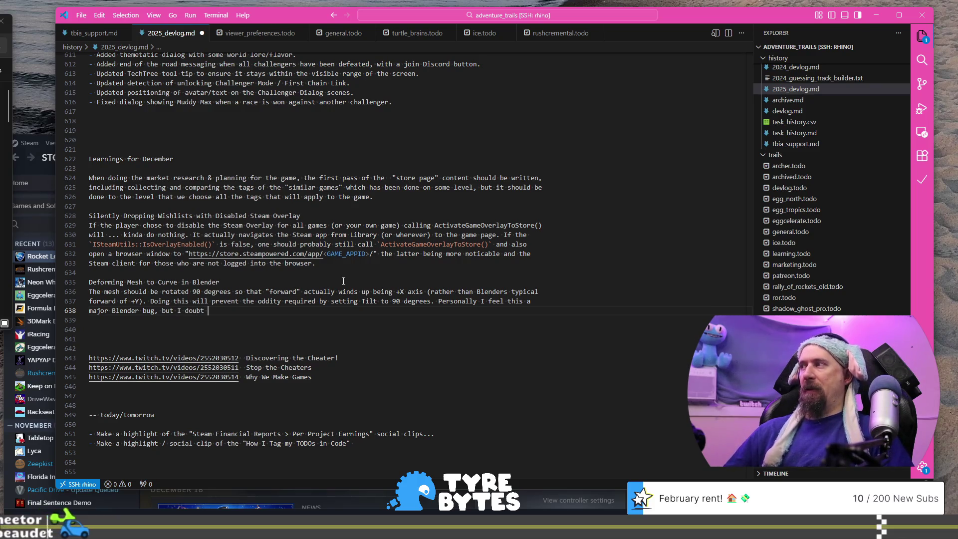
text(my concer)
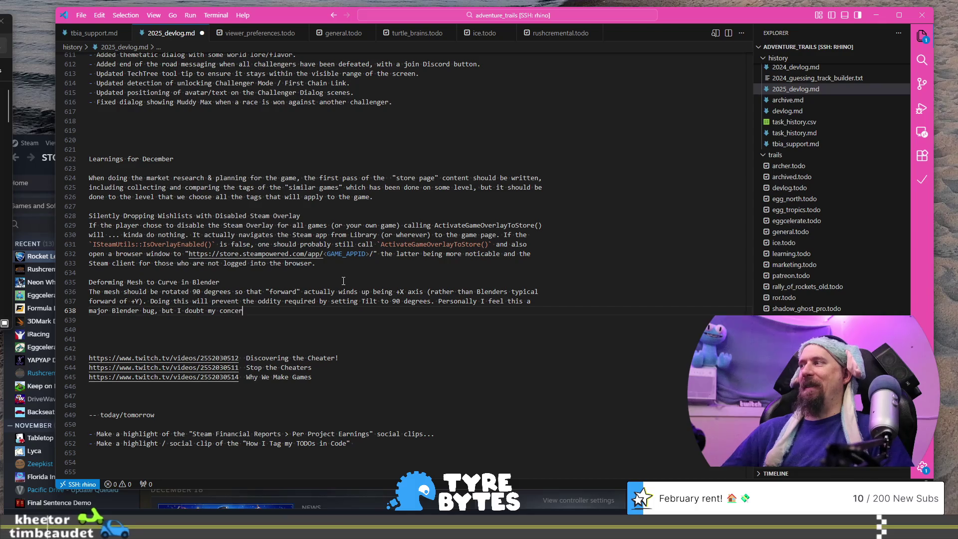
text(ns matter.)
key(Return)
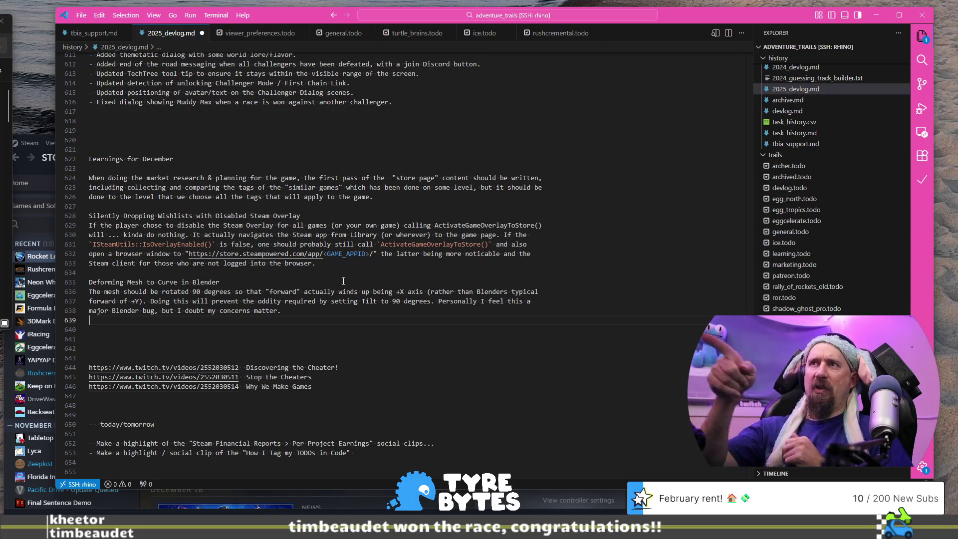
- Switch back to Blender and orbit around the S-shaped wall bent along BézierCurve
key(alt+Tab)
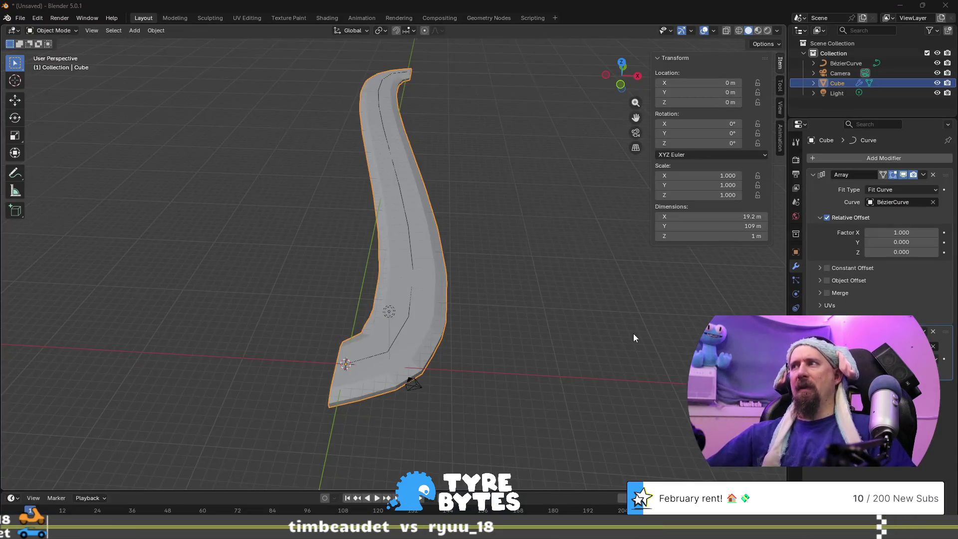
mouse_move(633, 334)
middle_down()
mouse_move(541, 331)
mouse_move(572, 327)
middle_up()
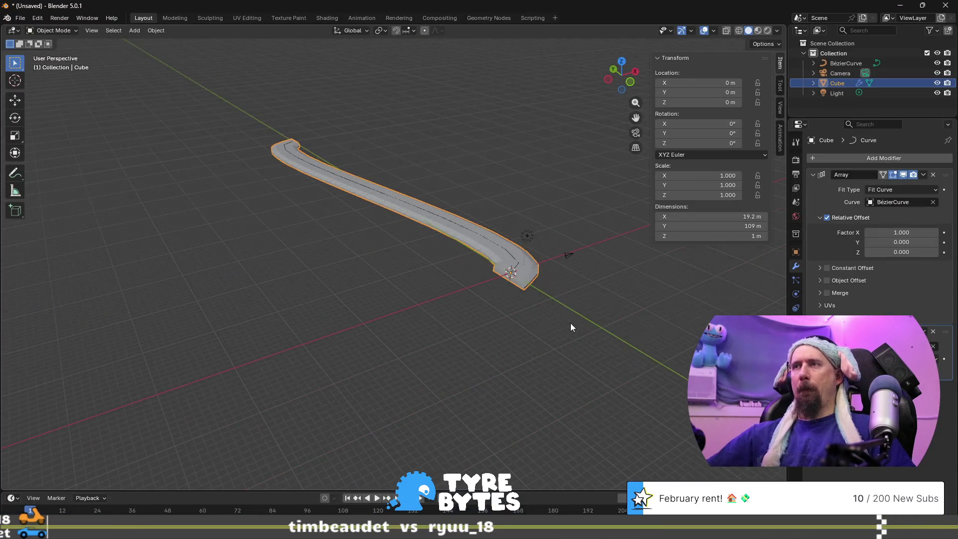
scroll(471, 281, up, 4)
mouse_move(469, 279)
middle_down()
mouse_move(482, 285)
mouse_move(504, 269)
mouse_move(349, 290)
middle_up()
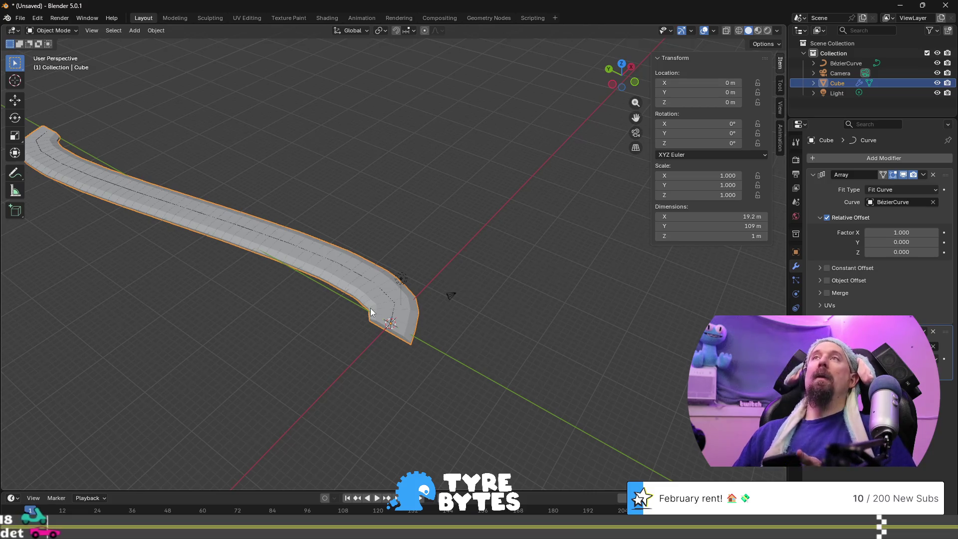
mouse_move(371, 313)
middle_down()
mouse_move(518, 245)
mouse_move(508, 246)
middle_up()
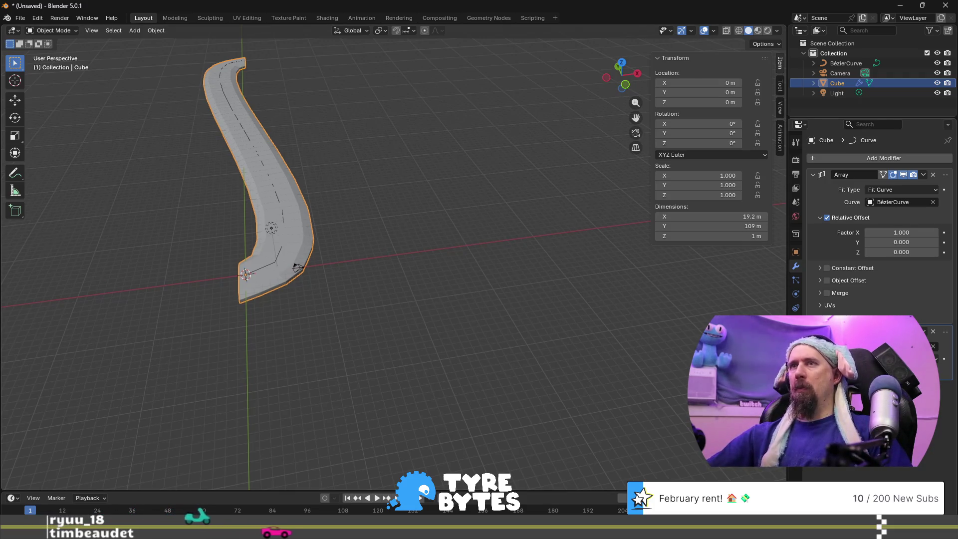
- Delete the cube's old Curve and Array modifiers and add a fresh Array modifier
click(933, 332)
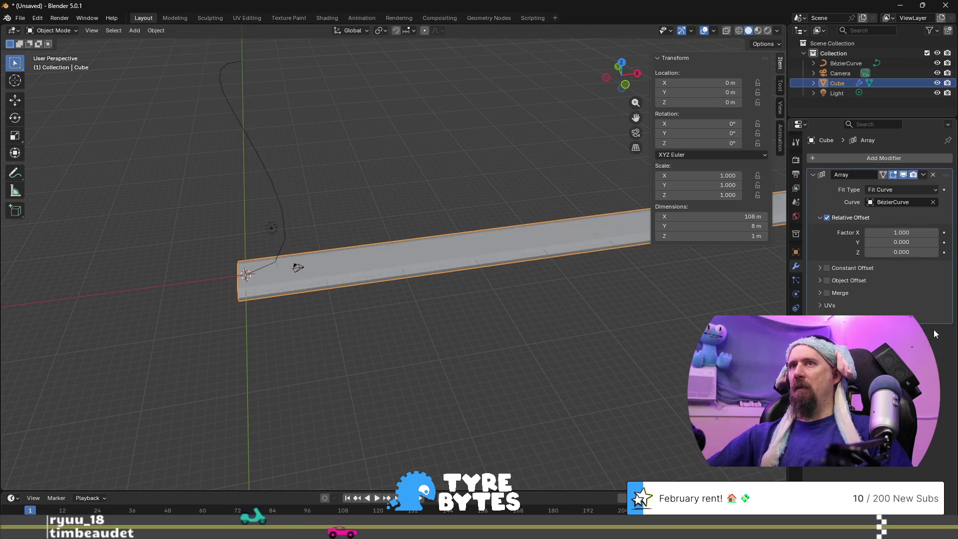
click(934, 175)
click(834, 157)
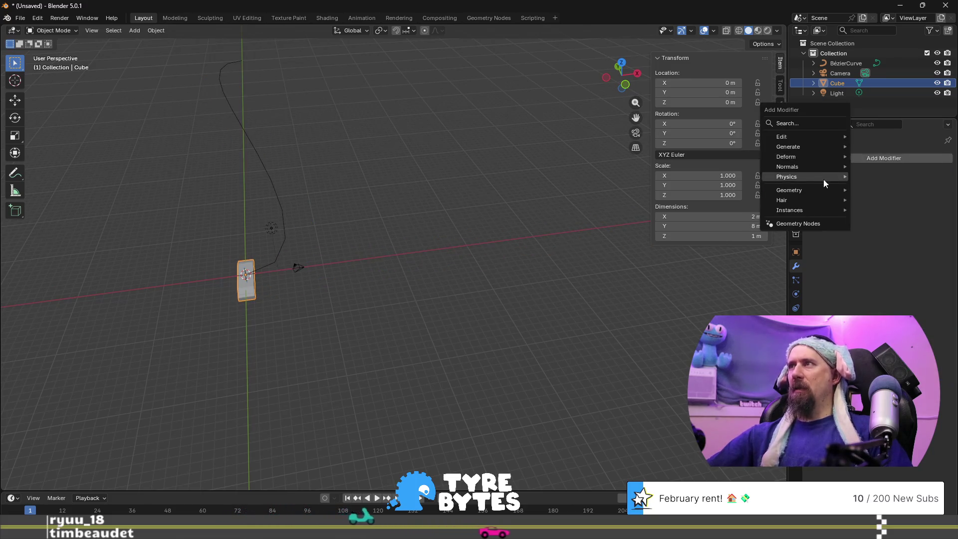
mouse_move(800, 144)
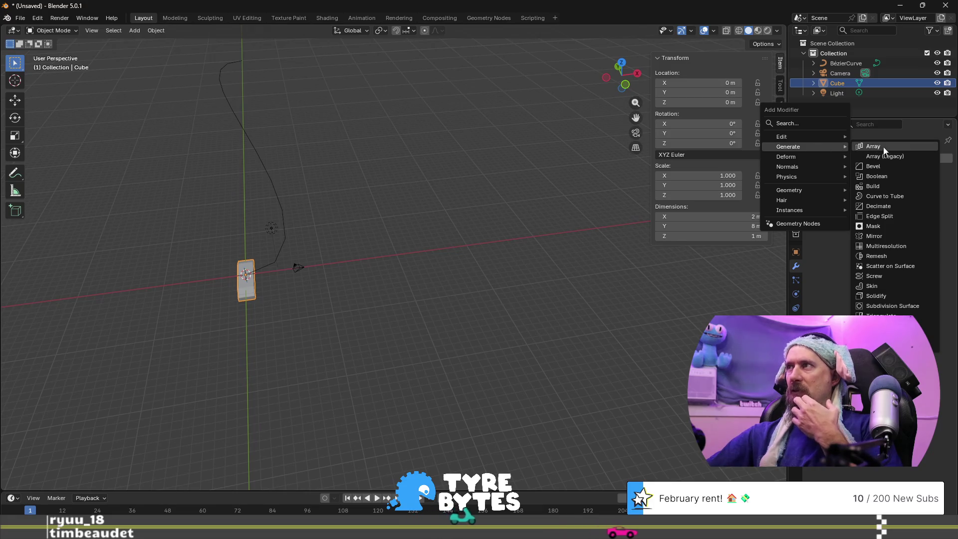
click(891, 149)
- Set the new Array's Shape to Curve with BézierCurve as the path, with curve alignment off
scroll(289, 332, up, 4)
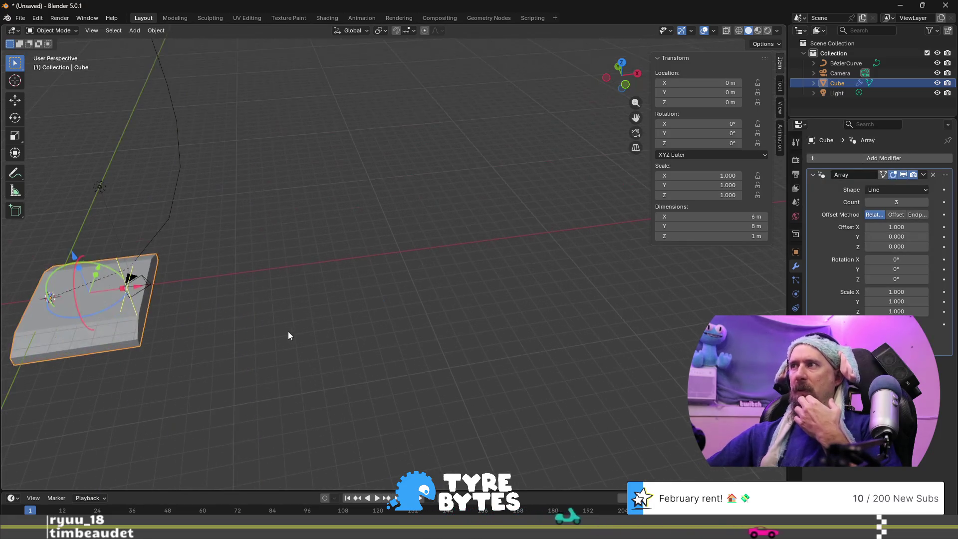
middle_drag(283, 326, 462, 281)
click(894, 189)
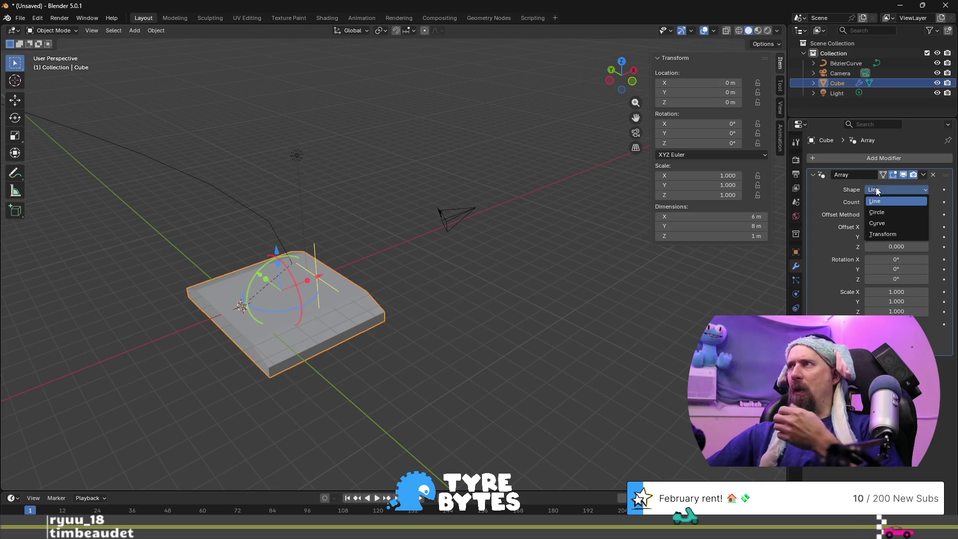
click(887, 223)
scroll(457, 272, down, 6)
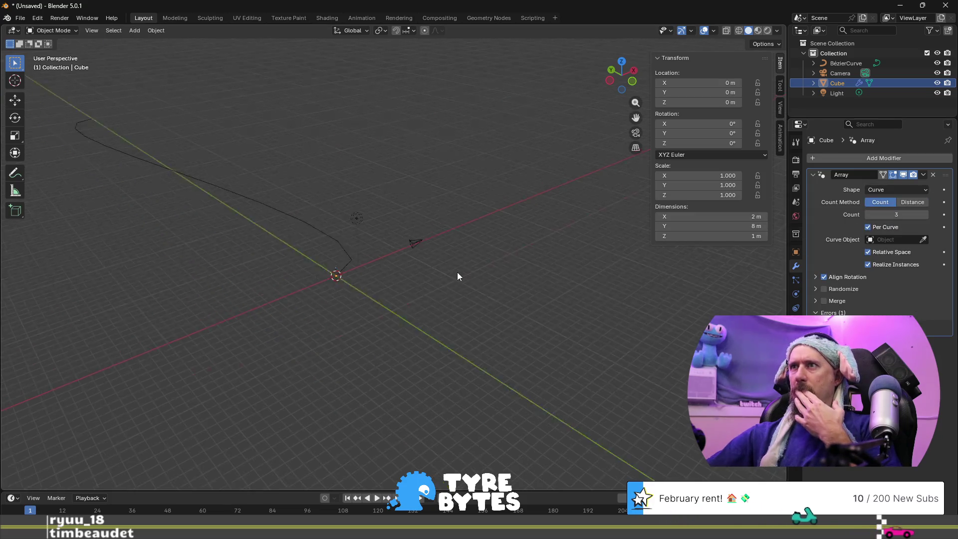
click(893, 240)
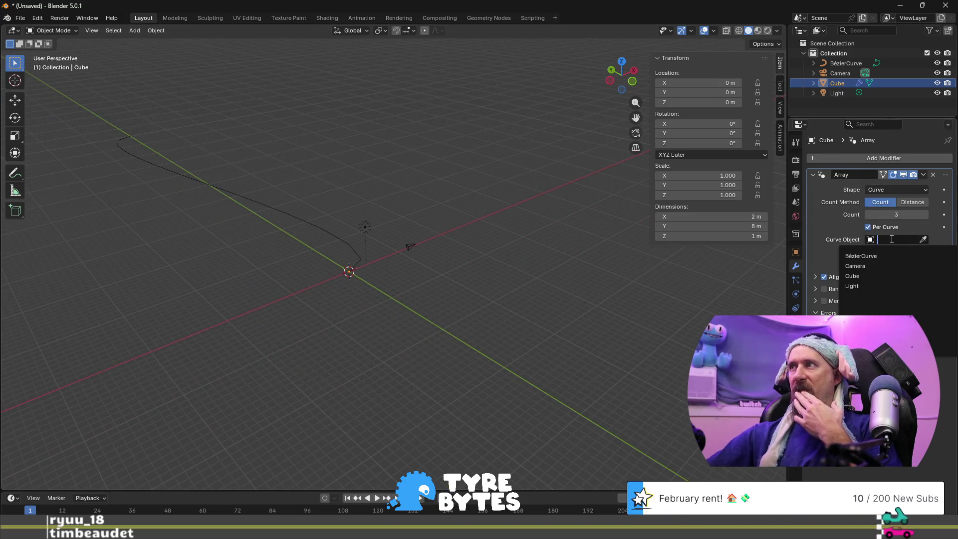
click(881, 264)
mouse_move(432, 289)
middle_down()
mouse_move(365, 295)
mouse_move(320, 277)
mouse_move(287, 295)
mouse_move(245, 298)
mouse_move(307, 286)
mouse_move(418, 307)
middle_up()
click(825, 277)
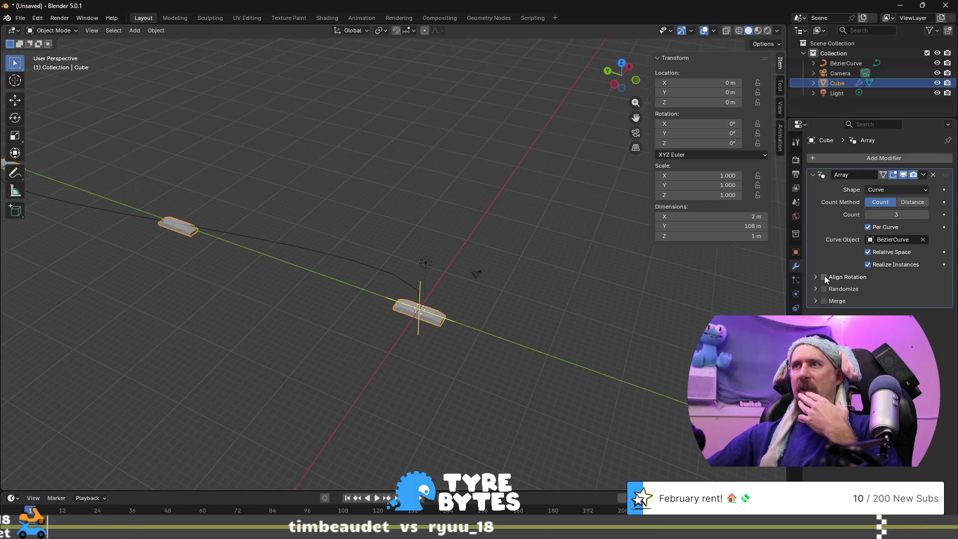
- Re-enable curve alignment and compare Y and Z forward axes before returning to X
click(825, 277)
click(824, 277)
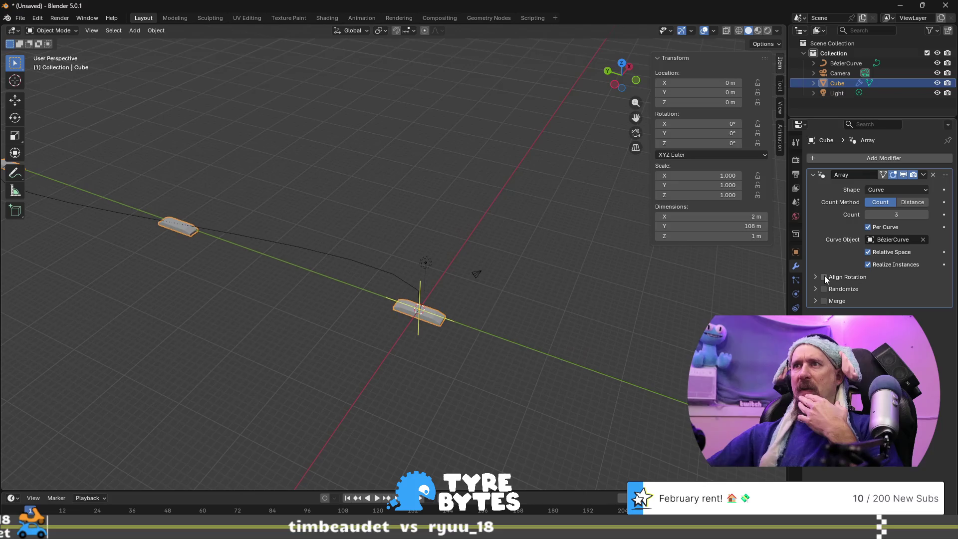
click(825, 277)
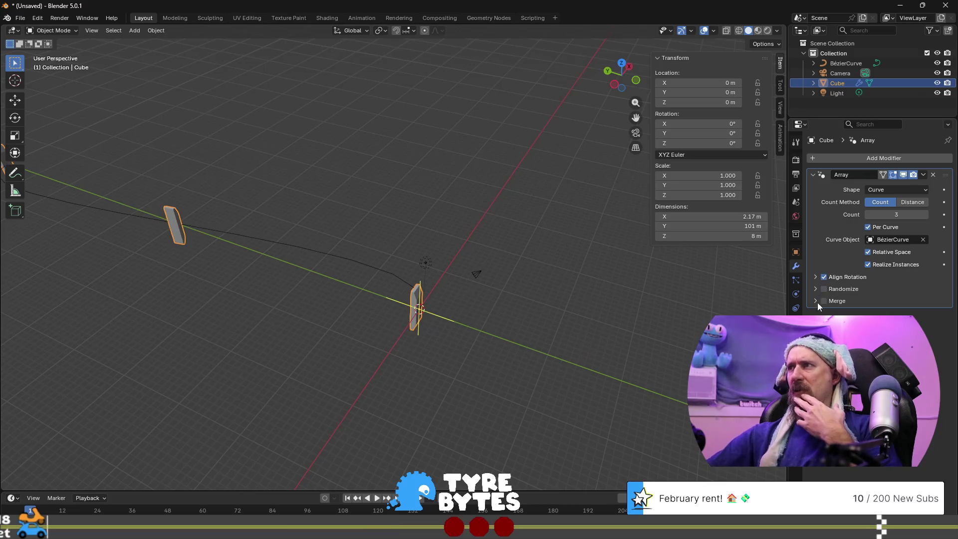
click(816, 277)
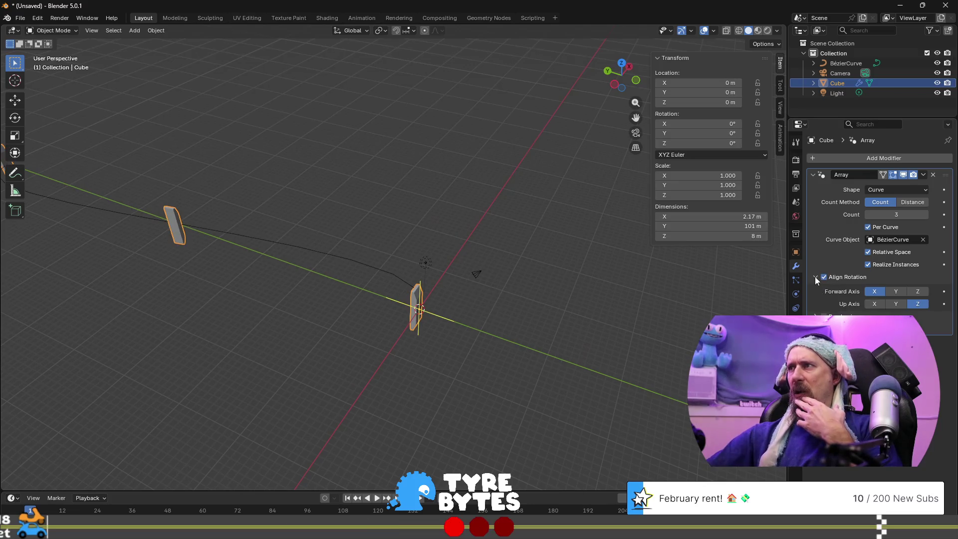
click(897, 293)
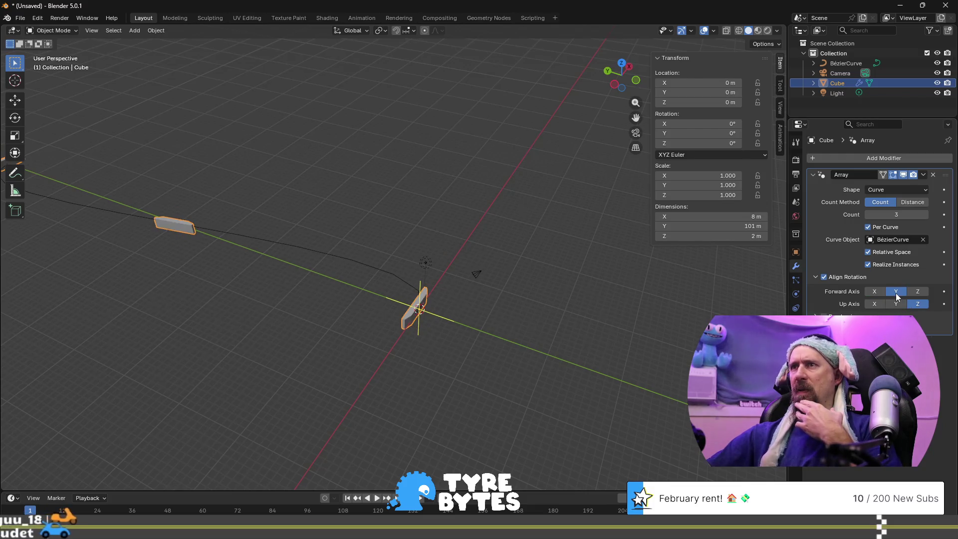
click(918, 293)
click(871, 293)
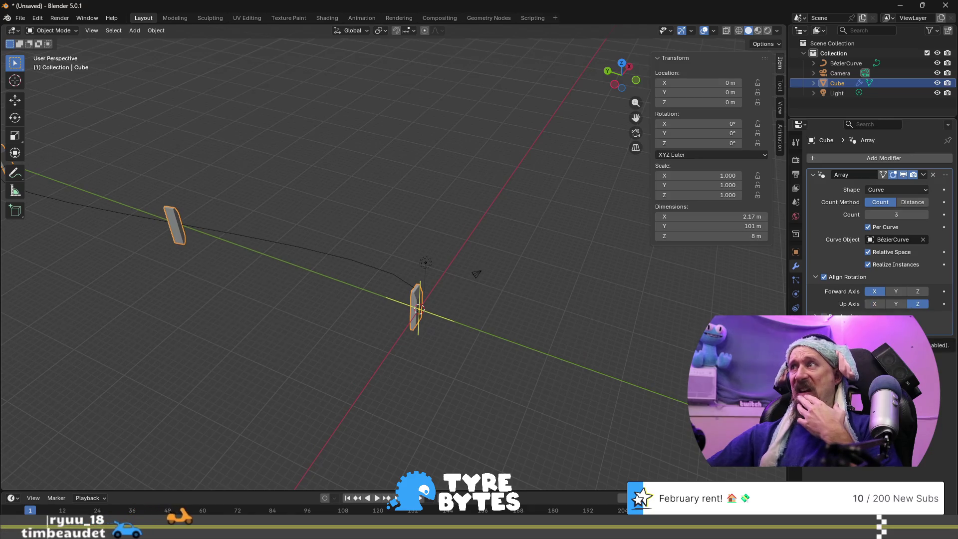
- Switch Count Method to Distance at 1 m, recheck the Y axis, and keep X forward
click(911, 202)
scroll(492, 310, down, 3)
scroll(493, 310, up, 6)
mouse_move(500, 297)
middle_down()
mouse_move(462, 282)
mouse_move(460, 293)
middle_up()
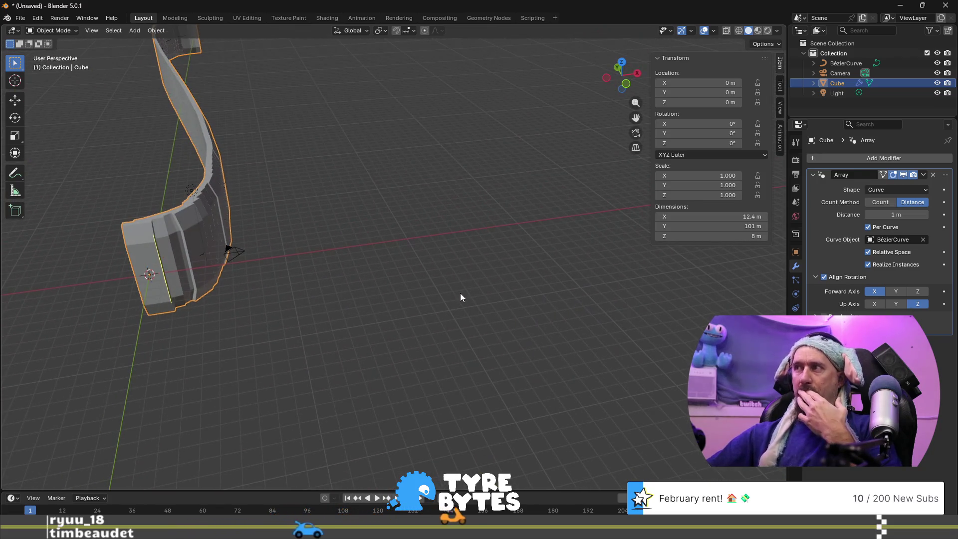
click(891, 291)
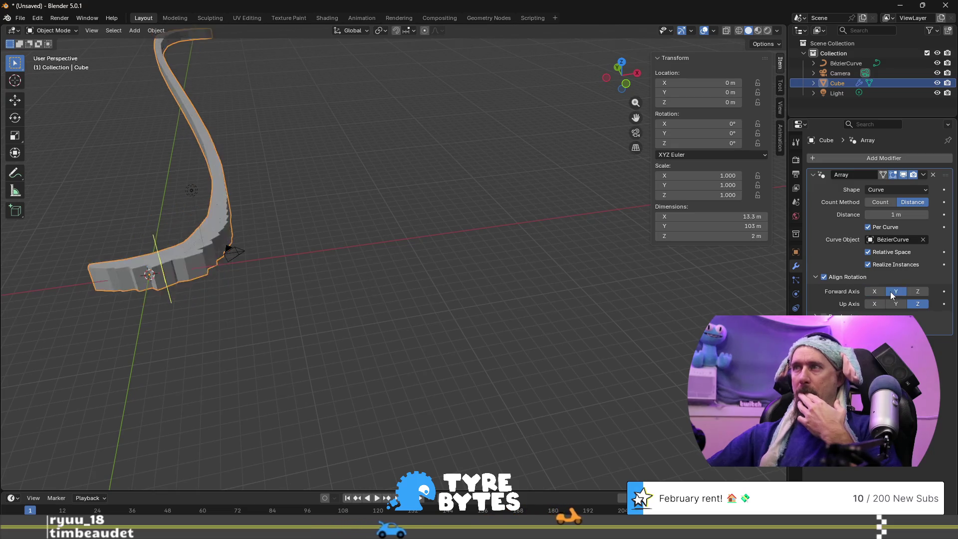
click(877, 291)
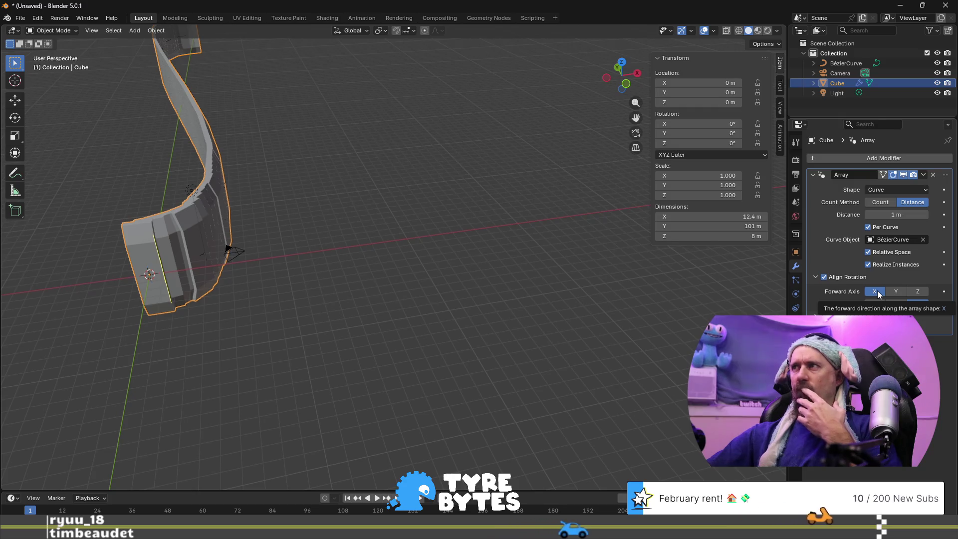
scroll(508, 292, down, 2)
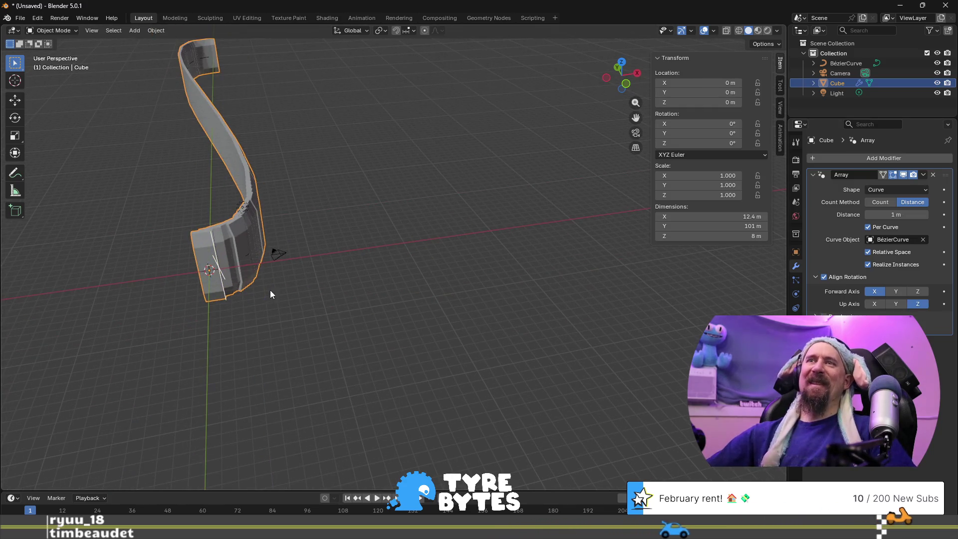
- Enter Edit Mode, trial-rotate the cube mesh 90° about Z (R Z 90), then undo it
key(Tab)
middle_drag(271, 294, 469, 328)
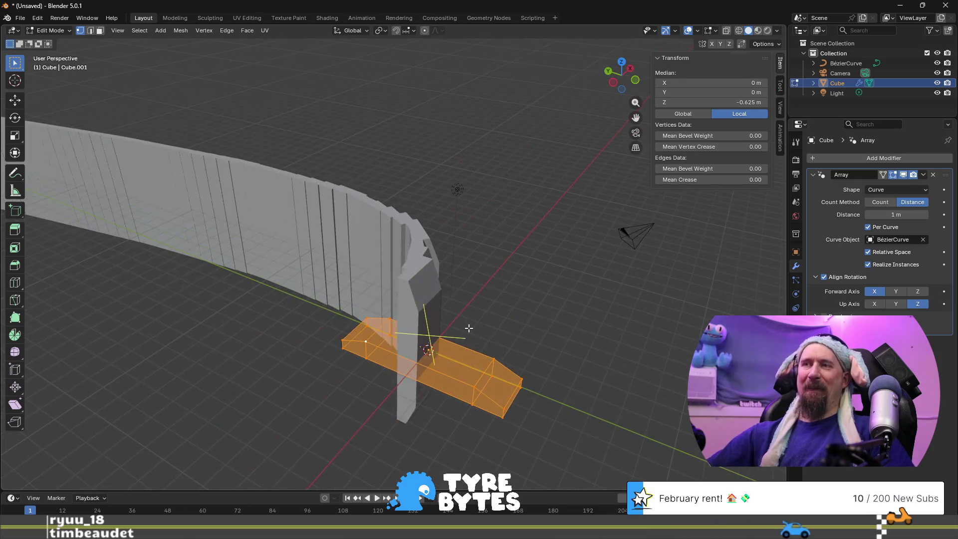
text(rz)
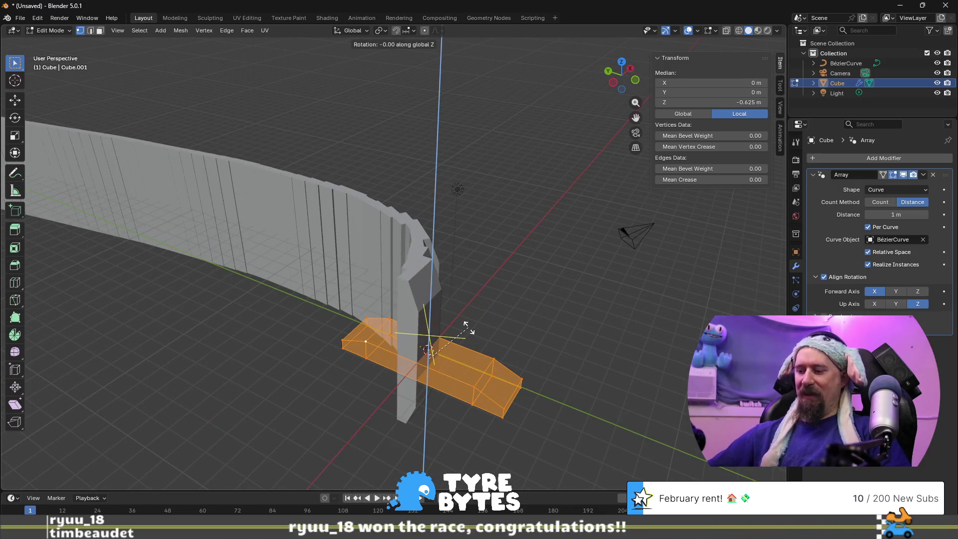
text(90)
key(Return)
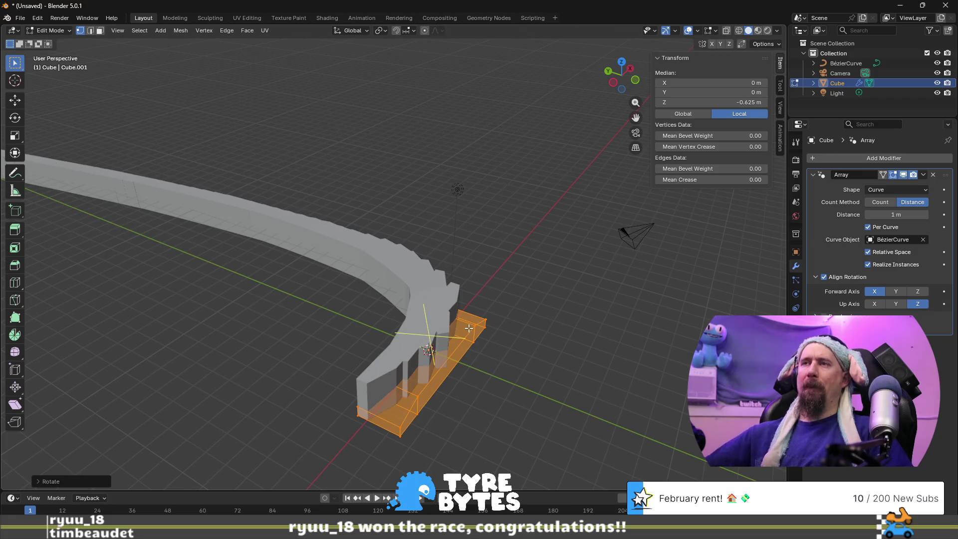
scroll(479, 335, down, 5)
scroll(457, 269, up, 3)
mouse_move(457, 270)
middle_down()
mouse_move(394, 274)
mouse_move(481, 252)
mouse_move(491, 275)
middle_up()
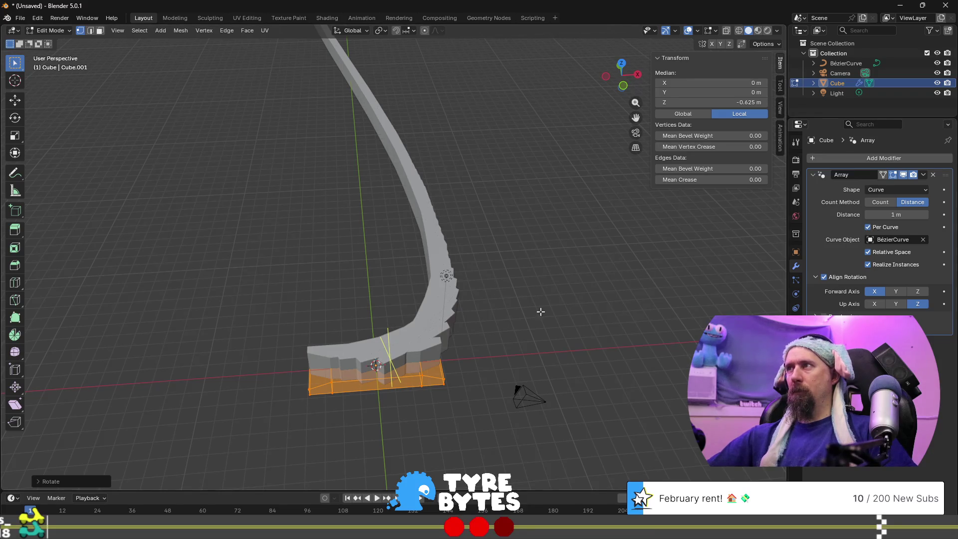
key(ctrl+z)
middle_drag(476, 340, 520, 336)
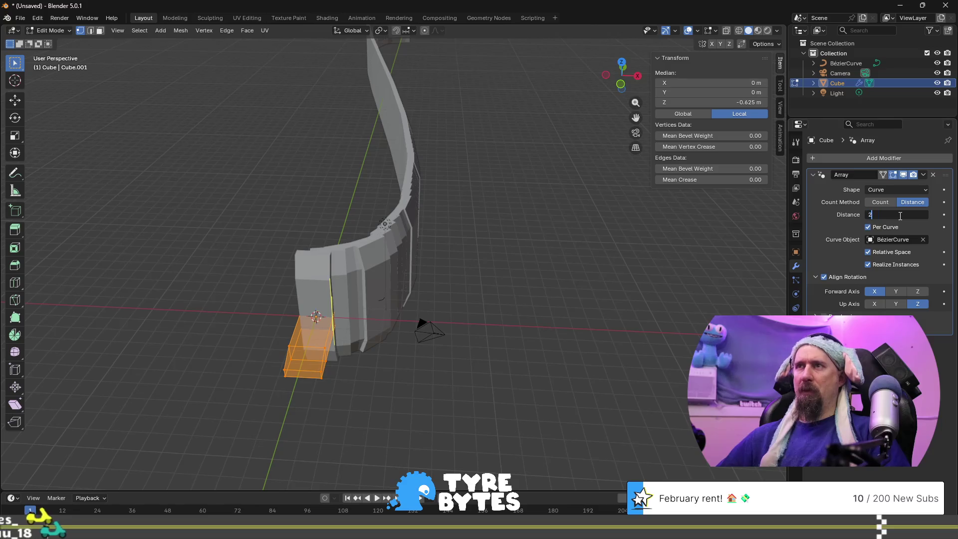
- Set the Array Distance to 2 m, then to 3 m
text(2)
key(Return)
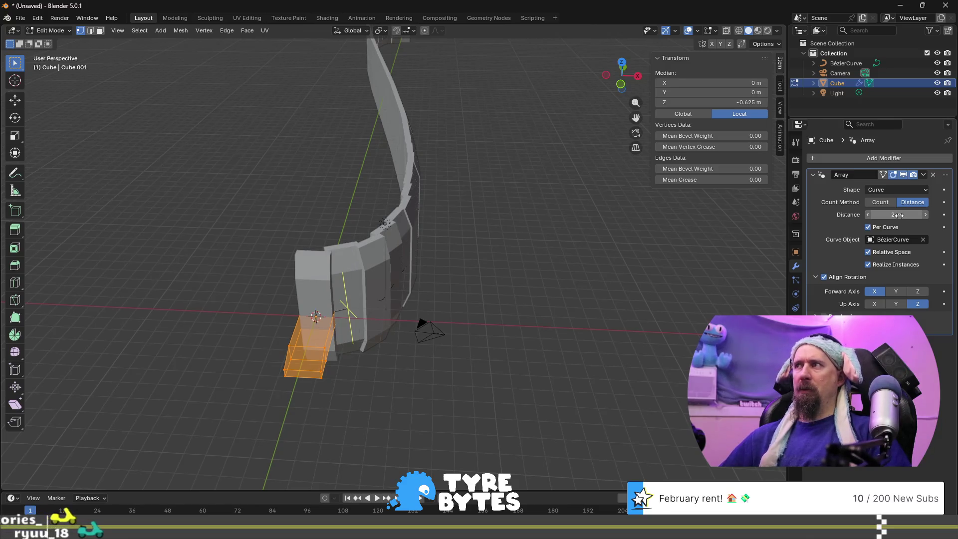
click(899, 216)
text(3)
key(Return)
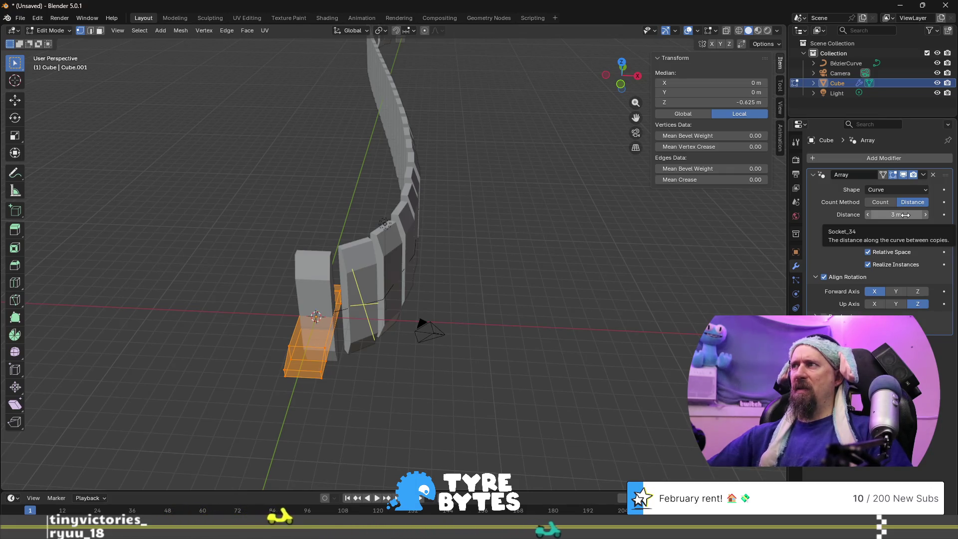
- Inspect the domino-like blocks from several angles, re-enter Edit Mode, and deselect all geometry
scroll(373, 395, up, 3)
scroll(373, 395, down, 4)
middle_drag(349, 350, 372, 395)
scroll(372, 396, up, 5)
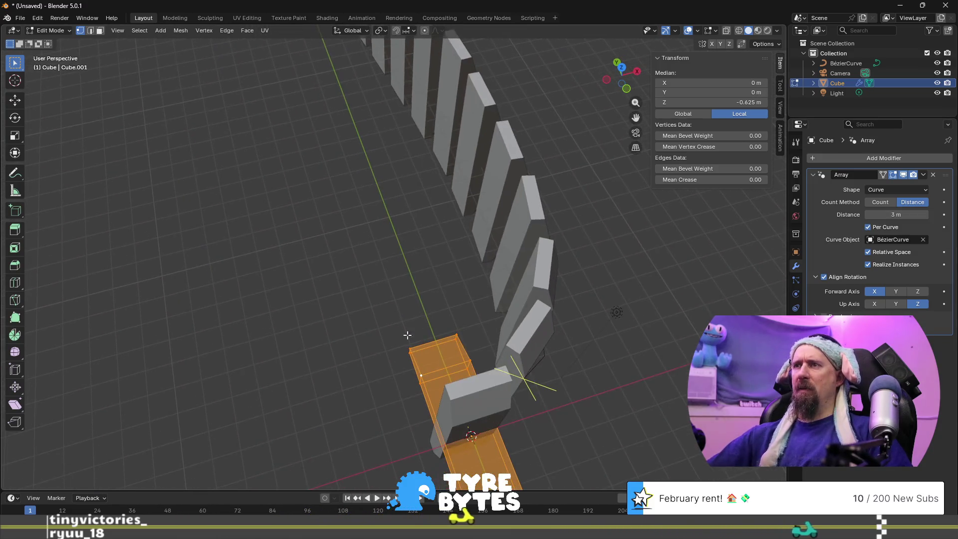
scroll(415, 364, down, 3)
middle_drag(415, 364, 455, 414)
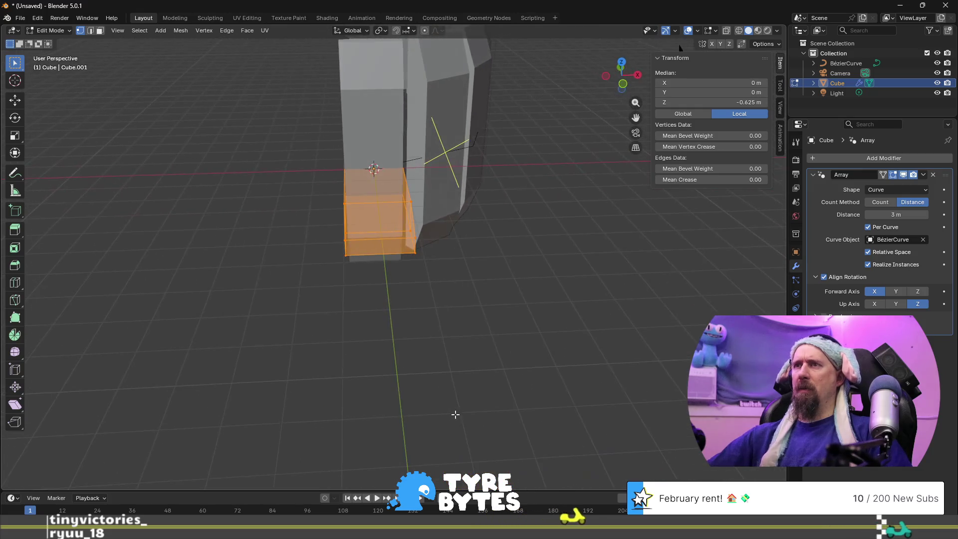
middle_drag(390, 309, 389, 325)
scroll(383, 369, up, 2)
key(Tab)
key(Tab)
scroll(372, 385, down, 2)
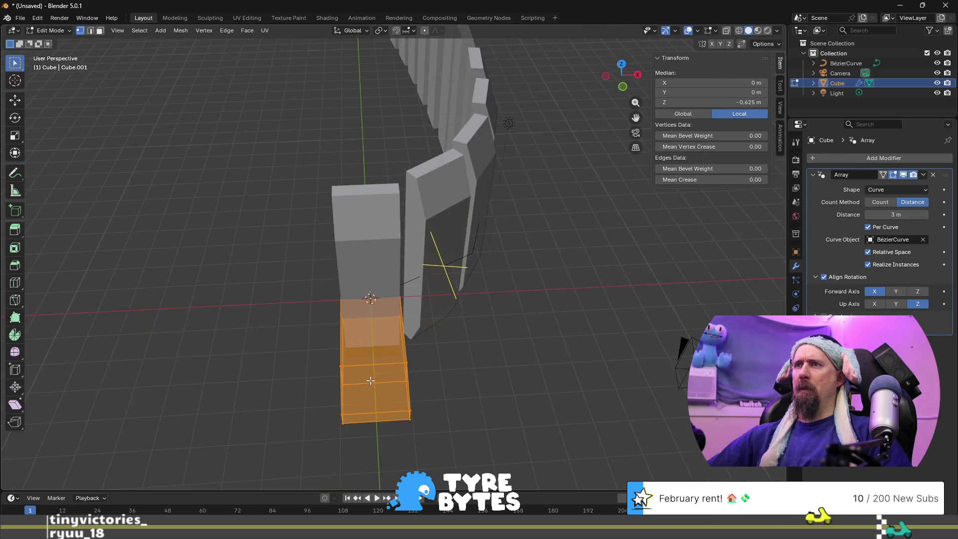
key(alt+a)
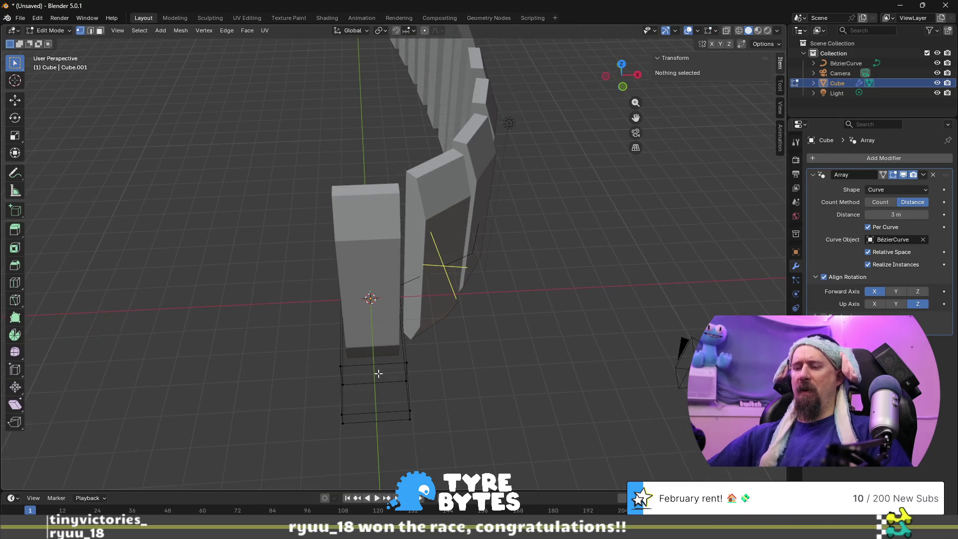
- Select all of the box mesh and move it 1 m along X
key(a)
scroll(379, 369, up, 3)
text(gx)
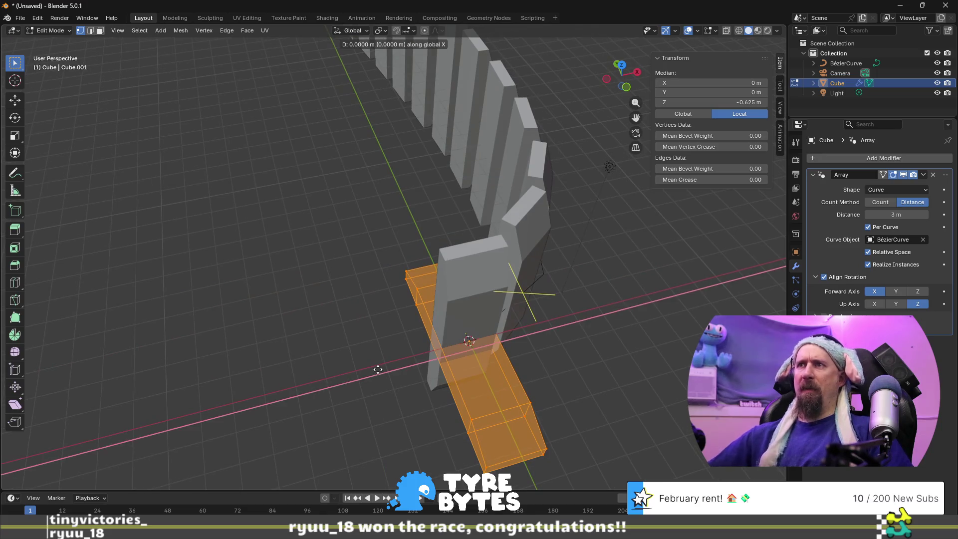
text(.4)
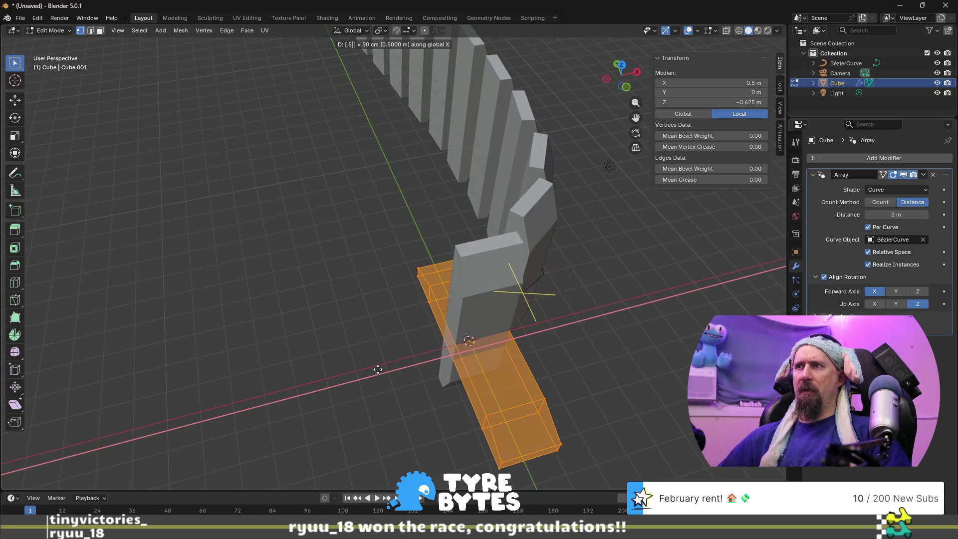
key(BackSpace)
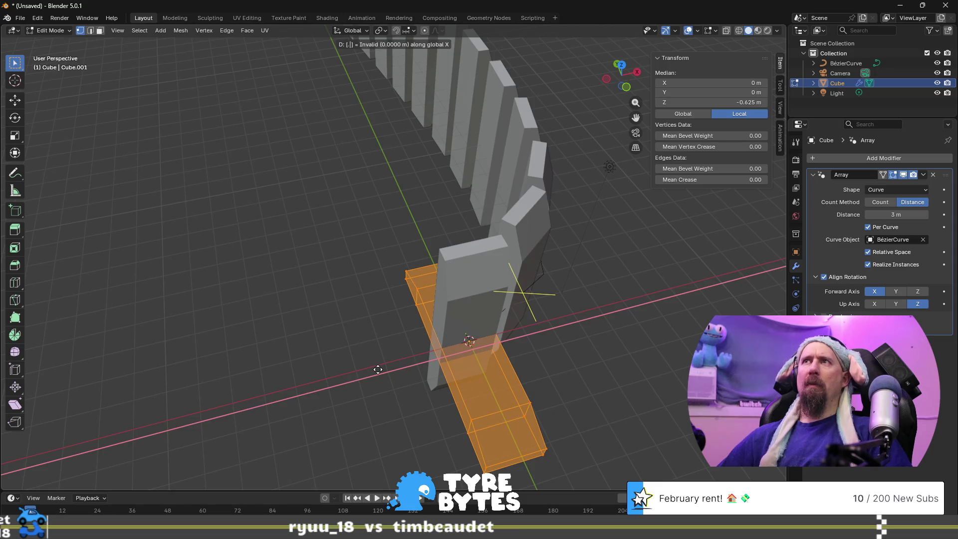
text(5)
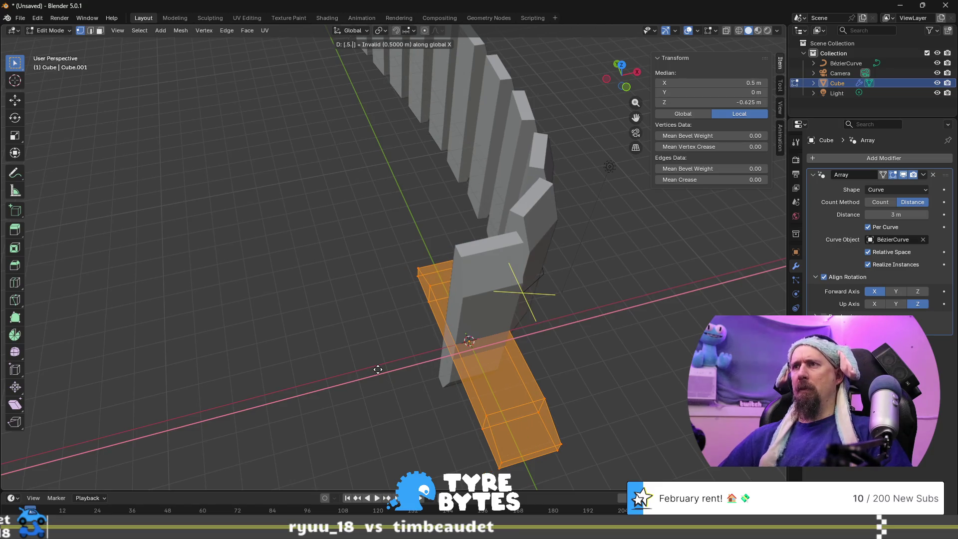
key(BackSpace)
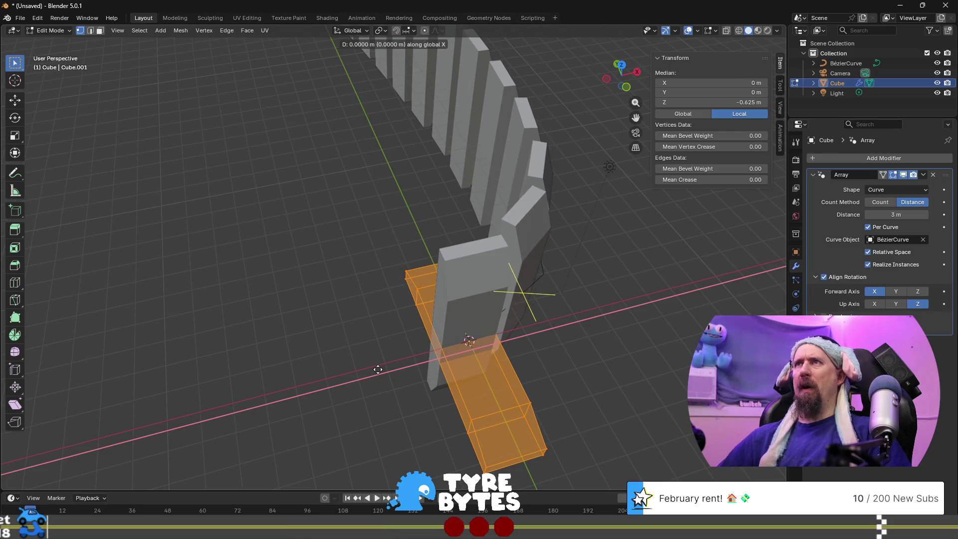
text(1)
key(Return)
- Set the Array Distance to 2 m so the blocks close into a continuous wall
scroll(376, 367, up, 3)
mouse_move(376, 368)
middle_down()
mouse_move(350, 400)
mouse_move(366, 216)
middle_up()
scroll(349, 400, up, 4)
key(KP_7)
scroll(342, 410, up, 2)
scroll(385, 310, up, 4)
middle_drag(391, 351, 393, 336)
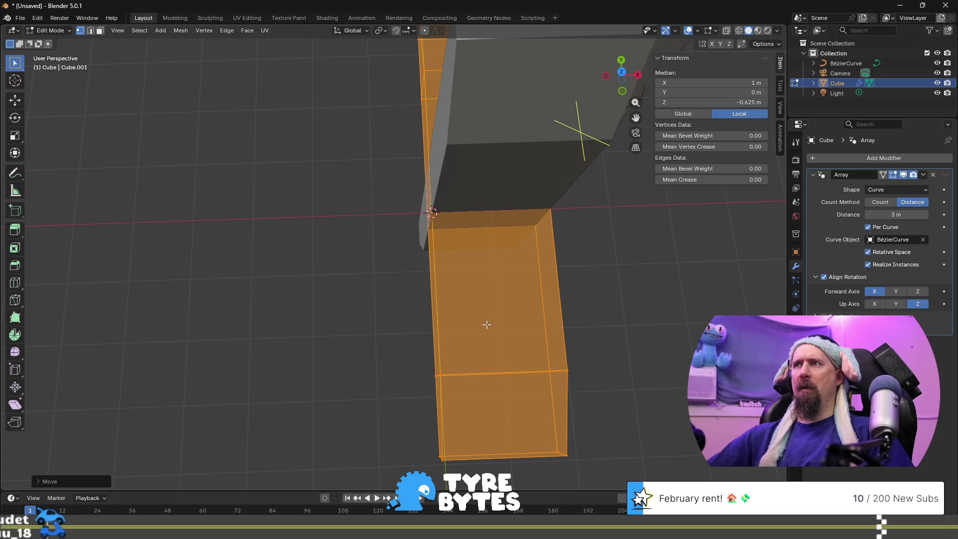
click(896, 215)
text(2)
key(Return)
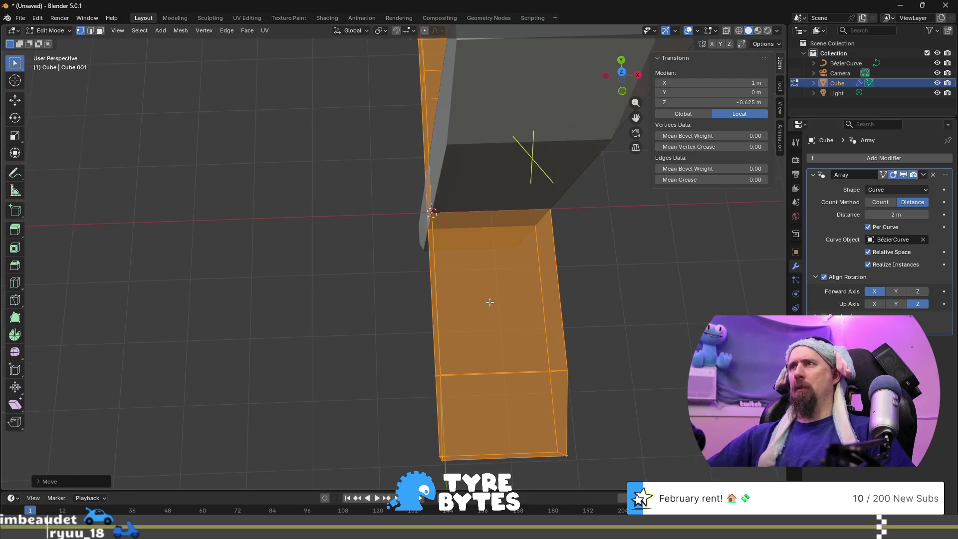
scroll(490, 301, down, 5)
mouse_move(475, 300)
middle_down()
mouse_move(452, 255)
mouse_move(321, 266)
mouse_move(269, 257)
mouse_move(248, 269)
mouse_move(332, 291)
mouse_move(517, 271)
mouse_move(514, 290)
mouse_move(464, 349)
middle_up()
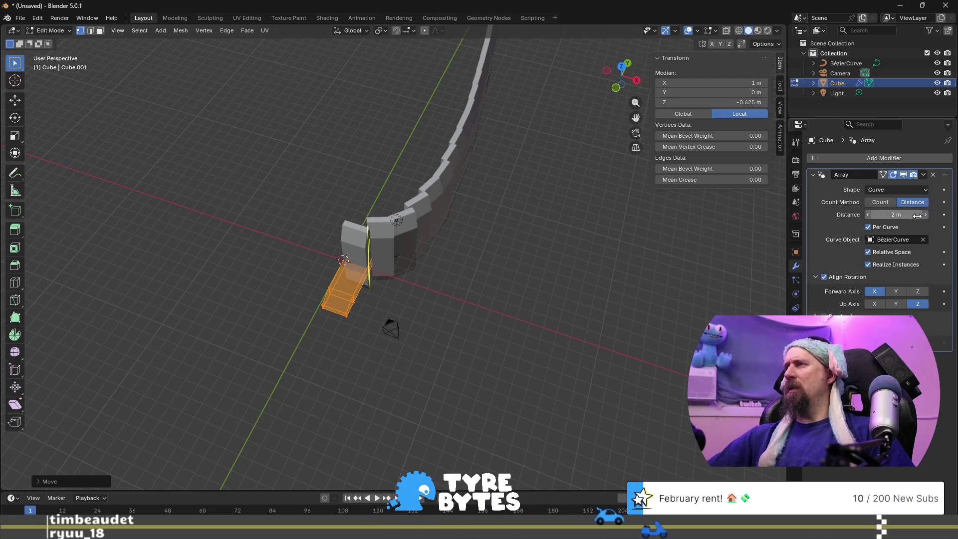
- Uncheck Relative Space and Realize Instances on the curve Array, then expand its remaining settings
click(888, 253)
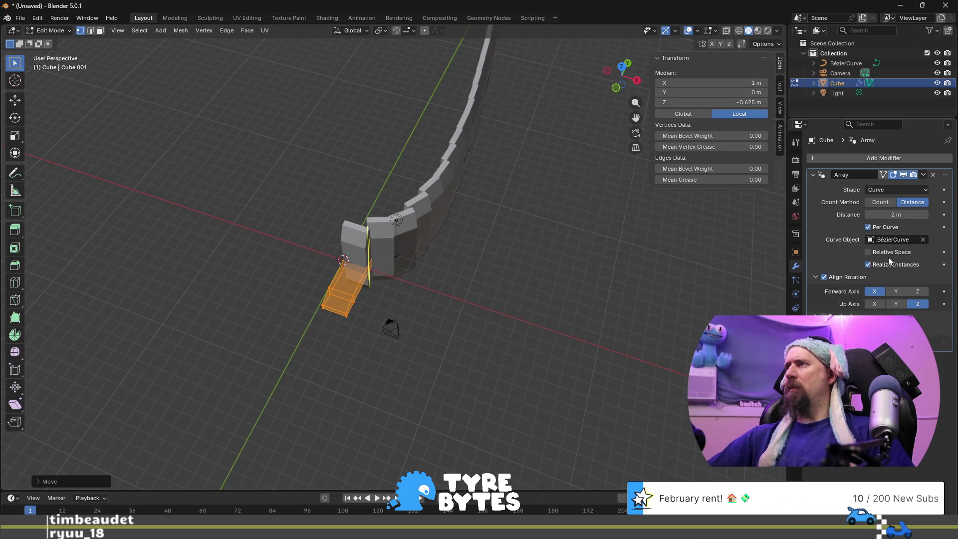
click(892, 260)
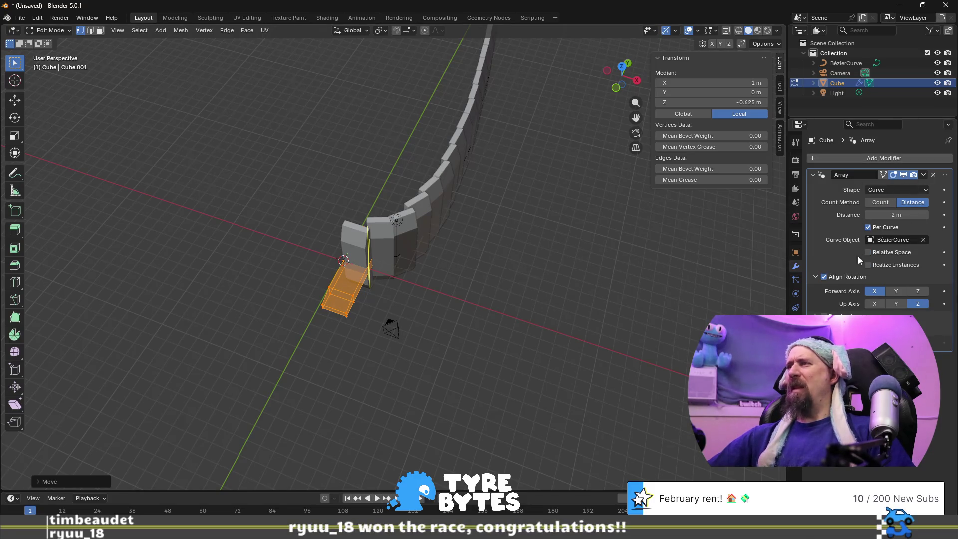
click(829, 330)
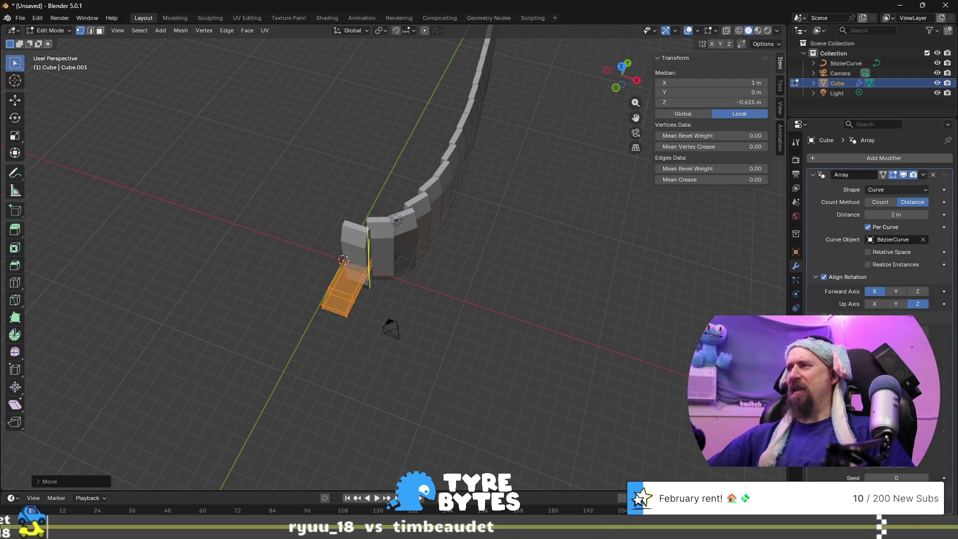
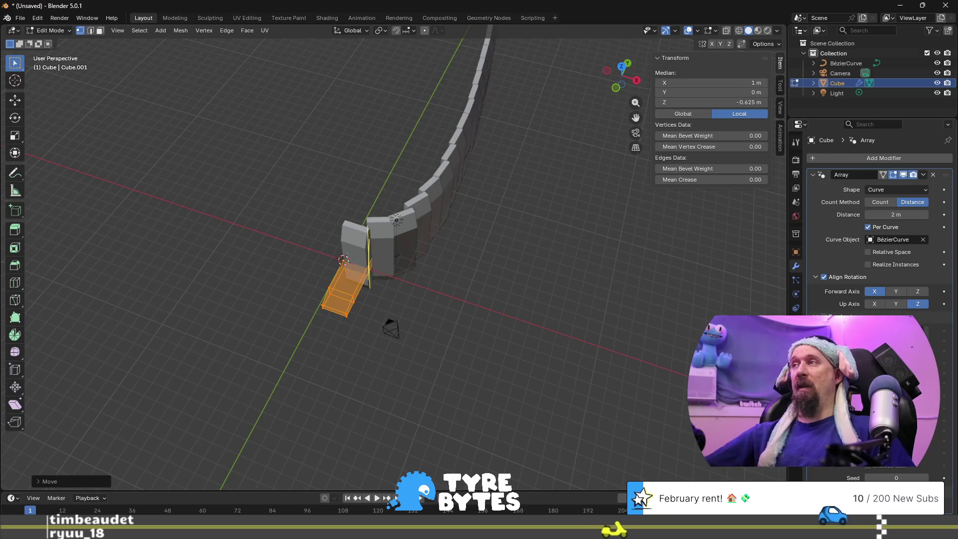
- Delete the Cube's Array modifier so only a single plank-shaped block remains
click(933, 175)
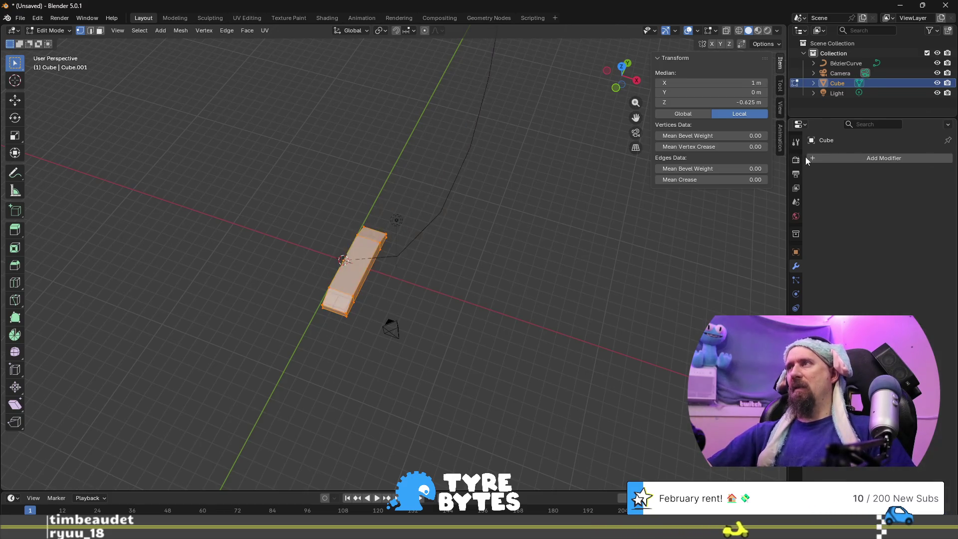
click(823, 160)
mouse_move(811, 154)
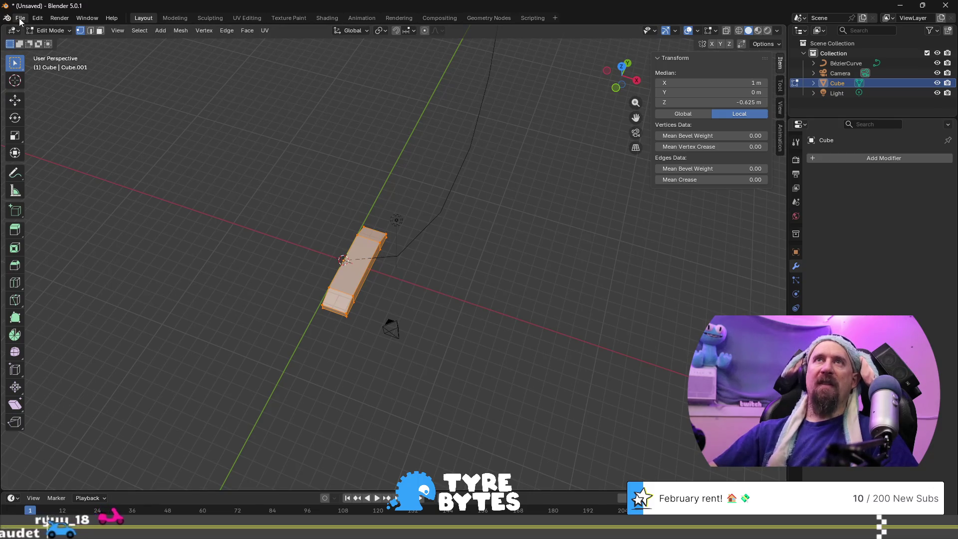
- Open 20251220_practice_hexagons.blend from recent files, discarding the unsaved scene
click(19, 18)
mouse_move(35, 50)
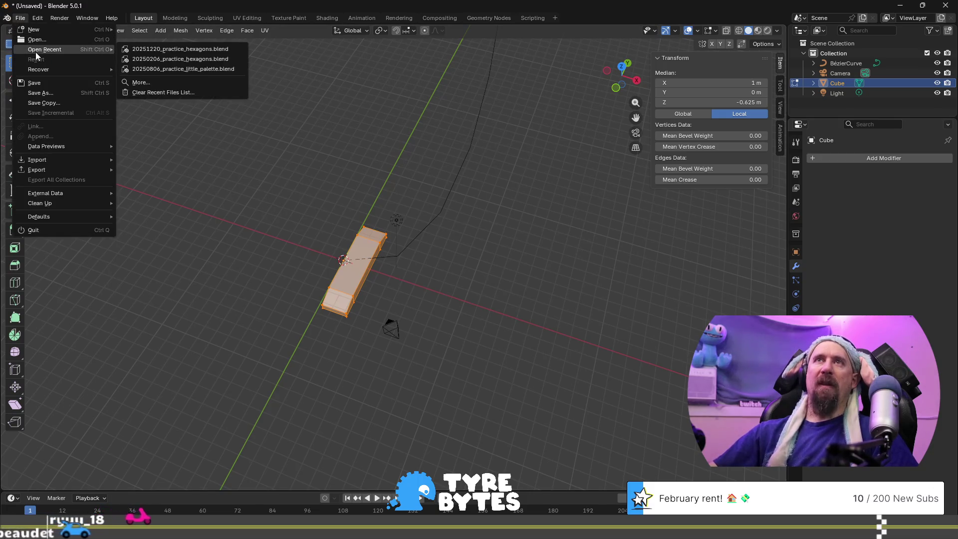
click(181, 49)
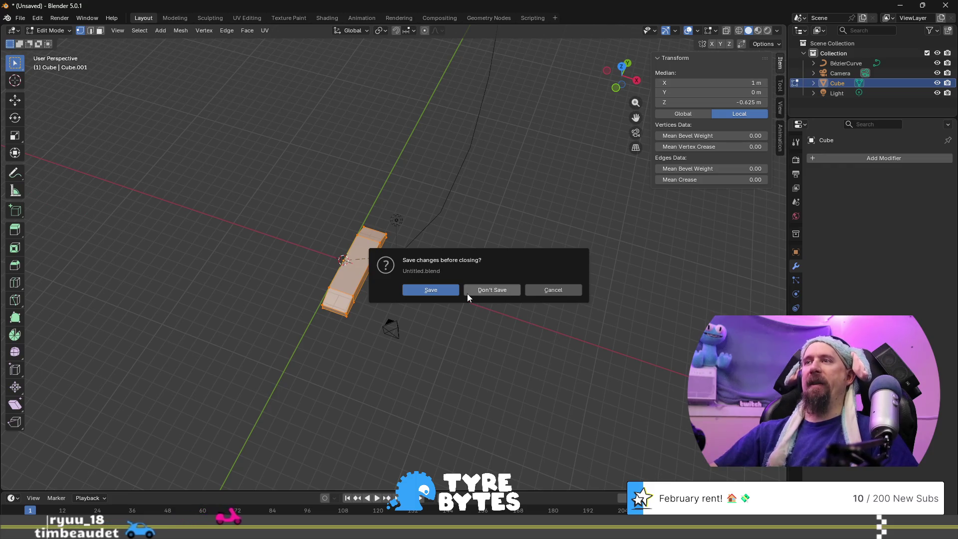
click(480, 292)
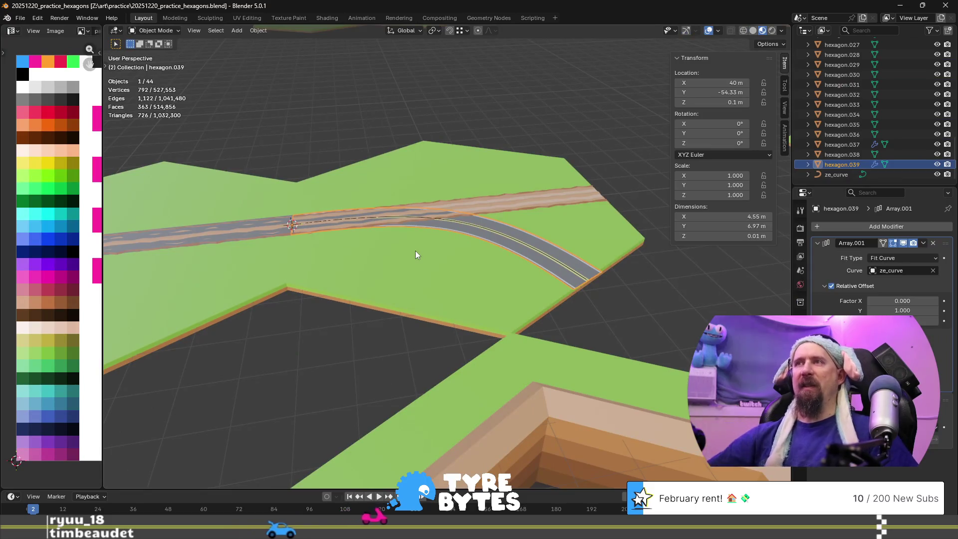
- Orbit around the road and inspect the road piece's mesh in Edit Mode
scroll(415, 251, up, 4)
scroll(443, 246, down, 2)
scroll(475, 214, up, 1)
middle_drag(475, 218, 522, 232)
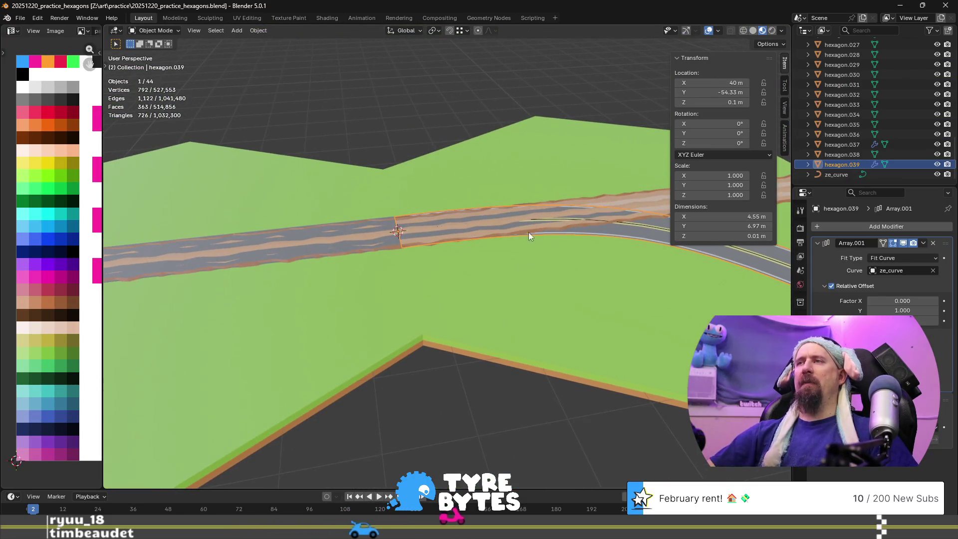
key(Tab)
scroll(616, 229, down, 4)
scroll(486, 256, up, 2)
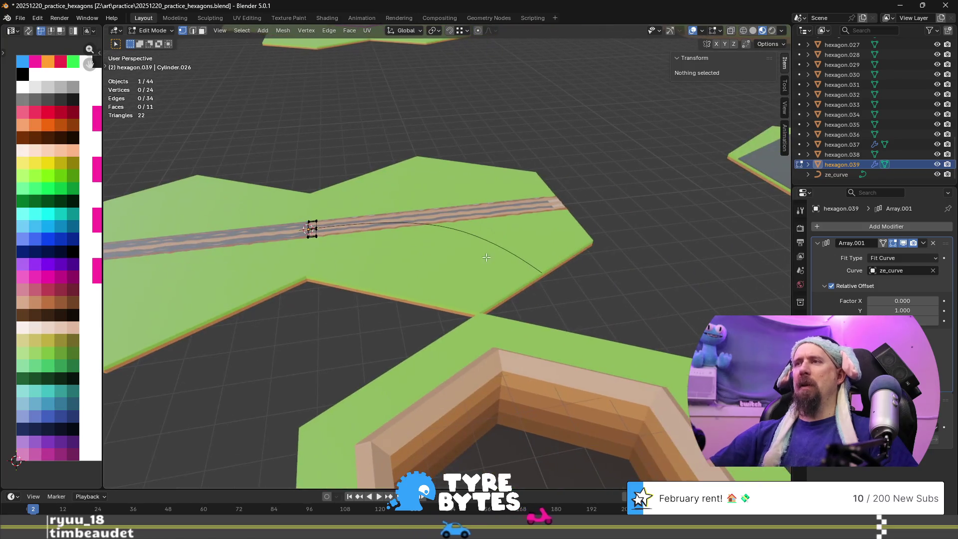
key(Tab)
- Select the hexagon tile, then the curved road piece, viewing it from ground level
click(509, 251)
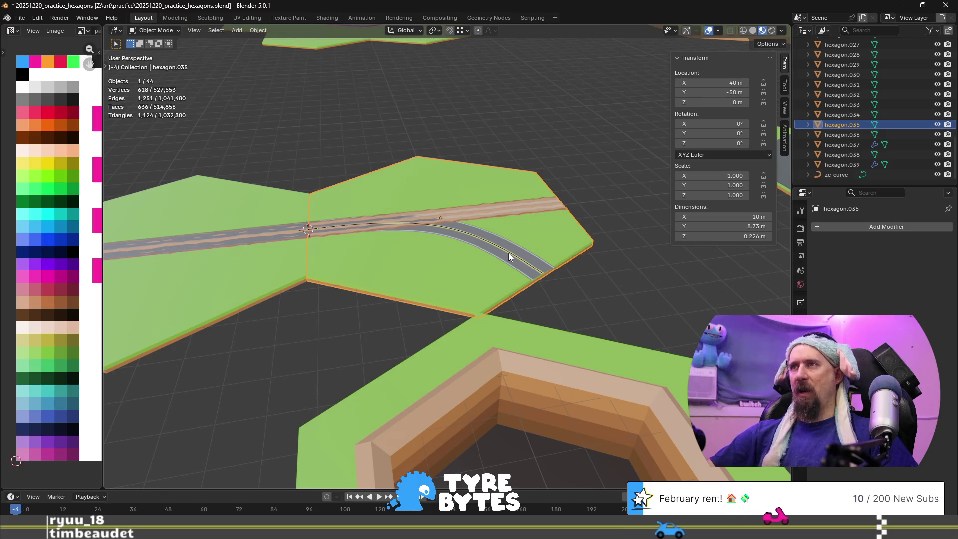
scroll(469, 250, up, 5)
scroll(453, 263, up, 2)
scroll(497, 220, down, 1)
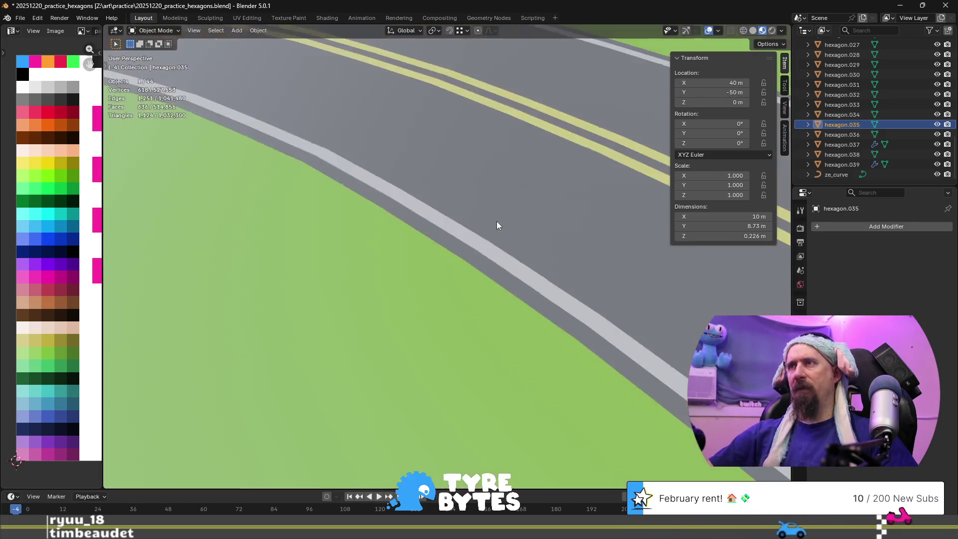
click(528, 113)
scroll(530, 122, down, 2)
mouse_move(526, 133)
middle_down()
mouse_move(492, 220)
mouse_move(456, 171)
mouse_move(457, 184)
mouse_move(451, 148)
mouse_move(421, 94)
mouse_move(406, 193)
middle_up()
middle_drag(391, 226, 412, 228)
scroll(409, 235, up, 3)
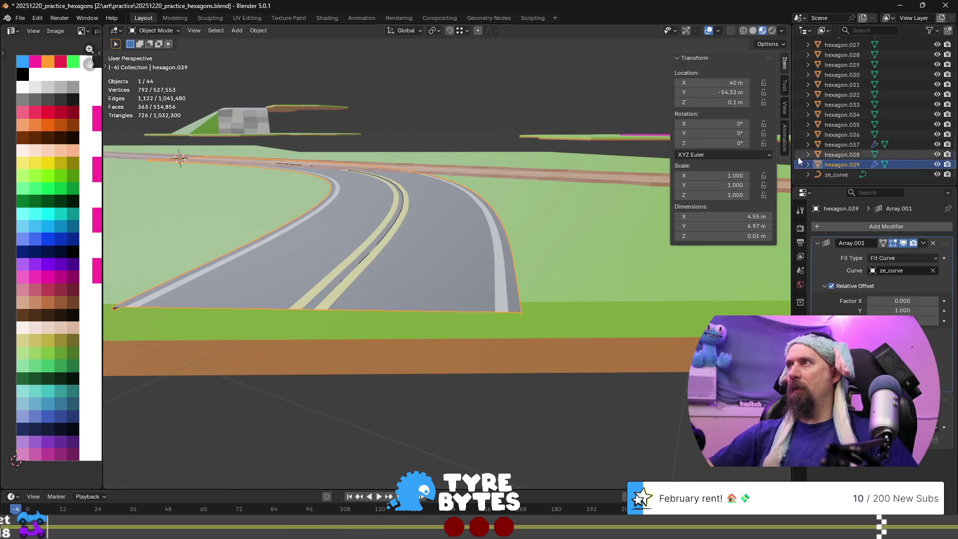
- Select ze_curve in the Outliner, frame it, and look along the road
click(829, 174)
key(KP_Decimal)
middle_drag(339, 159, 343, 196)
scroll(444, 228, up, 4)
mouse_move(444, 231)
middle_down()
mouse_move(445, 293)
mouse_move(417, 286)
mouse_move(488, 293)
middle_up()
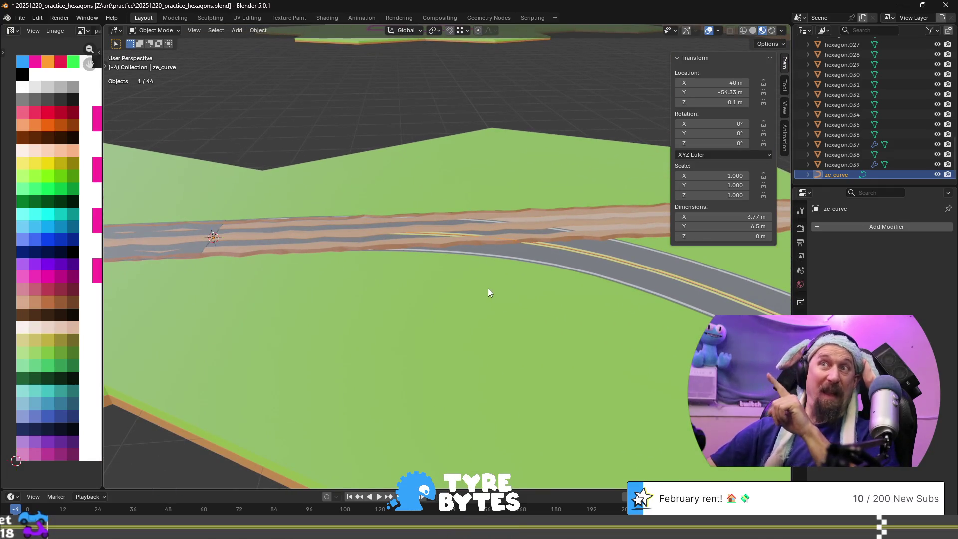
middle_drag(336, 299, 415, 297)
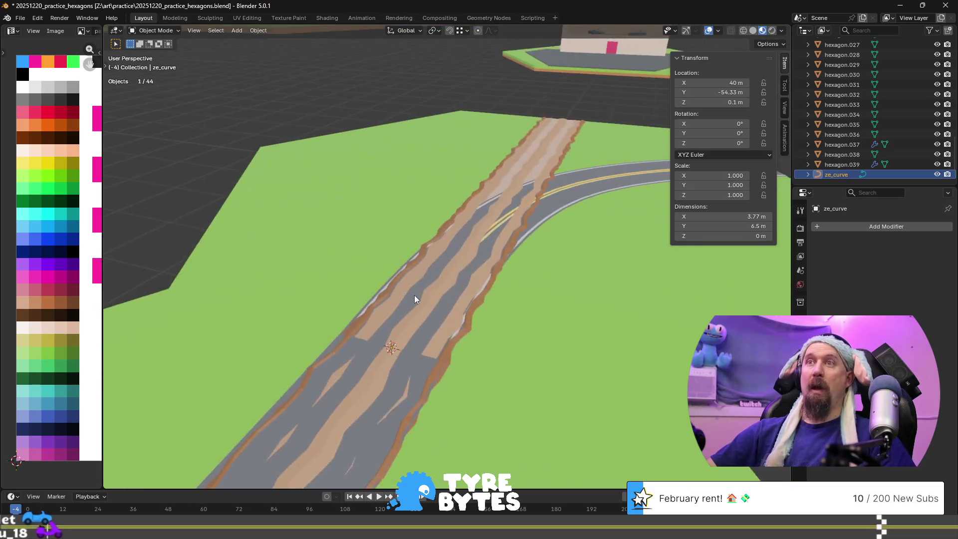
mouse_move(475, 283)
middle_down()
mouse_move(444, 263)
mouse_move(366, 277)
middle_up()
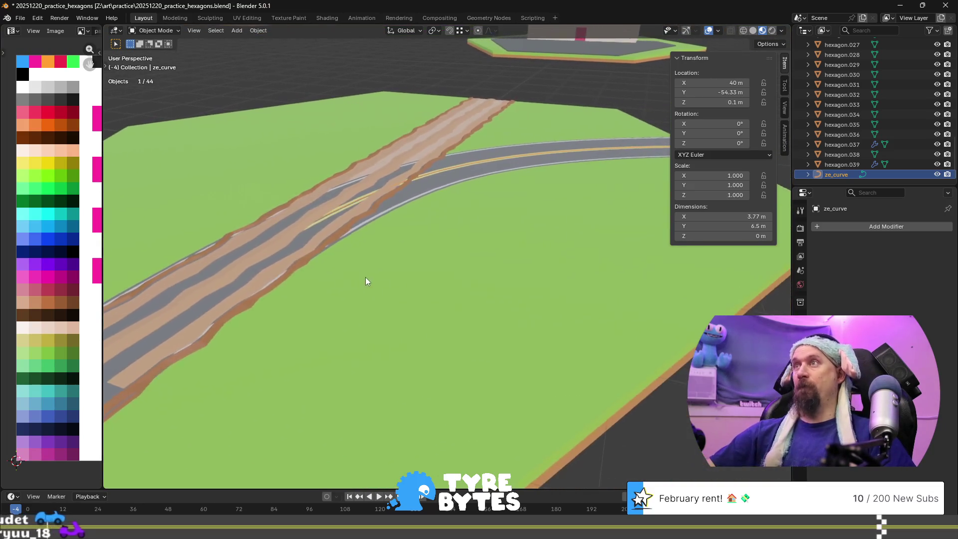
middle_drag(456, 176, 434, 194)
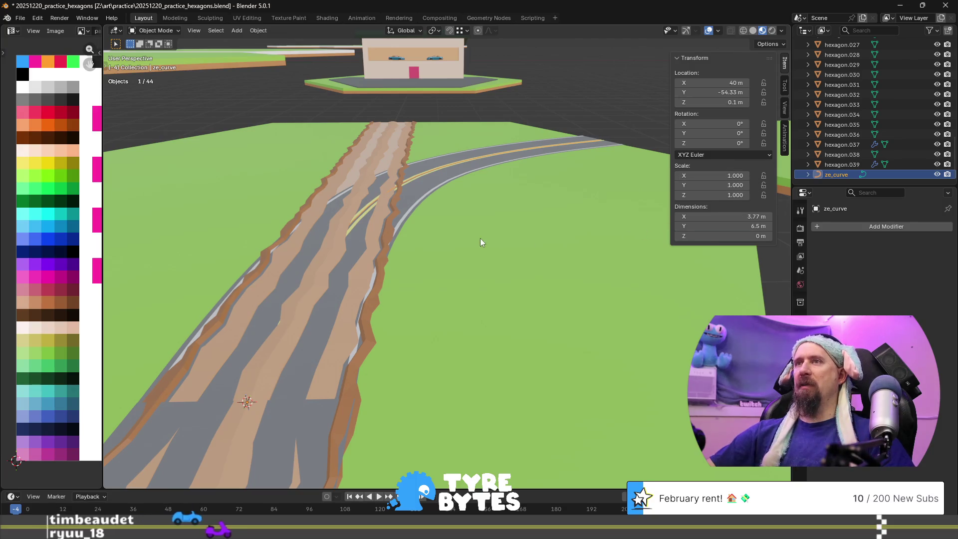
- Set ze_curve's Mean Tilt from 90° to 0° in Edit Mode
key(Tab)
click(727, 144)
key(Return)
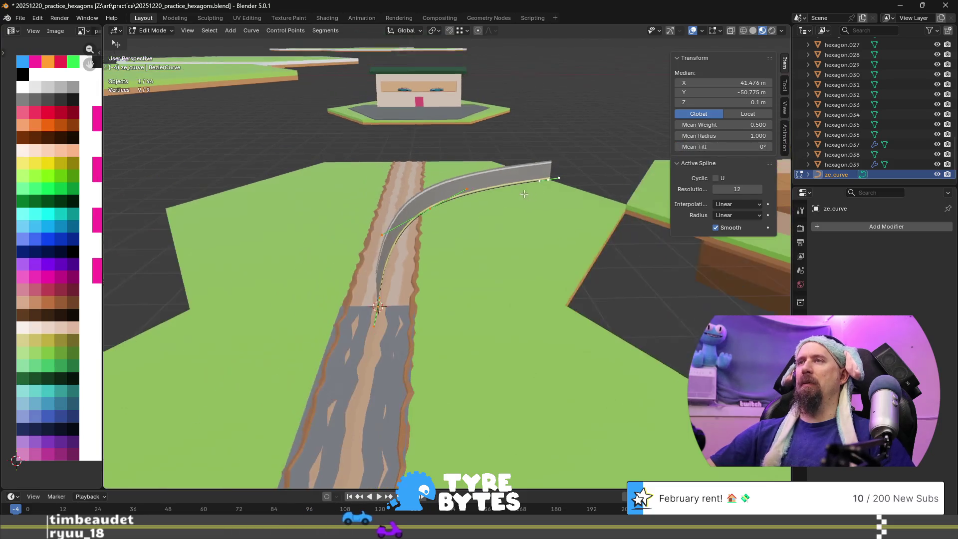
scroll(395, 249, down, 3)
middle_drag(399, 235, 395, 249)
key(Tab)
- Select the curved road piece hexagon.039 and enter Edit Mode on its mesh
click(386, 238)
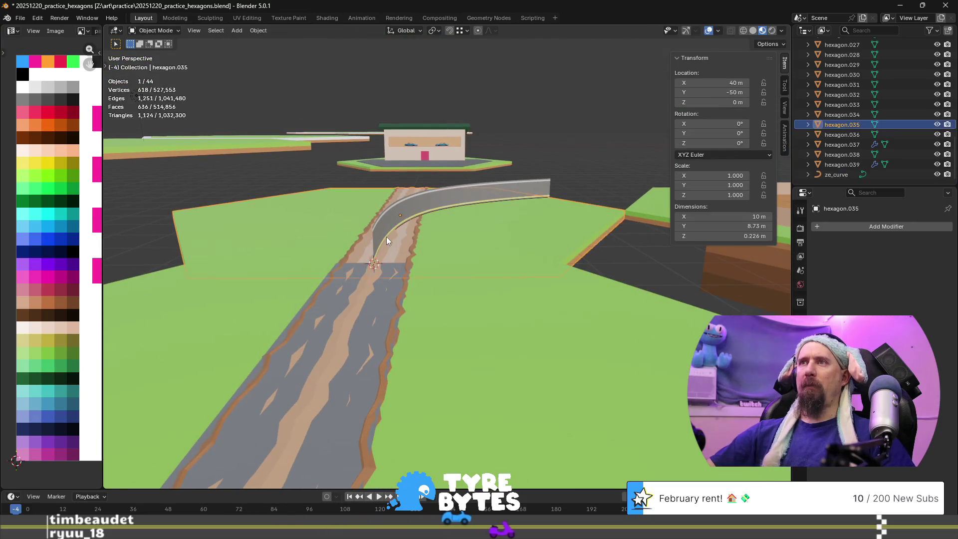
click(816, 165)
middle_drag(552, 218, 436, 247)
key(Tab)
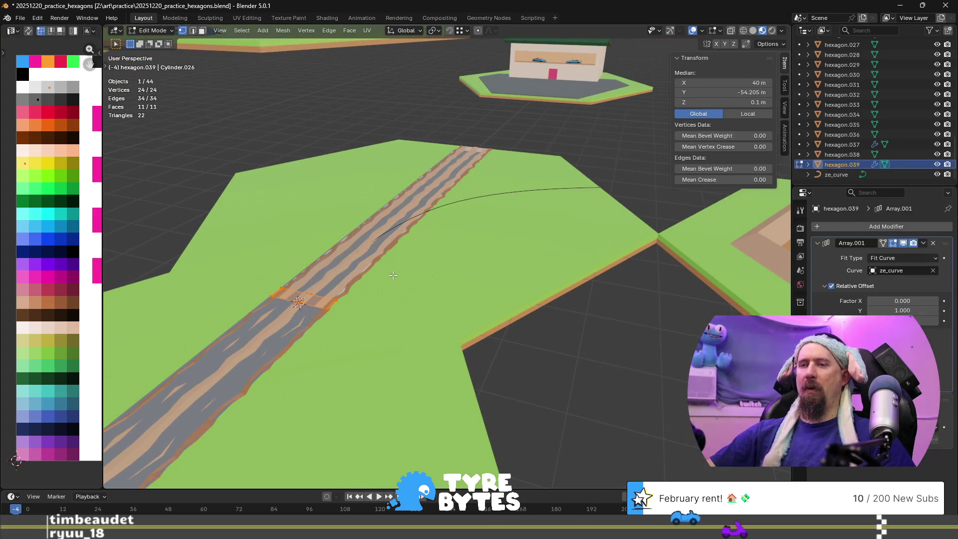
- Try 90° Z rotations of the base mesh, then frame it in top view
key(r)
key(z)
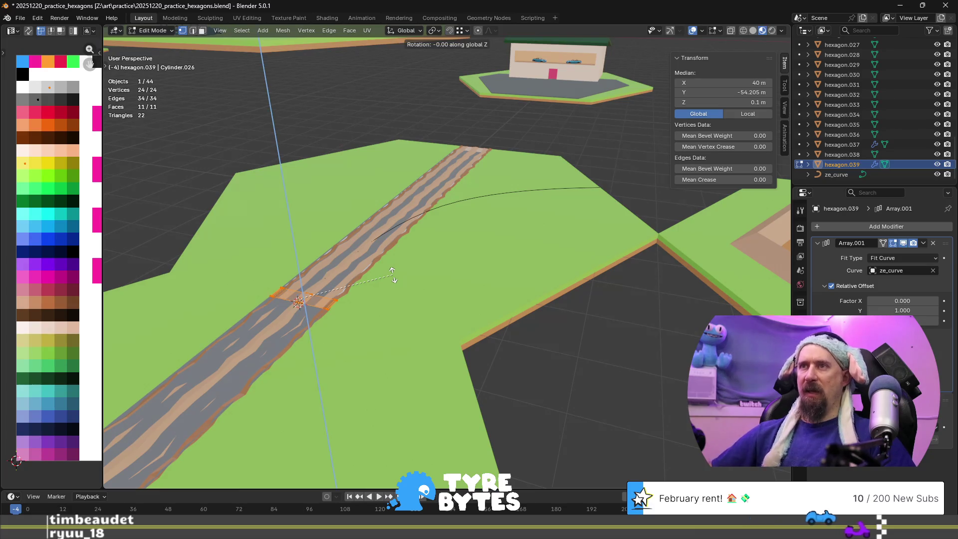
text(90)
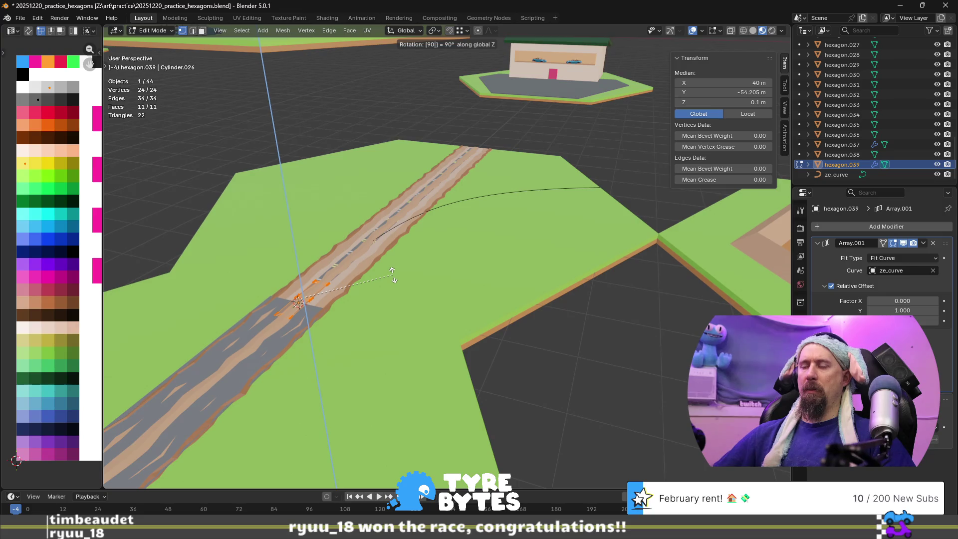
key(Return)
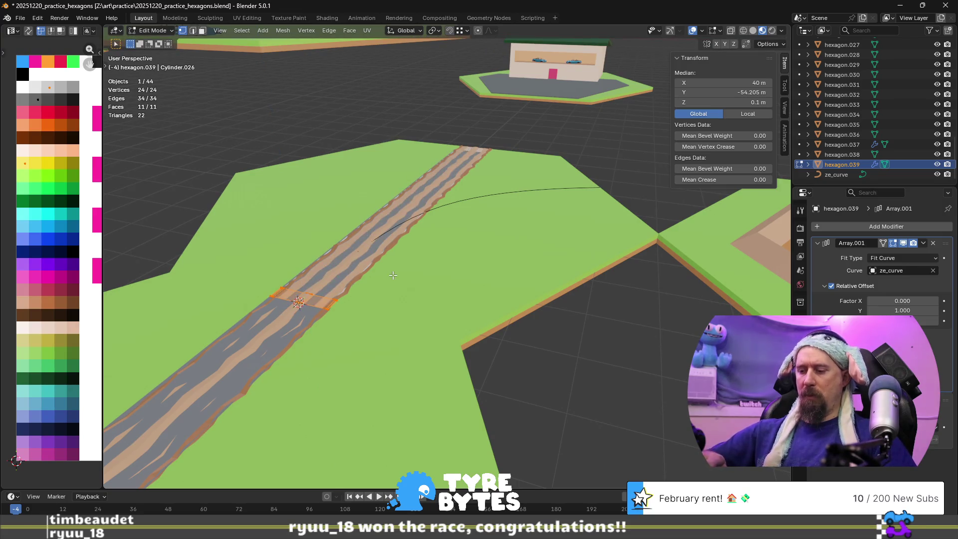
key(KP_7)
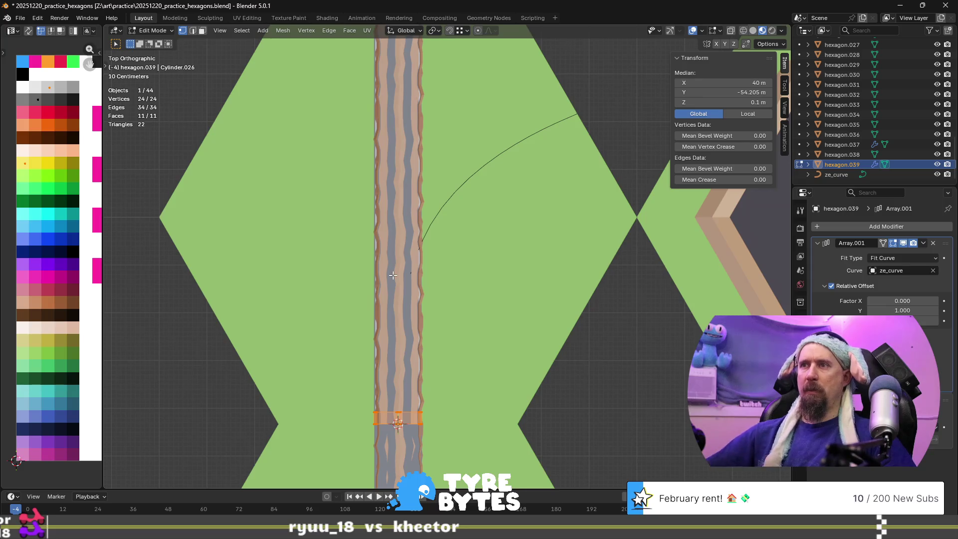
key(KP_Decimal)
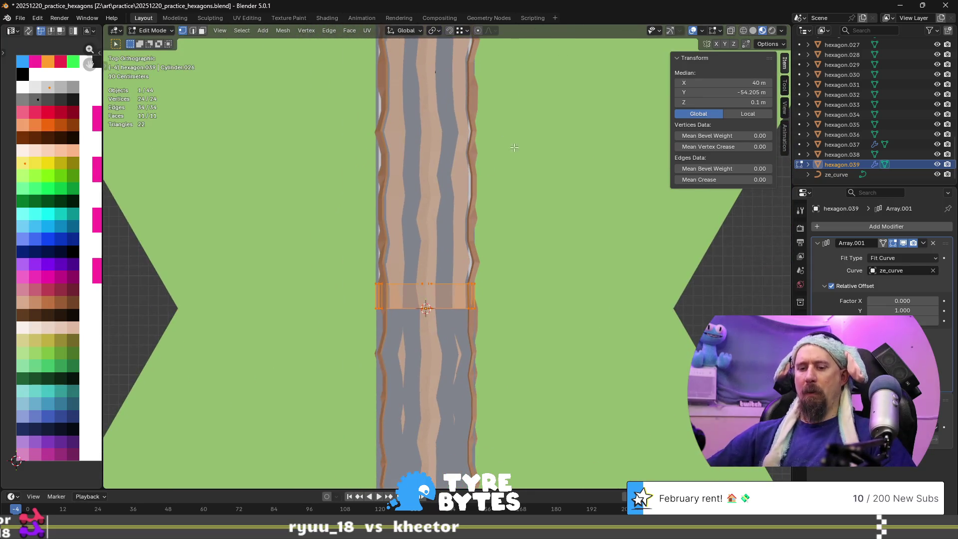
text(rz)
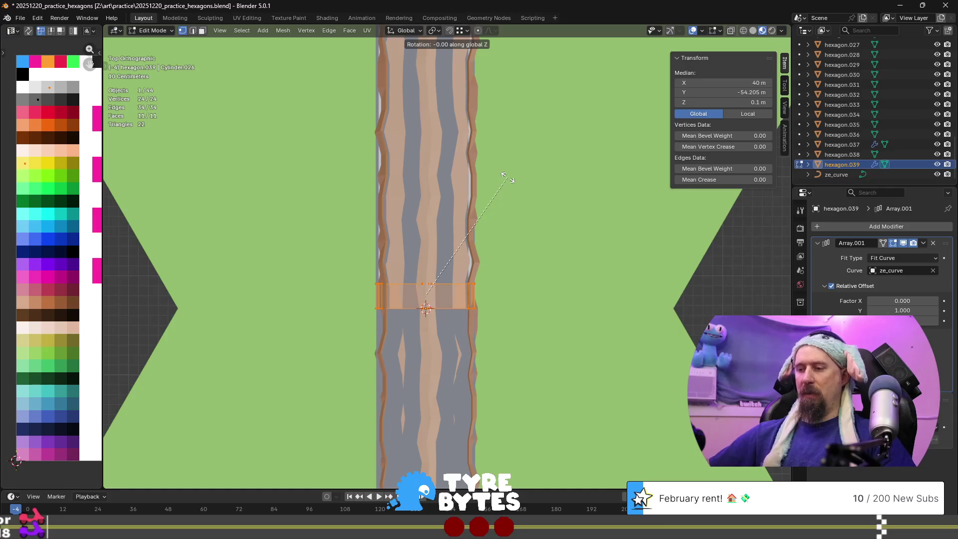
text(90)
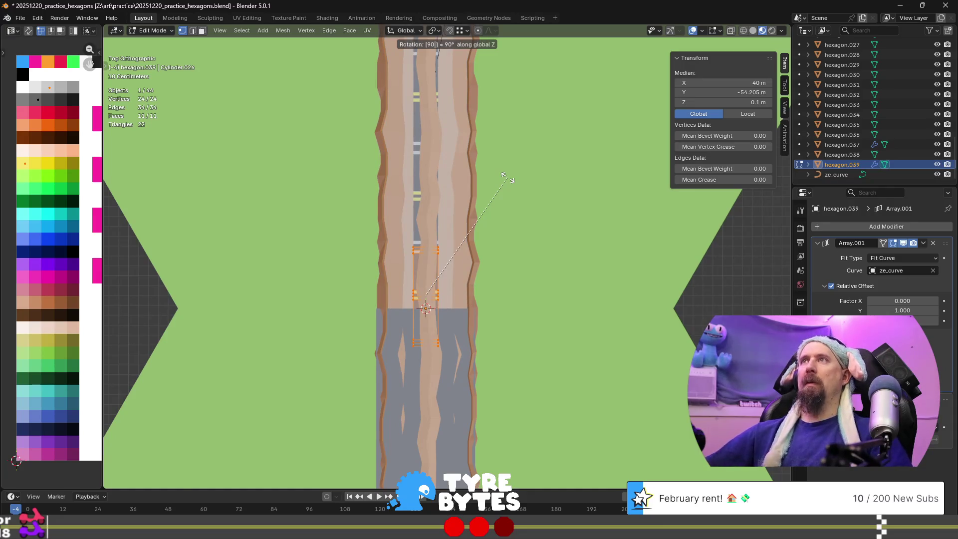
key(Return)
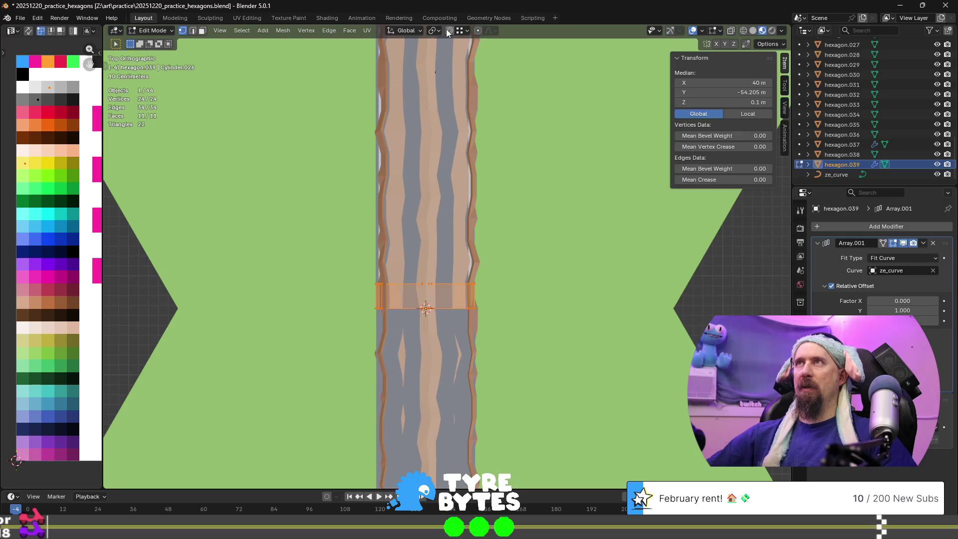
- Rotate the mesh -90° around Z about the 3D cursor, then restore Median Point pivot
click(436, 31)
click(461, 67)
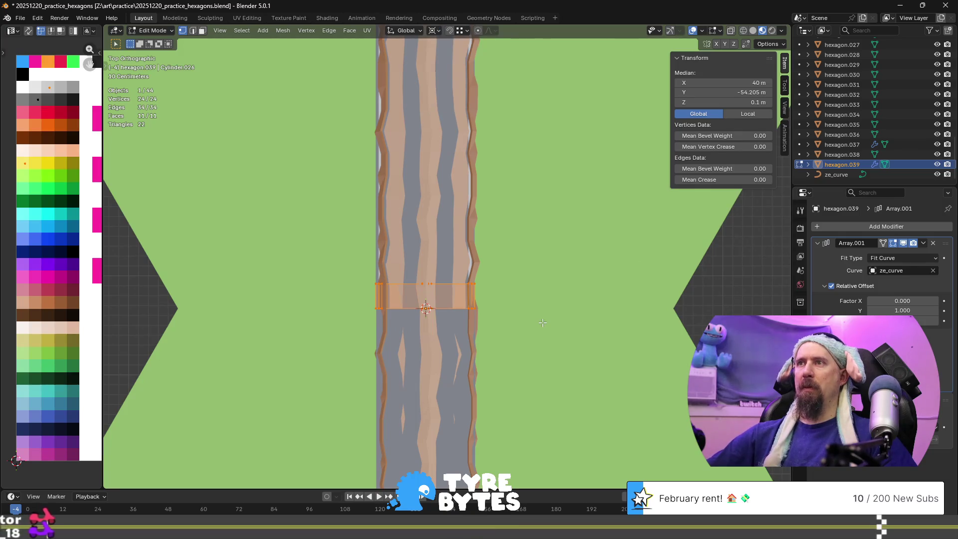
text(rz90)
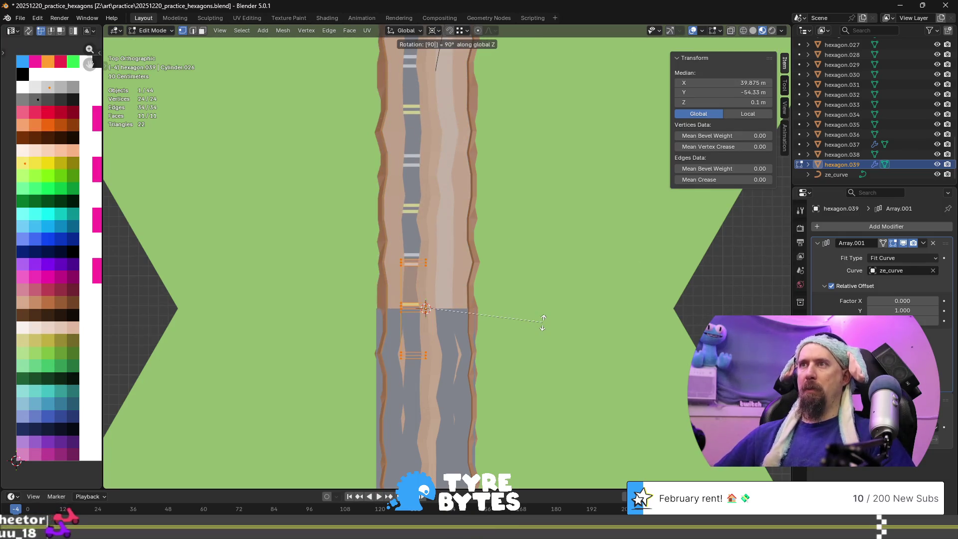
key(minus)
key(Return)
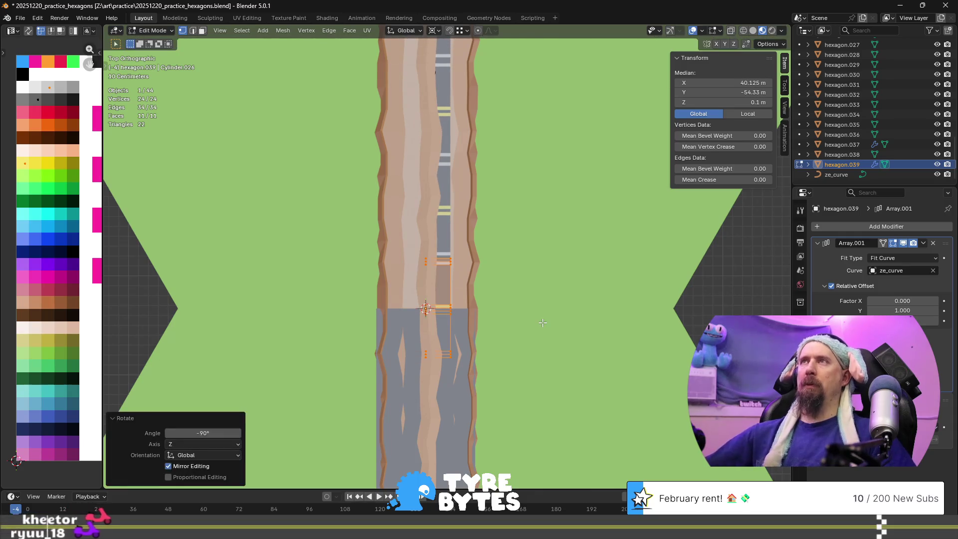
click(434, 31)
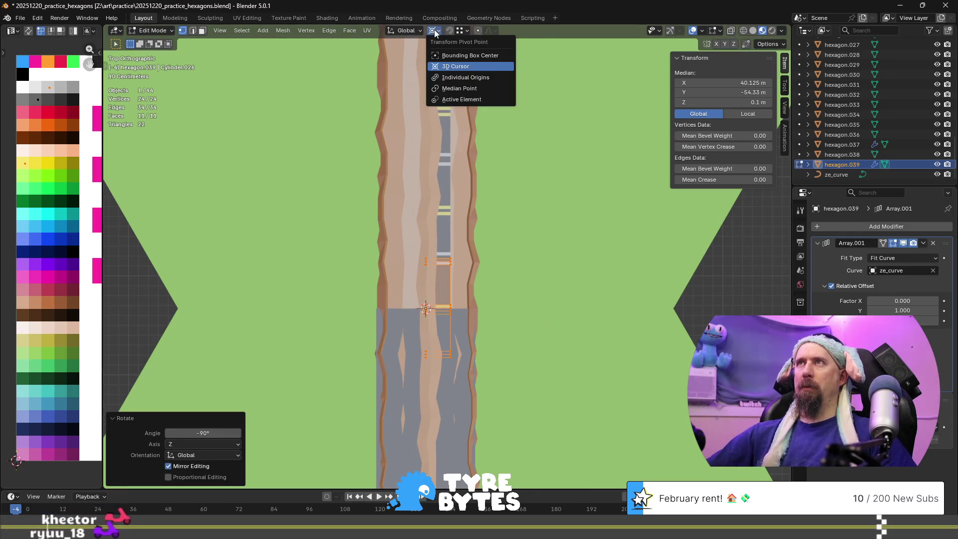
click(472, 88)
mouse_move(472, 87)
middle_down()
mouse_move(538, 134)
mouse_move(464, 233)
middle_up()
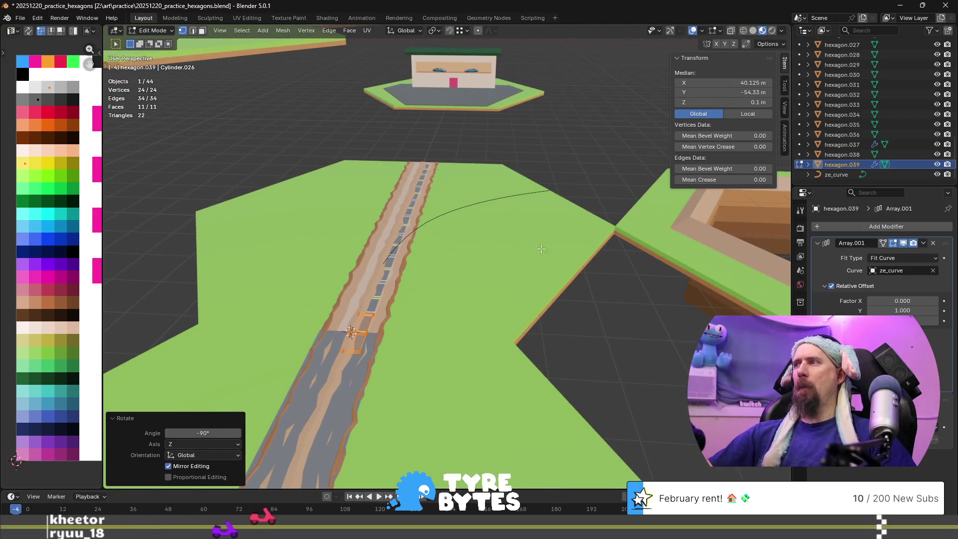
- Set the Array relative offset to X 1, Y 0 and change the Curve deform axis
click(937, 433)
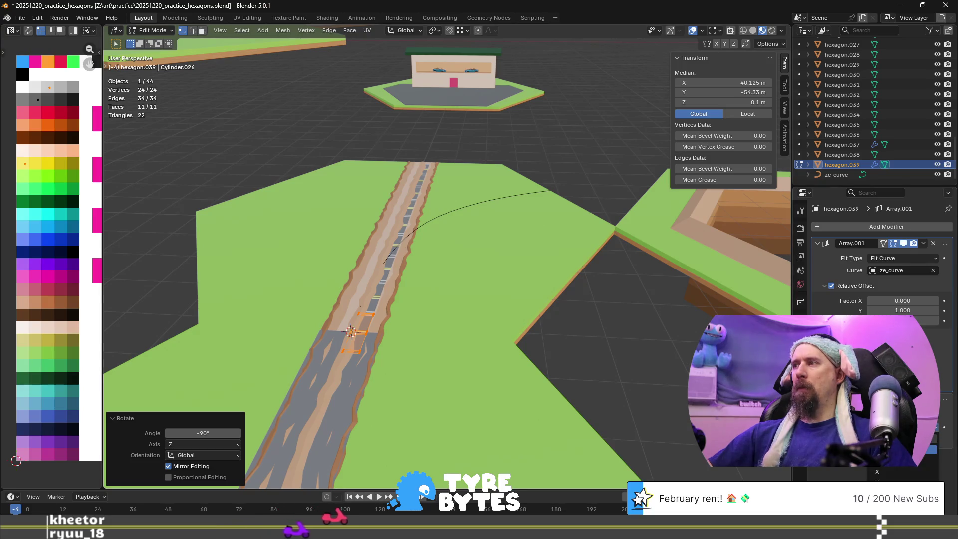
click(931, 449)
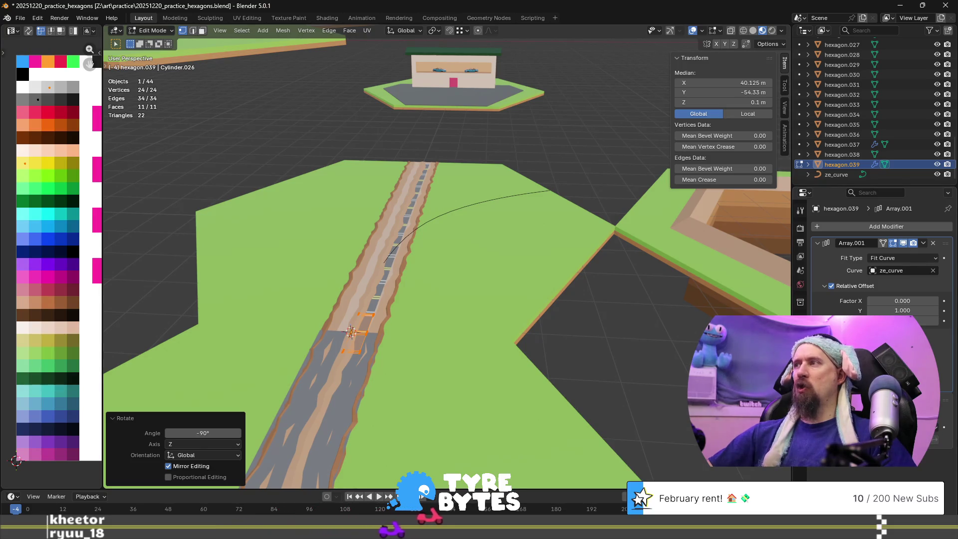
text(0)
key(Return)
click(907, 314)
key(Return)
middle_drag(494, 319, 502, 312)
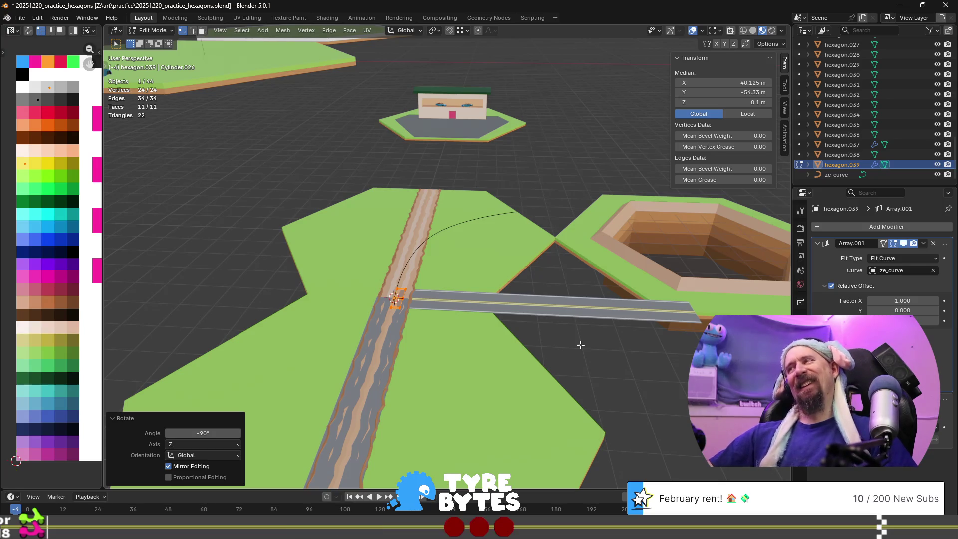
- Pick the final Curve deform axis and return to Object Mode to see the bent road
middle_drag(580, 344, 521, 338)
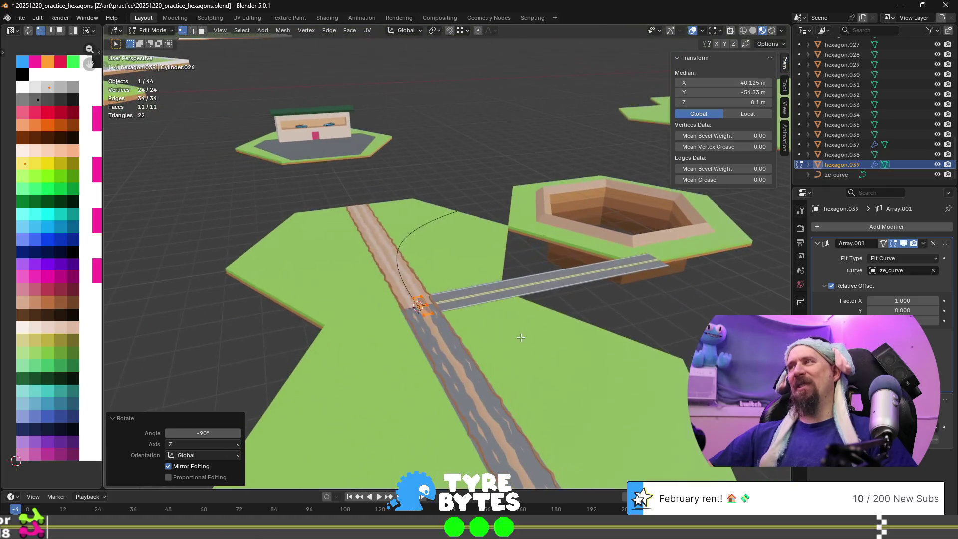
click(898, 428)
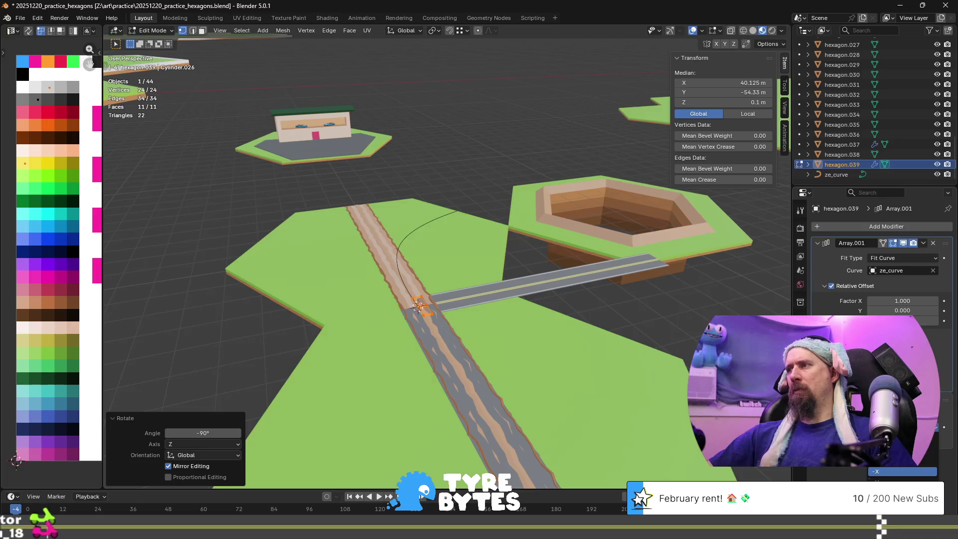
click(903, 472)
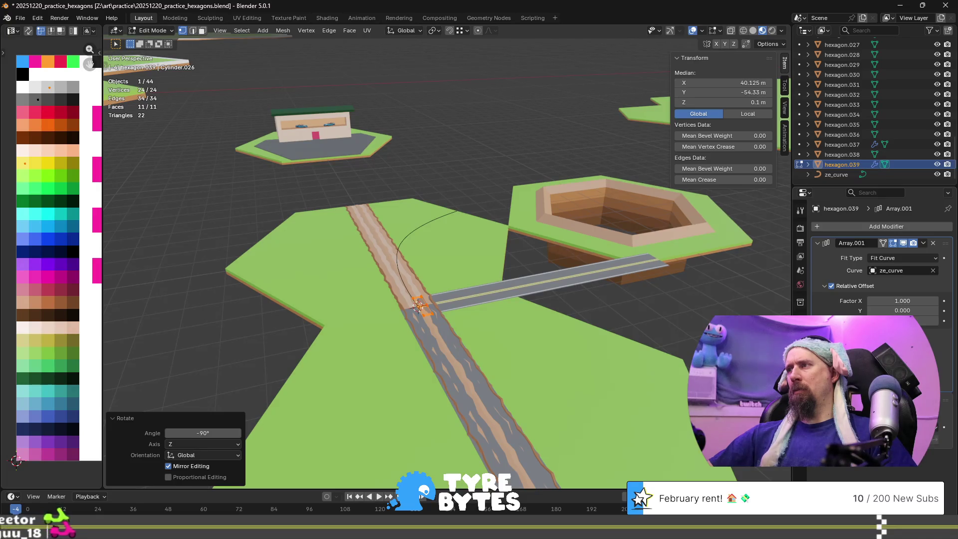
key(Tab)
scroll(515, 302, up, 2)
mouse_move(515, 301)
middle_down()
mouse_move(484, 286)
mouse_move(430, 284)
middle_up()
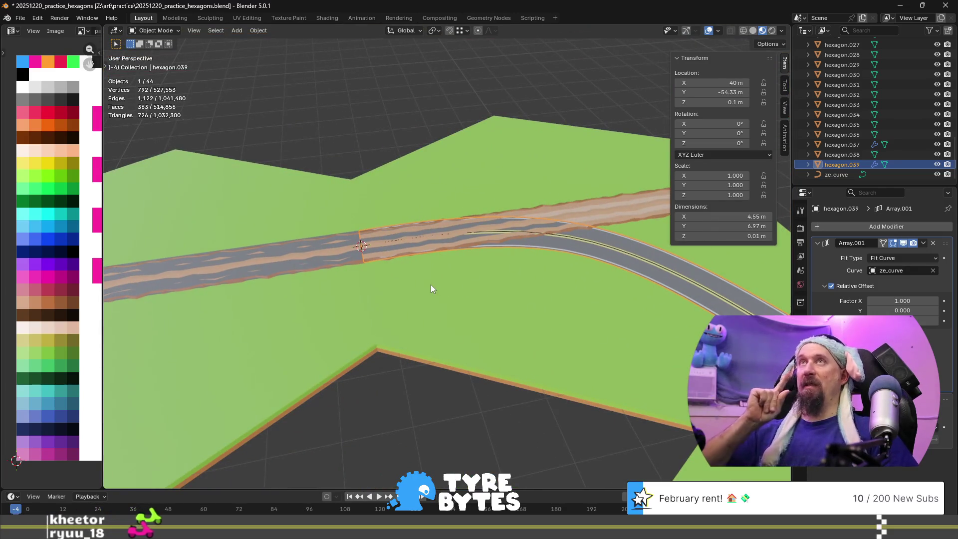
scroll(431, 286, up, 2)
scroll(430, 285, down, 3)
mouse_move(457, 260)
middle_down()
mouse_move(318, 227)
mouse_move(545, 287)
mouse_move(465, 240)
mouse_move(459, 210)
mouse_move(427, 197)
mouse_move(415, 194)
mouse_move(419, 218)
mouse_move(522, 265)
mouse_move(593, 328)
mouse_move(466, 295)
mouse_move(448, 271)
mouse_move(449, 285)
mouse_move(500, 297)
middle_up()
scroll(550, 289, up, 2)
scroll(553, 291, down, 3)
scroll(423, 192, up, 3)
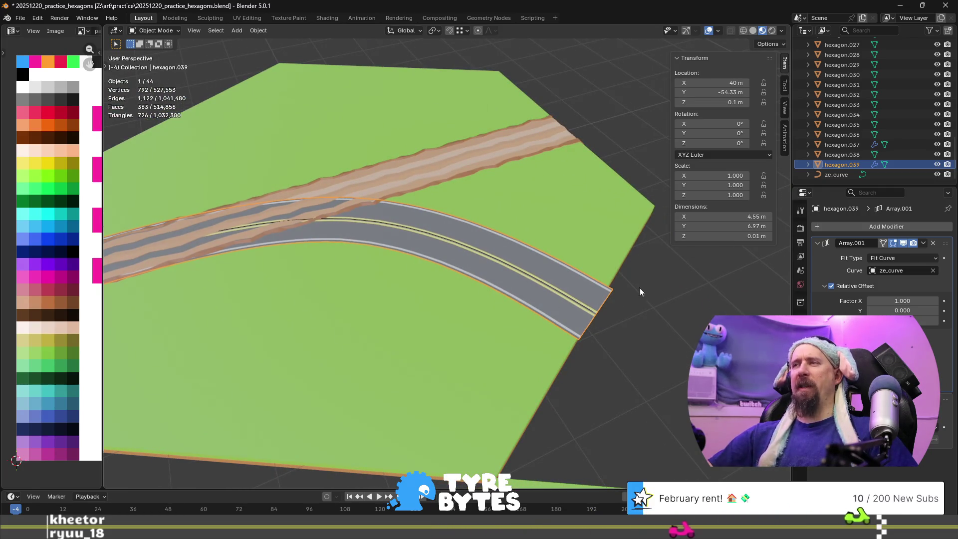
scroll(539, 262, down, 3)
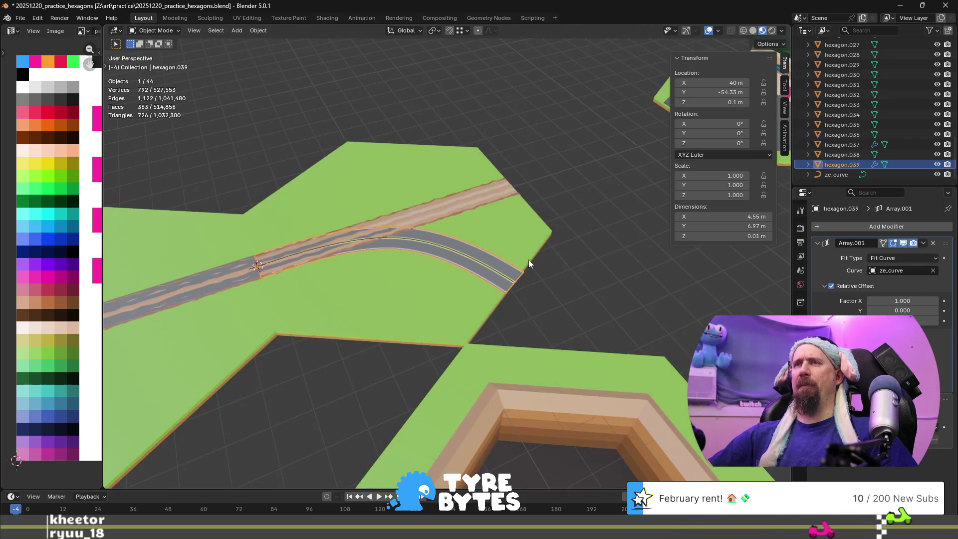
key(ctrl+z)
key(ctrl+shift+z)
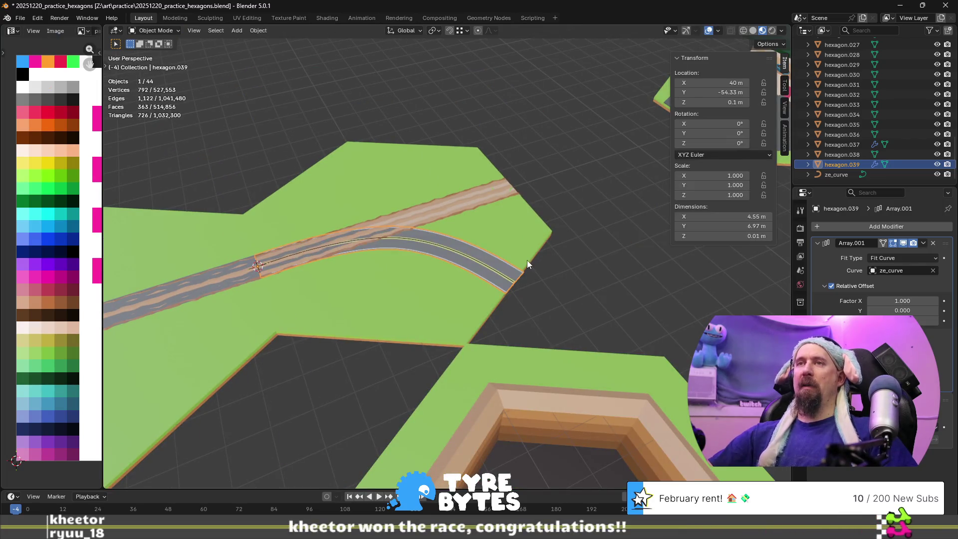
click(833, 175)
scroll(625, 286, up, 8)
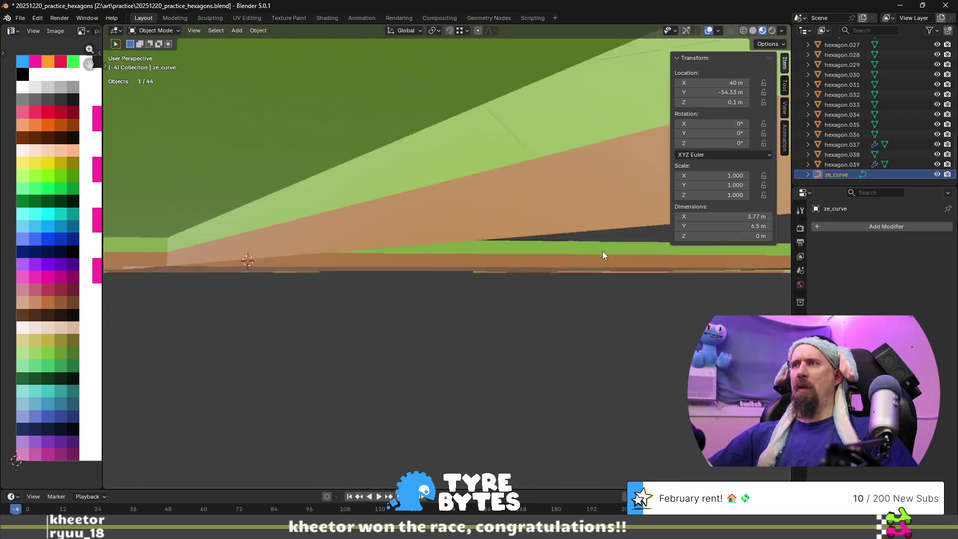
scroll(603, 255, down, 3)
key(Tab)
scroll(567, 257, down, 5)
scroll(500, 325, up, 2)
middle_drag(499, 326, 490, 298)
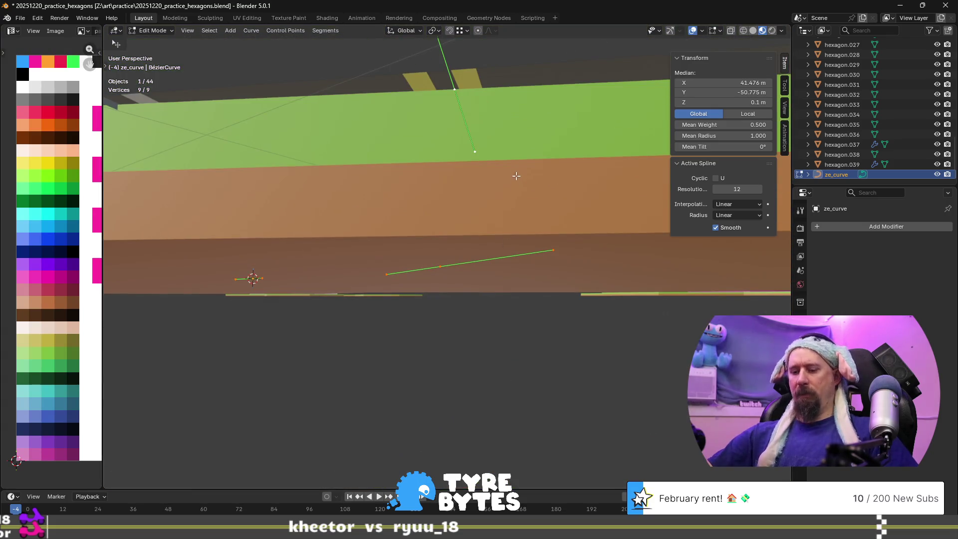
click(453, 90)
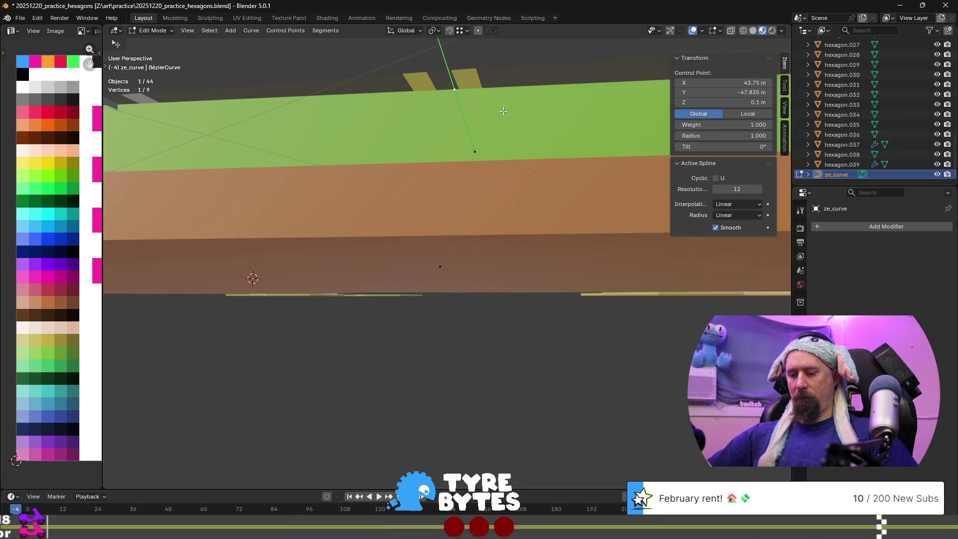
key(KP_Decimal)
mouse_move(507, 231)
middle_down()
mouse_move(426, 217)
mouse_move(402, 256)
mouse_move(562, 252)
mouse_move(488, 268)
mouse_move(481, 293)
mouse_move(438, 295)
mouse_move(476, 261)
middle_up()
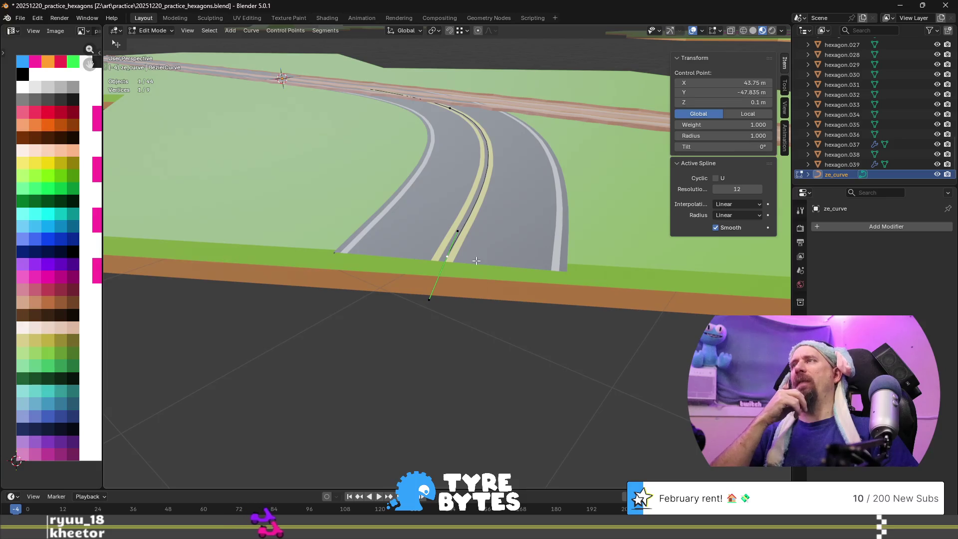
mouse_move(476, 261)
middle_down()
mouse_move(440, 161)
mouse_move(340, 195)
mouse_move(436, 186)
middle_up()
scroll(410, 170, down, 3)
scroll(379, 180, up, 5)
scroll(339, 195, down, 4)
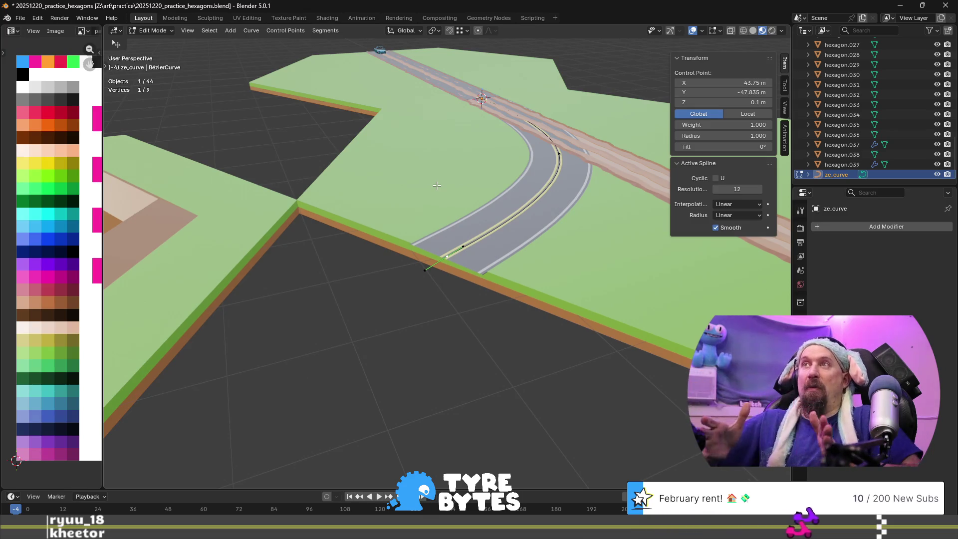
scroll(435, 217, up, 4)
mouse_move(435, 216)
middle_down()
mouse_move(636, 280)
mouse_move(408, 171)
mouse_move(404, 156)
mouse_move(431, 147)
mouse_move(494, 244)
mouse_move(449, 235)
mouse_move(375, 170)
middle_up()
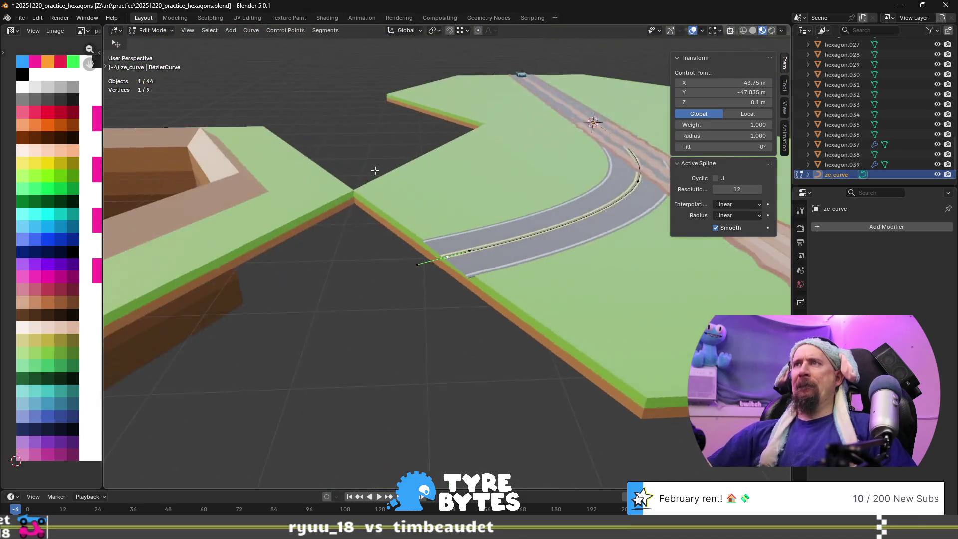
scroll(375, 171, up, 4)
scroll(481, 210, down, 5)
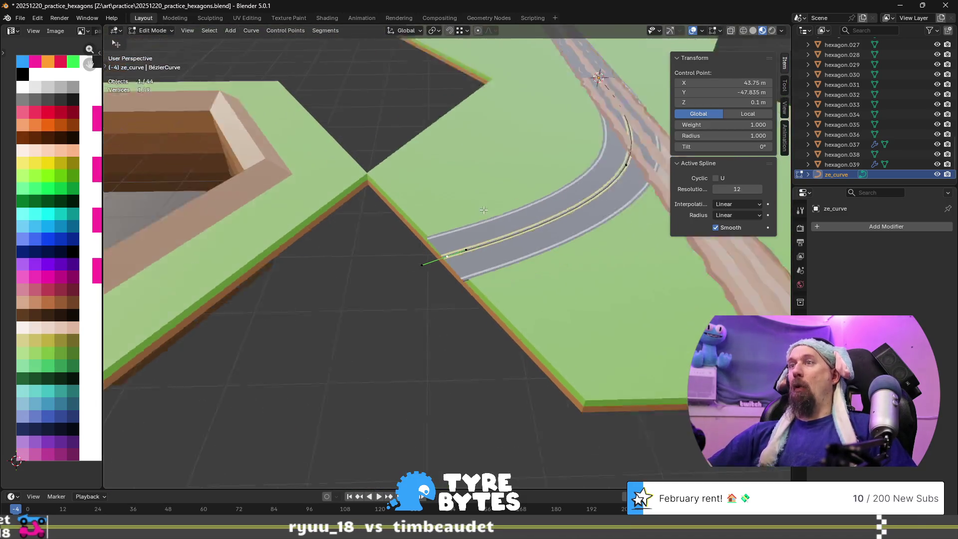
middle_drag(481, 210, 536, 183)
scroll(536, 183, up, 3)
shift+middle_drag(441, 187, 438, 187)
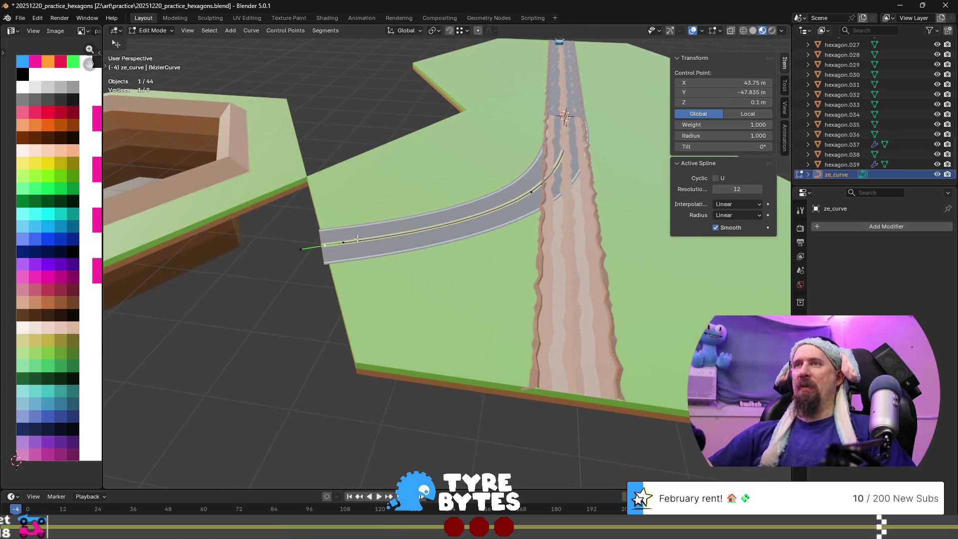
key(Tab)
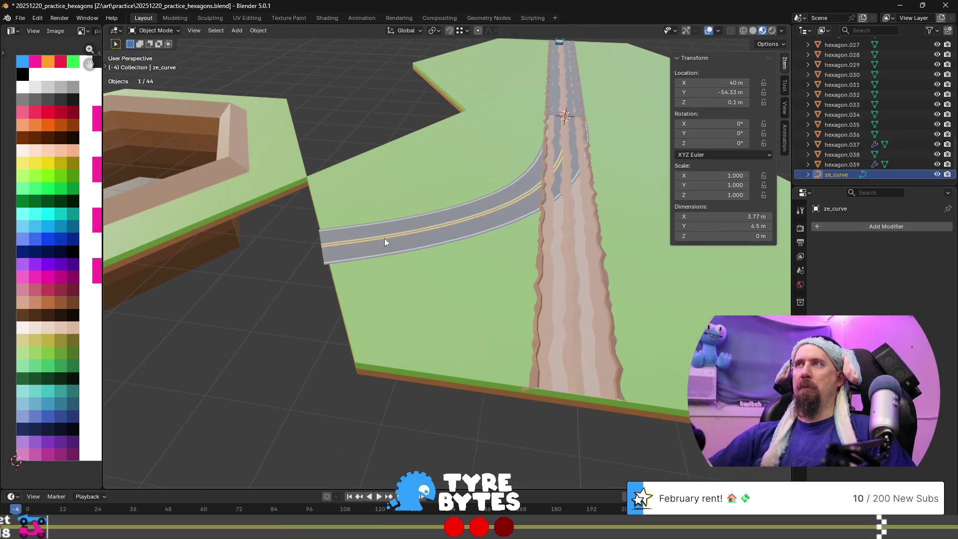
click(407, 248)
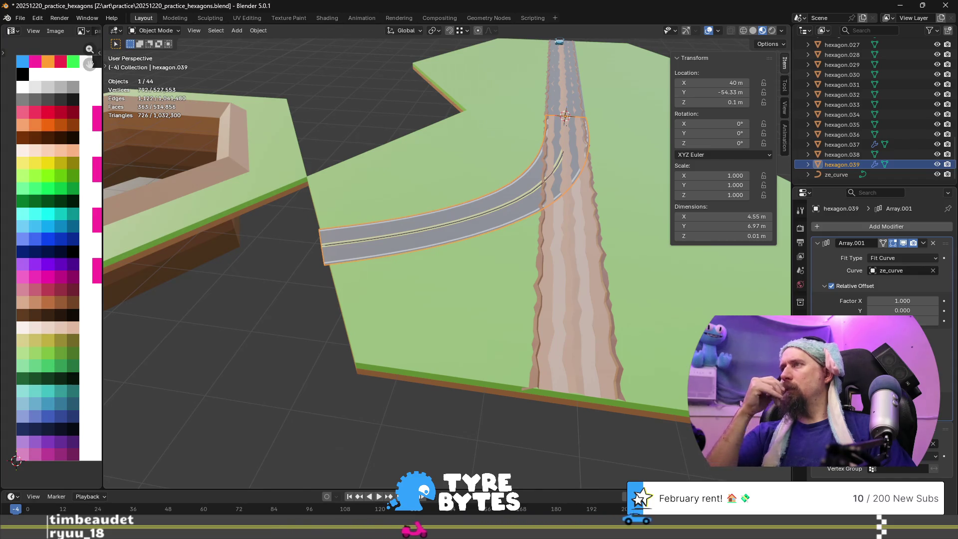
click(911, 258)
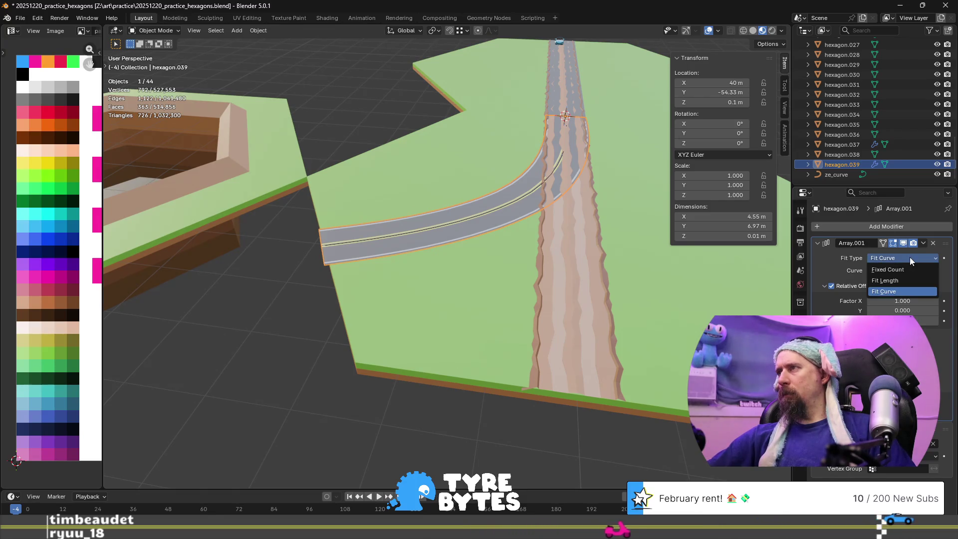
click(905, 279)
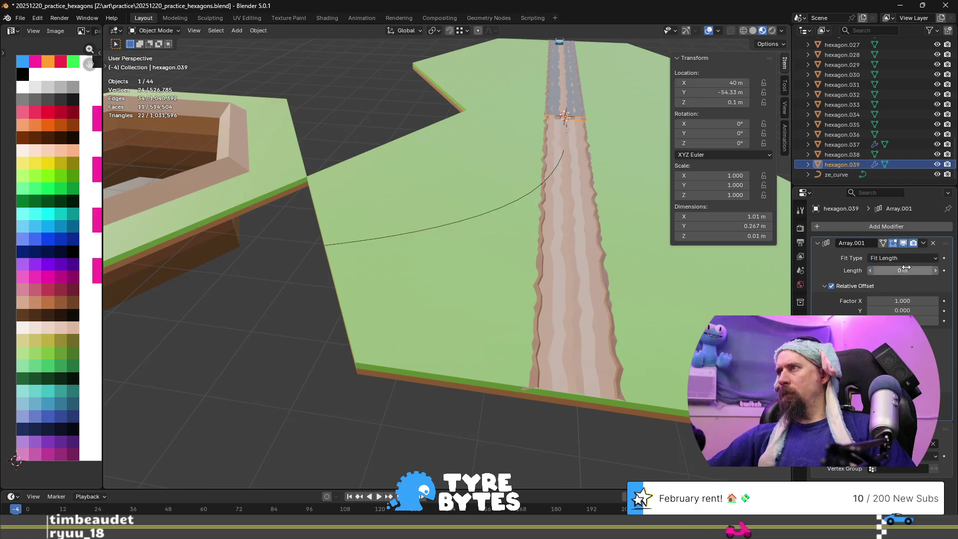
click(909, 258)
click(910, 289)
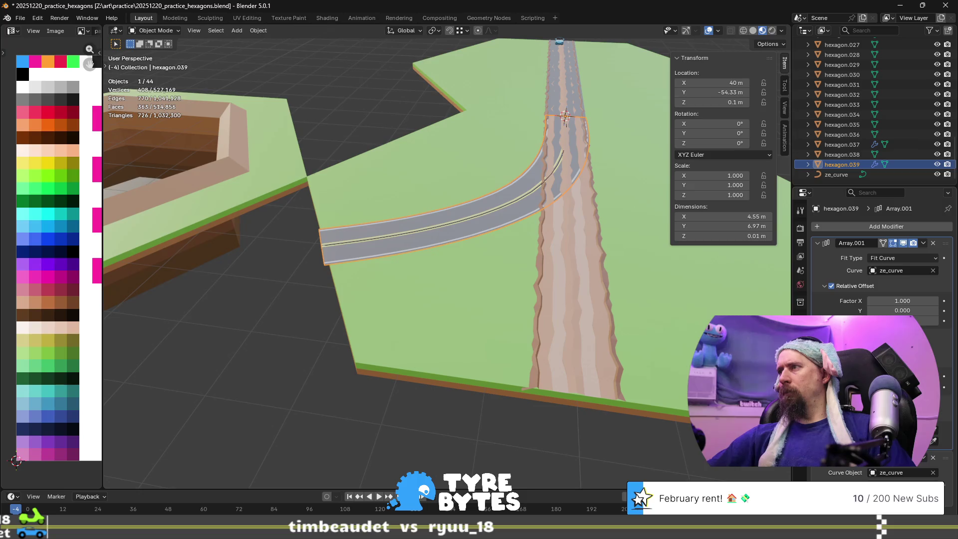
scroll(879, 399, down, 2)
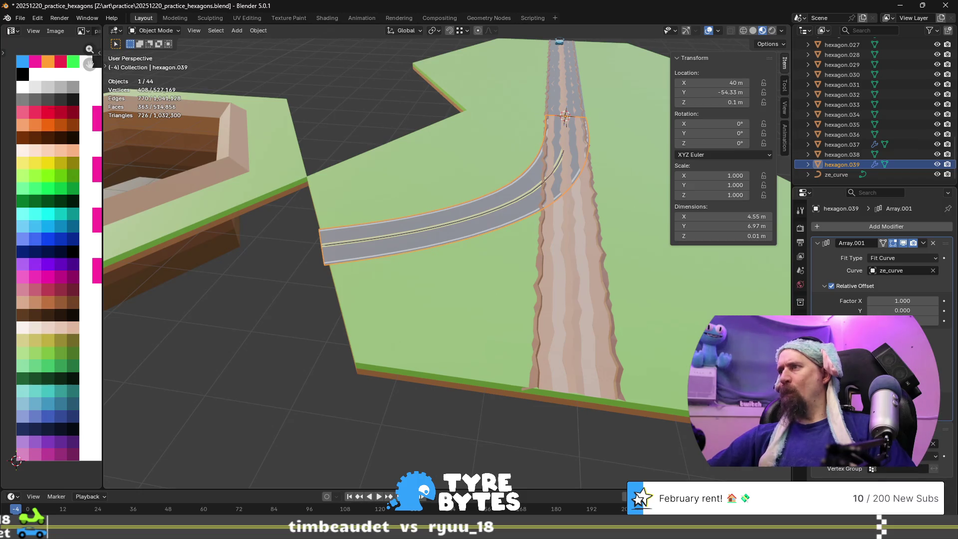
scroll(878, 399, down, 2)
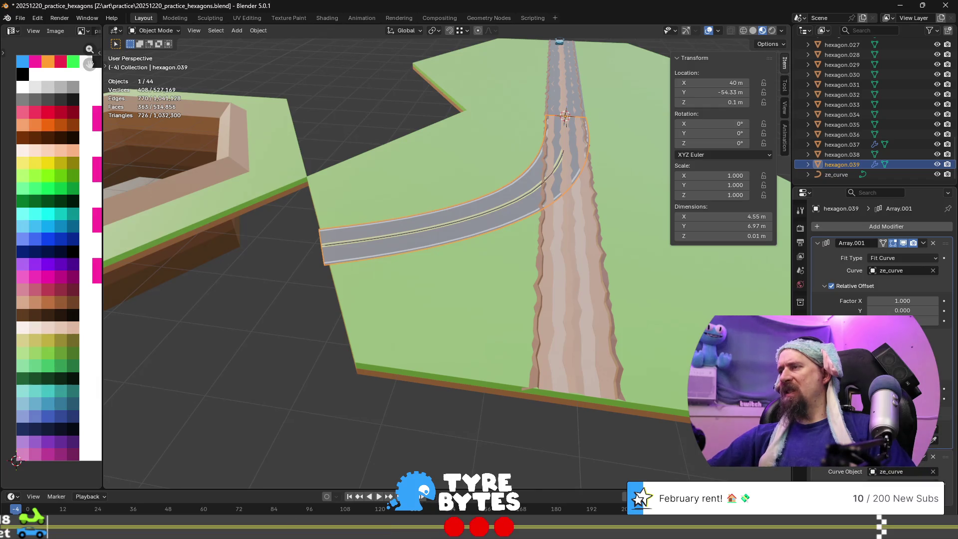
scroll(878, 399, down, 1)
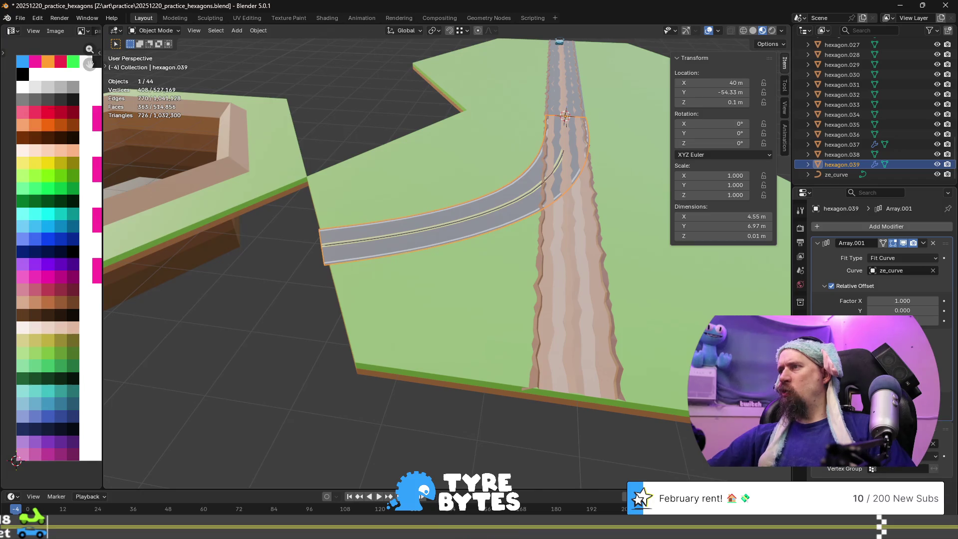
scroll(878, 424, down, 1)
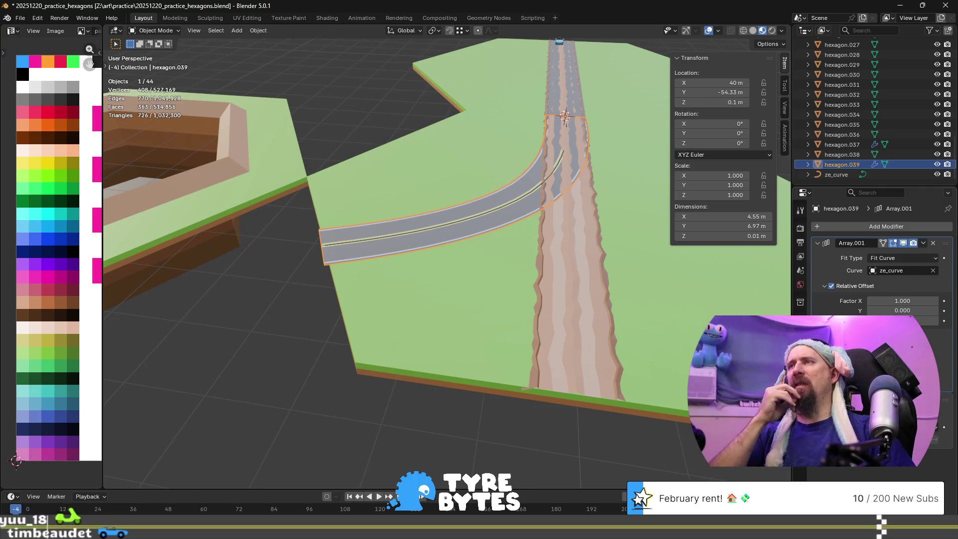
mouse_move(353, 211)
middle_down()
mouse_move(434, 217)
mouse_move(455, 241)
mouse_move(447, 257)
mouse_move(490, 225)
mouse_move(496, 240)
mouse_move(469, 251)
mouse_move(452, 213)
mouse_move(439, 257)
mouse_move(394, 244)
mouse_move(397, 237)
middle_up()
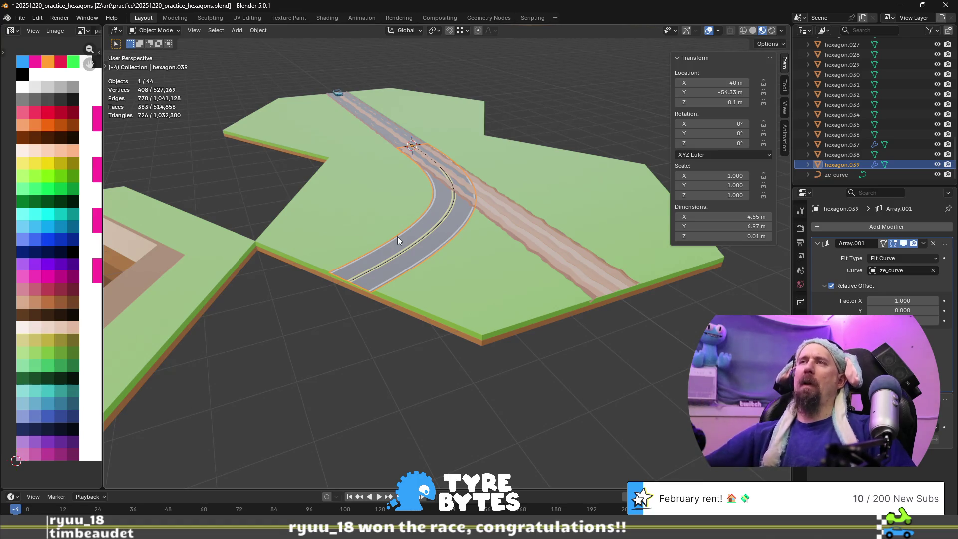
scroll(397, 236, up, 3)
mouse_move(447, 254)
shift+middle_down()
mouse_move(492, 226)
mouse_move(498, 252)
mouse_move(437, 259)
shift+middle_up()
scroll(457, 248, down, 4)
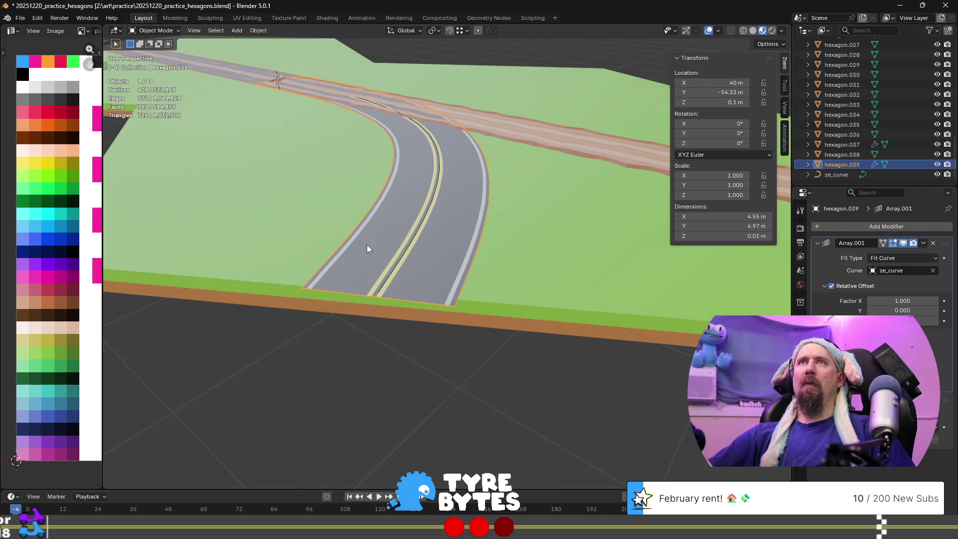
click(923, 244)
- Apply the Array.001 and Curve modifiers to hexagon.039's mesh
click(917, 255)
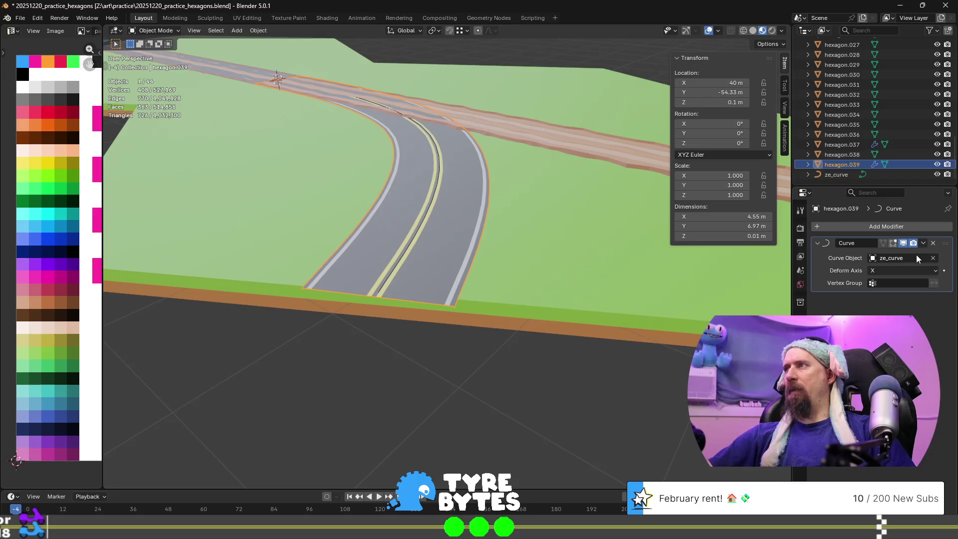
click(924, 244)
click(913, 257)
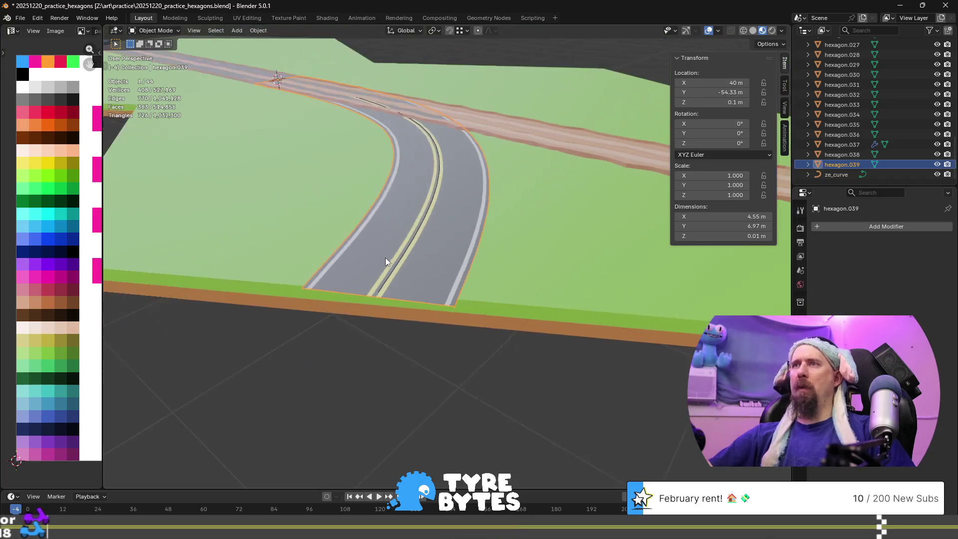
- In Edit Mode, select the vertices at the road's end
key(Tab)
click(423, 274)
mouse_move(423, 274)
middle_down()
mouse_move(462, 236)
mouse_move(443, 264)
mouse_move(336, 189)
mouse_move(433, 176)
mouse_move(480, 216)
mouse_move(460, 224)
middle_up()
ctrl+click(455, 243)
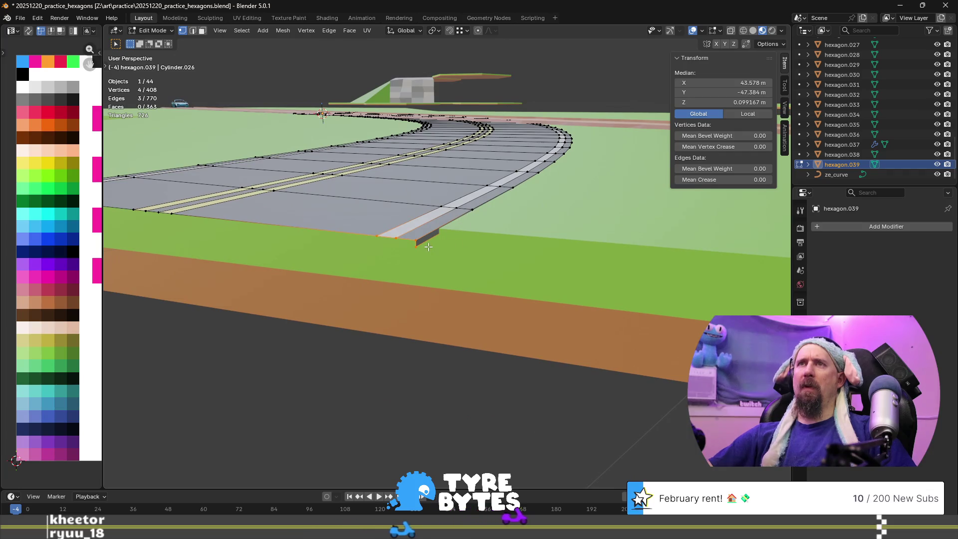
- Enable snapping and slide the selected road-end vertices within the XY plane
key(KP_8)
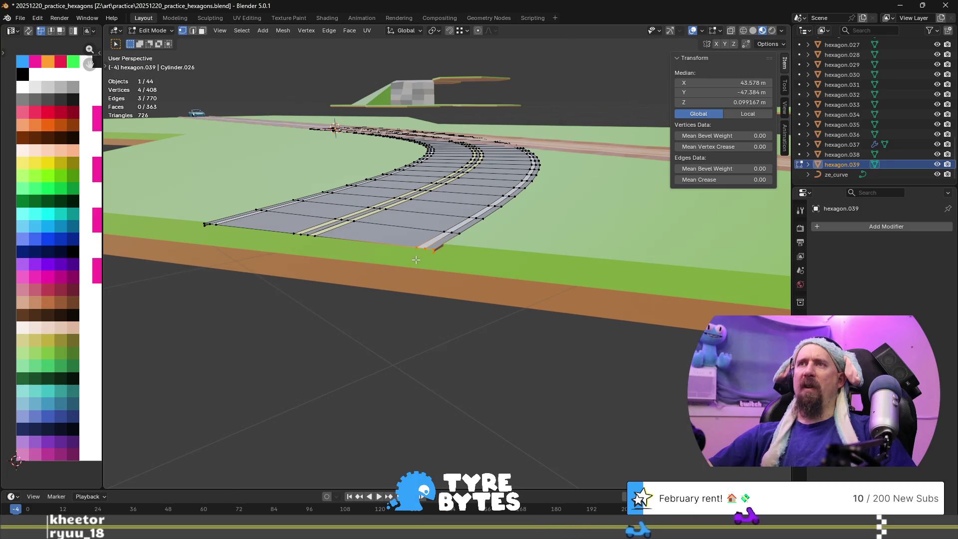
scroll(416, 259, up, 1)
scroll(452, 260, up, 4)
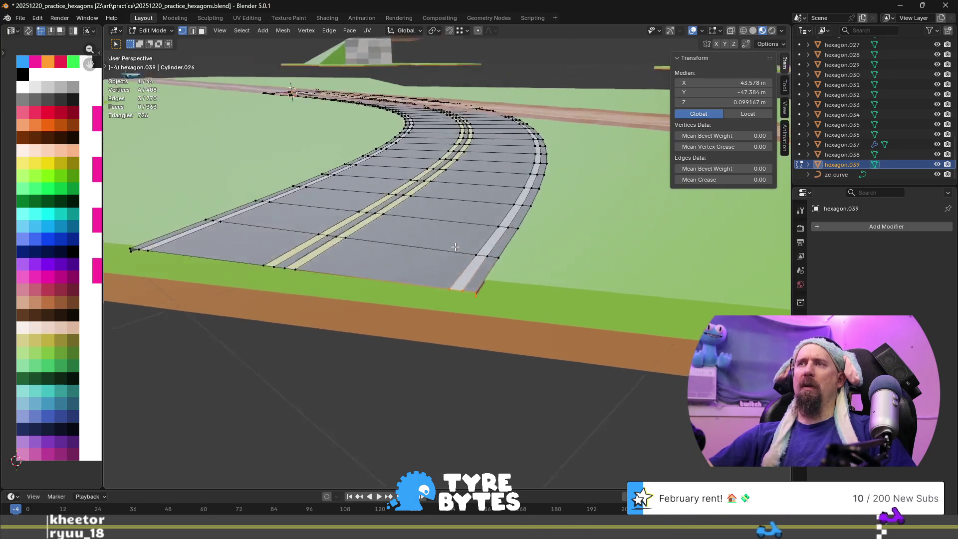
scroll(452, 259, down, 4)
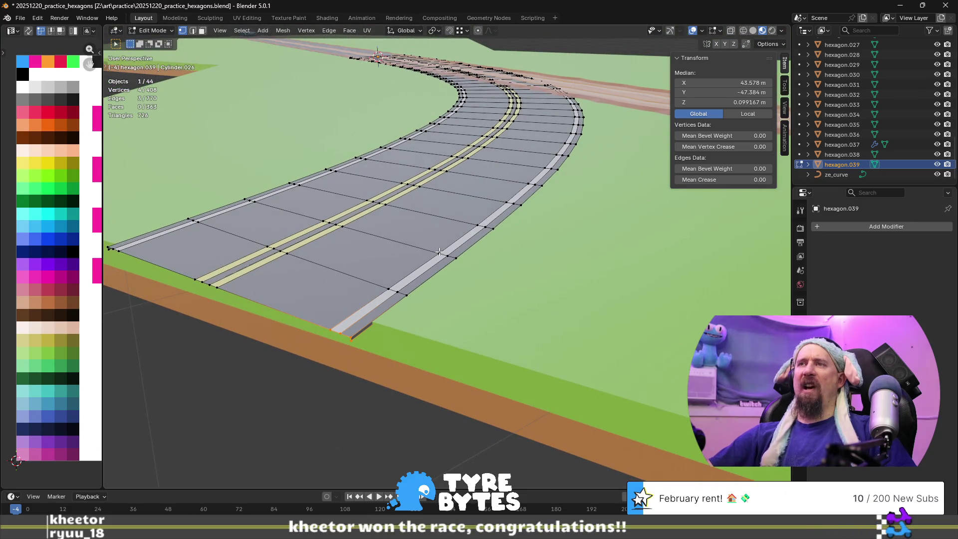
middle_drag(442, 331, 448, 329)
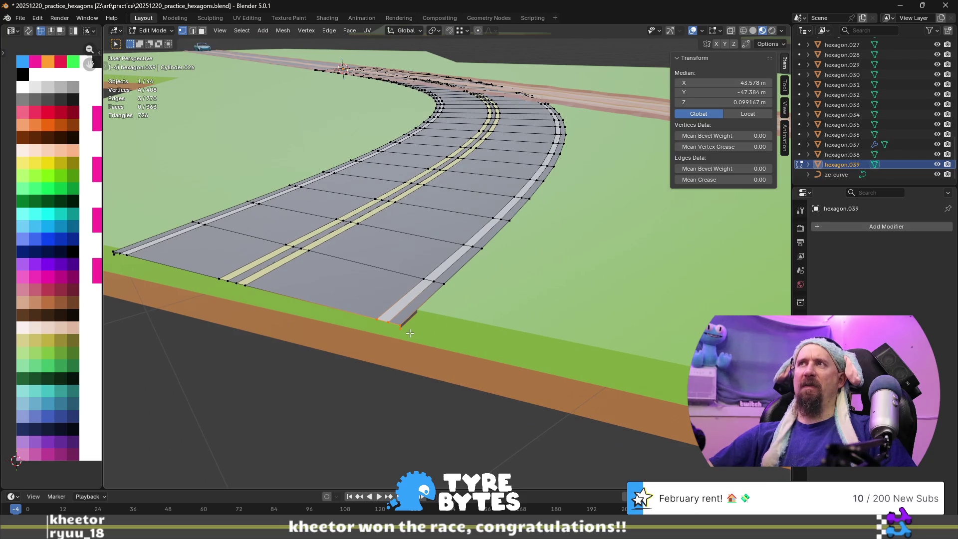
click(450, 31)
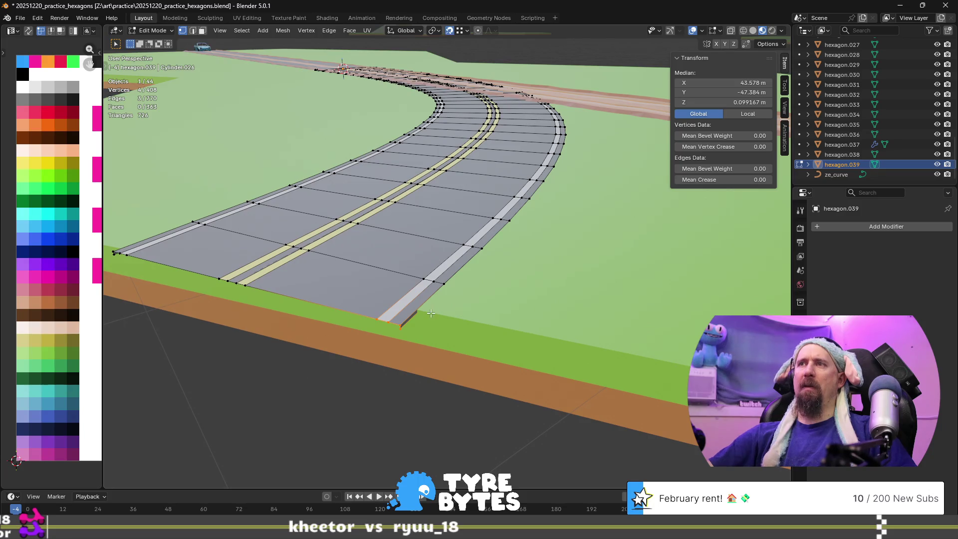
key(g)
key(z)
key(shift+z)
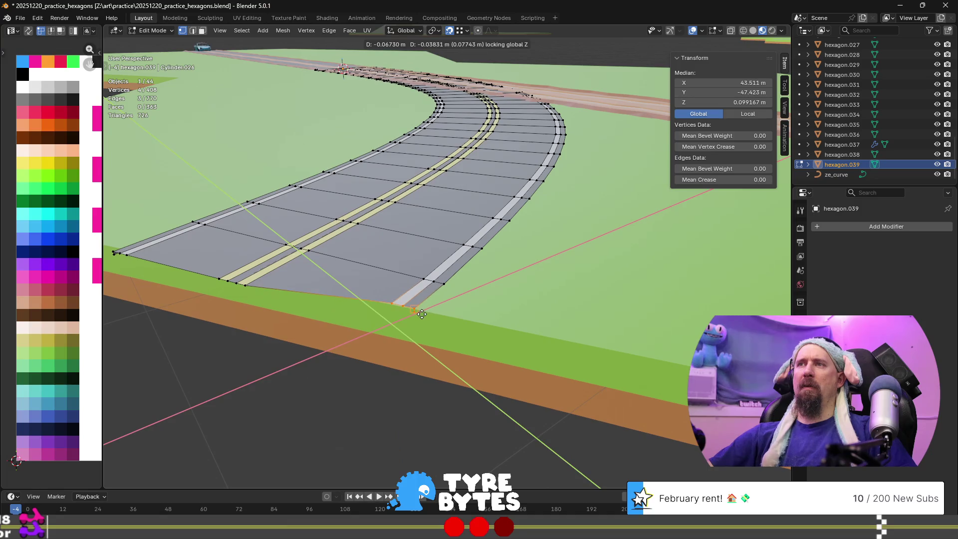
click(421, 314)
- Select the road's other-end vertices and move them within the XY plane
mouse_move(422, 313)
middle_down()
mouse_move(382, 336)
mouse_move(449, 326)
middle_up()
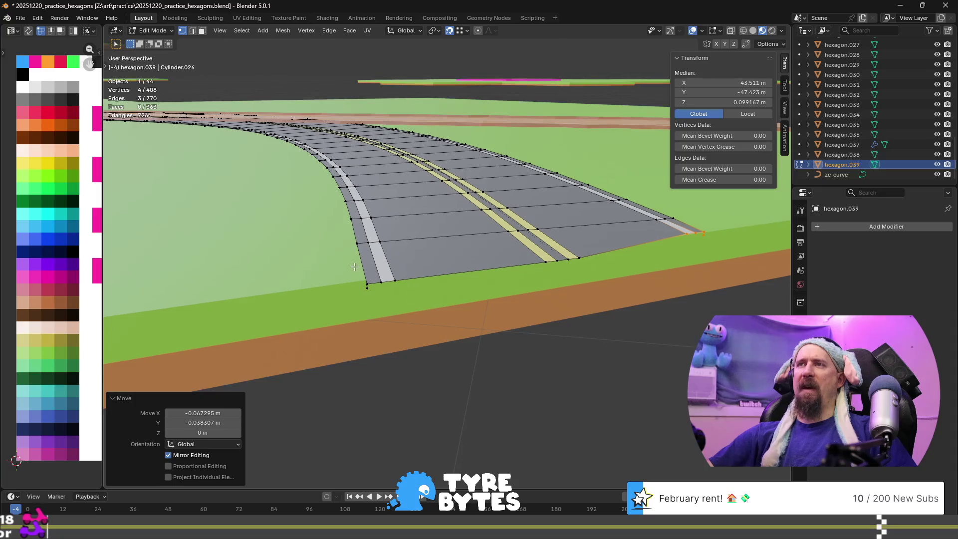
drag(355, 267, 412, 305)
key(g)
key(shift+z)
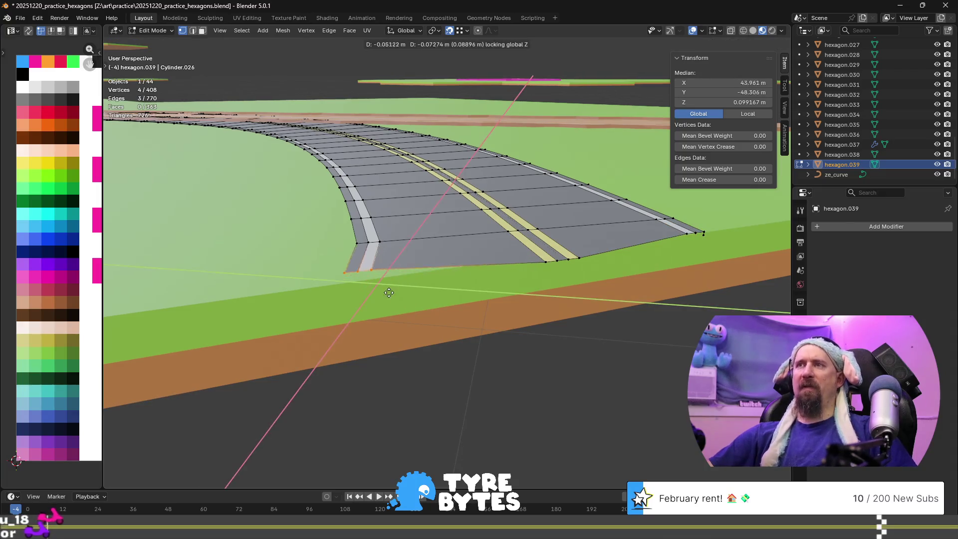
click(356, 283)
- Select the four road-end vertices and shift them horizontally onto the tile edge
middle_drag(356, 283, 619, 296)
drag(623, 296, 660, 310)
middle_drag(661, 310, 499, 300)
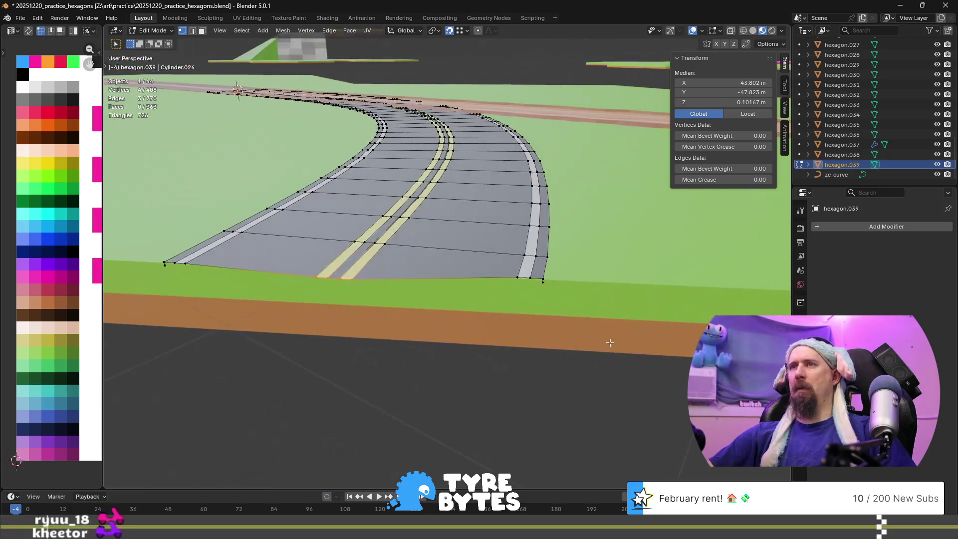
key(g)
key(shift+z)
click(334, 288)
- Orbit and zoom around the road end to check it sits flush with the hexagon's border
middle_drag(334, 288, 312, 344)
scroll(301, 306, up, 8)
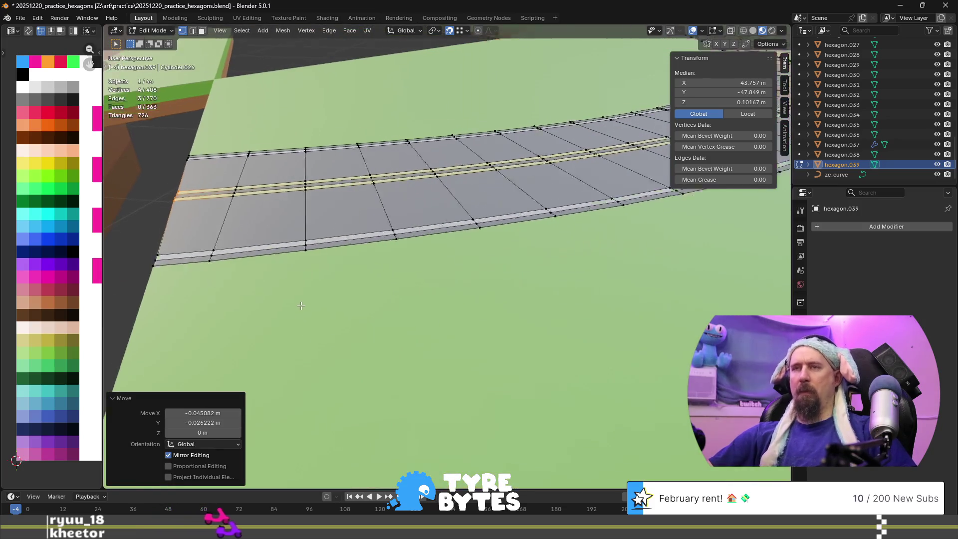
mouse_move(324, 260)
middle_down()
mouse_move(321, 250)
mouse_move(334, 254)
mouse_move(327, 264)
middle_up()
scroll(328, 264, down, 4)
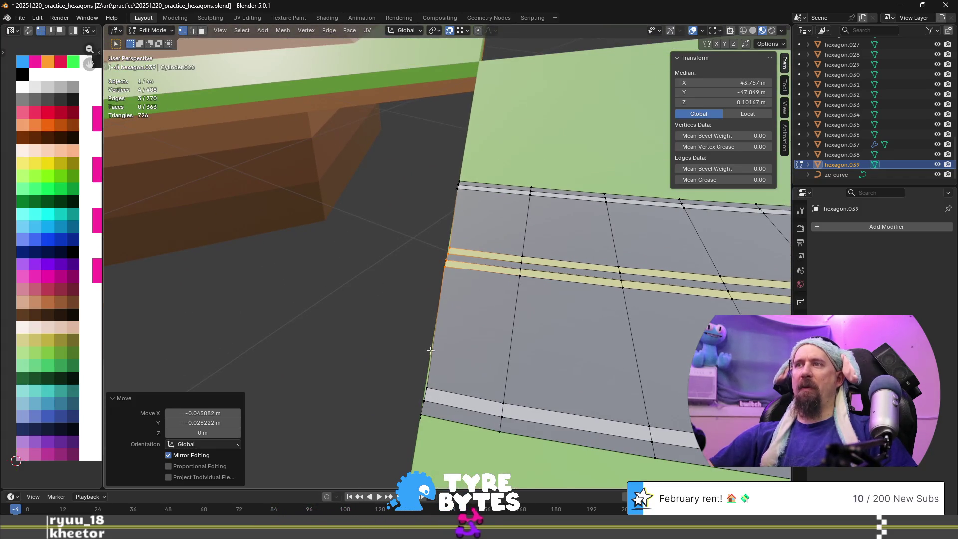
middle_drag(440, 179, 422, 212)
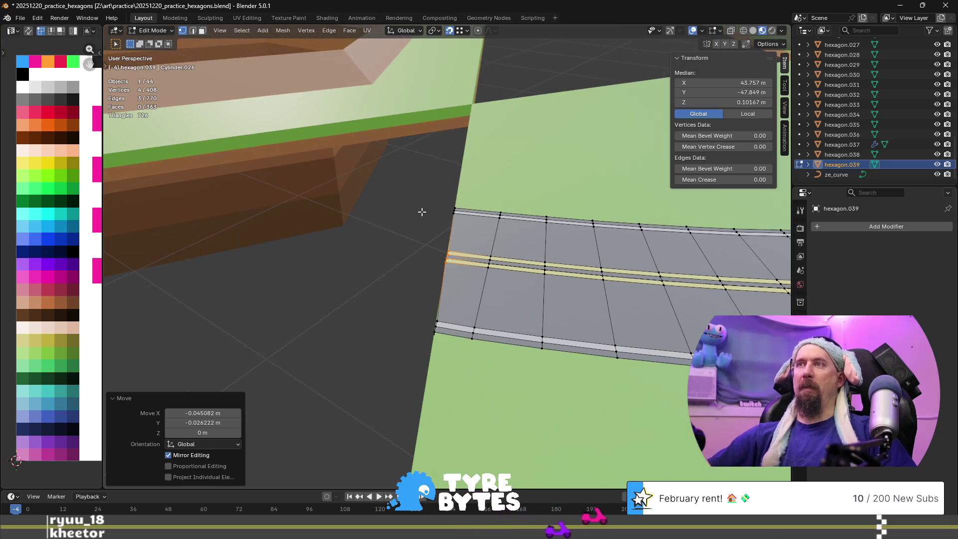
scroll(422, 211, up, 4)
mouse_move(433, 297)
middle_down()
mouse_move(445, 238)
mouse_move(460, 223)
mouse_move(443, 224)
mouse_move(442, 248)
mouse_move(585, 286)
mouse_move(600, 274)
middle_up()
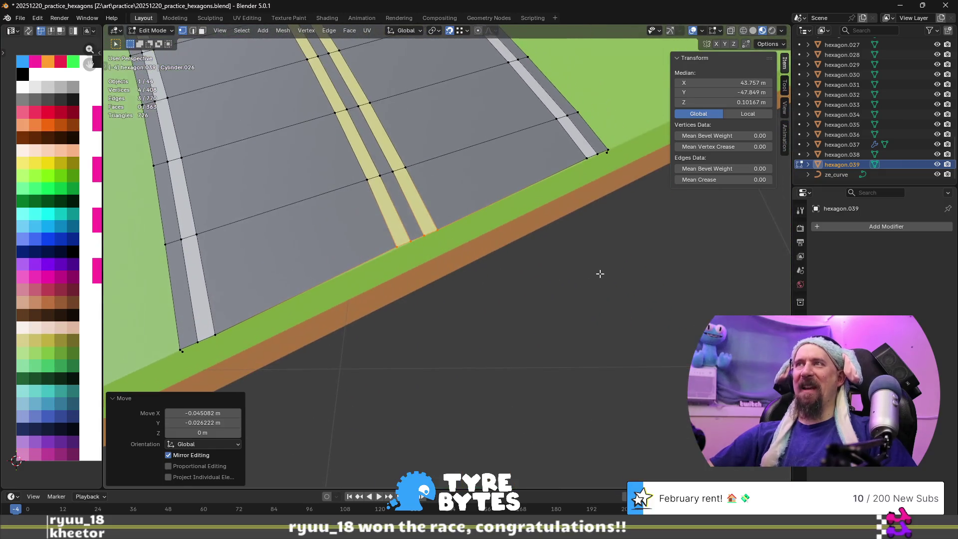
scroll(554, 267, down, 4)
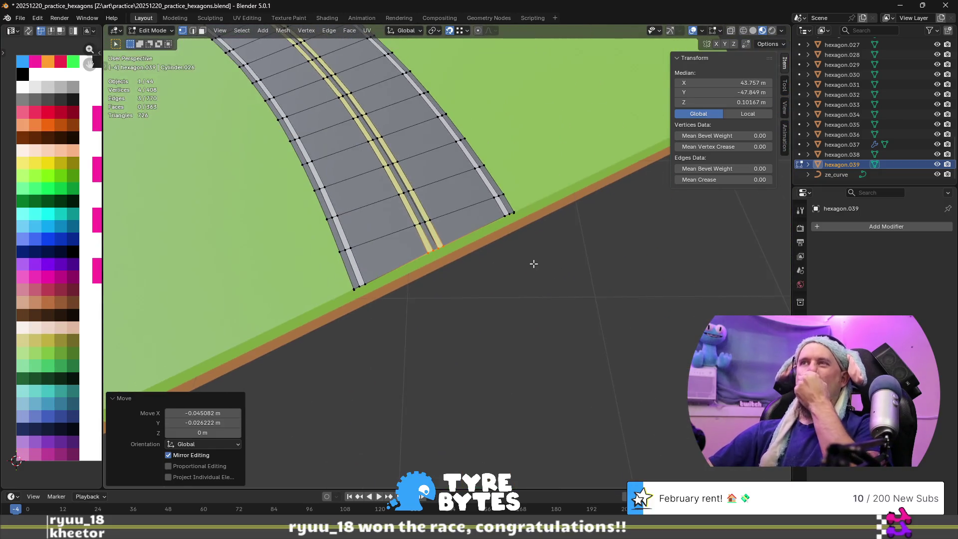
scroll(532, 263, down, 3)
scroll(524, 269, down, 5)
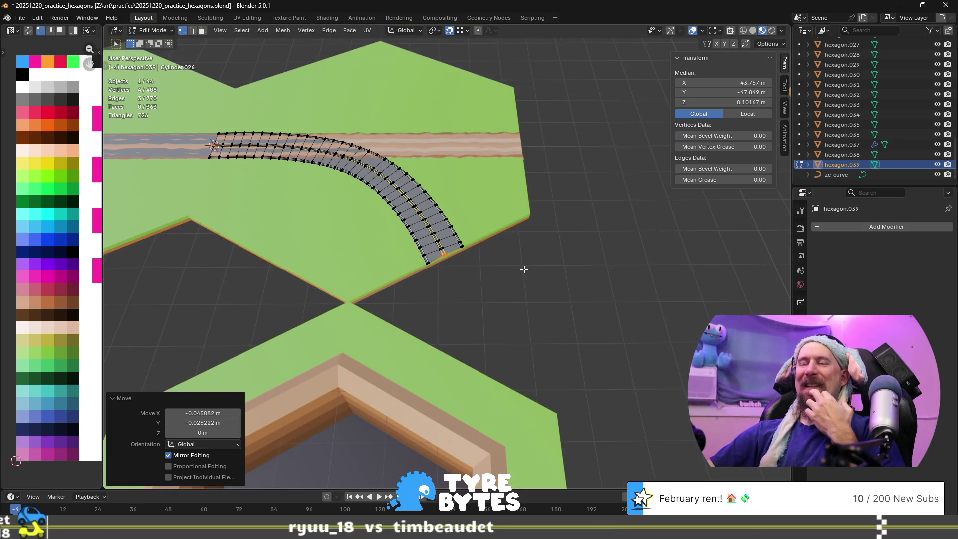
scroll(524, 270, down, 3)
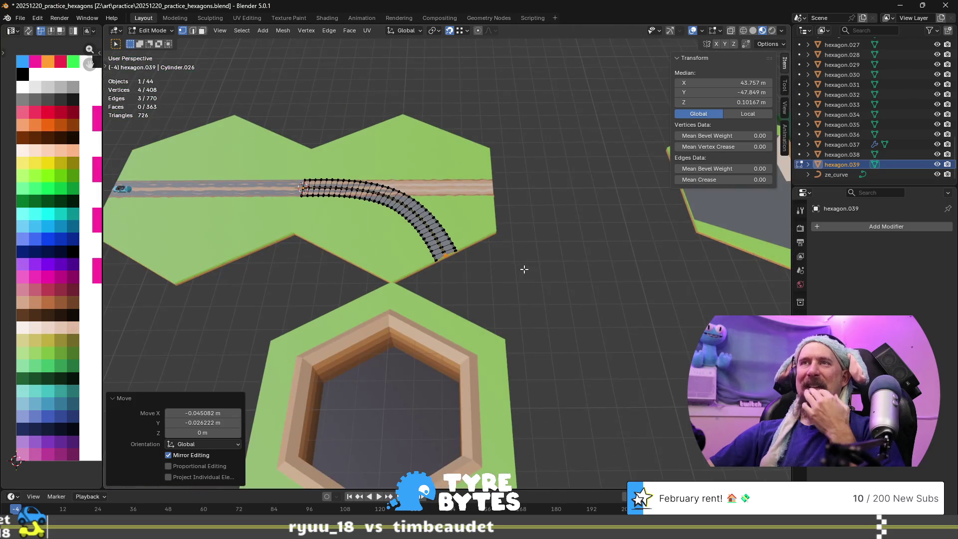
scroll(524, 270, up, 10)
mouse_move(524, 269)
middle_down()
mouse_move(490, 280)
mouse_move(394, 268)
mouse_move(375, 248)
middle_up()
scroll(374, 248, down, 8)
mouse_move(514, 240)
middle_down()
mouse_move(499, 243)
mouse_move(472, 280)
mouse_move(538, 298)
mouse_move(556, 291)
mouse_move(509, 283)
middle_up()
scroll(499, 244, up, 2)
scroll(499, 243, up, 2)
scroll(499, 243, up, 3)
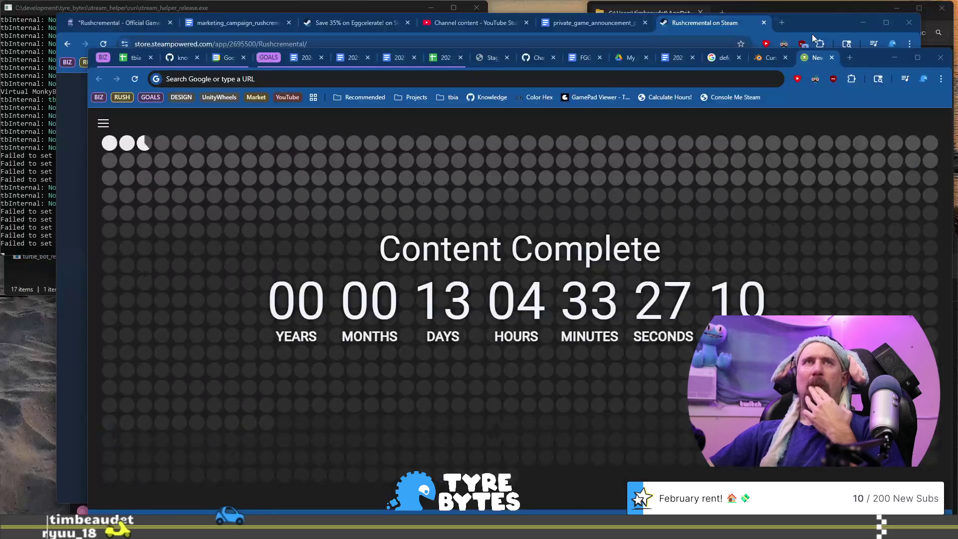
- Search 'how to make vertices in a straigh line blender 5.0' and open the Blender Stack Exchange result
click(714, 73)
text(how)
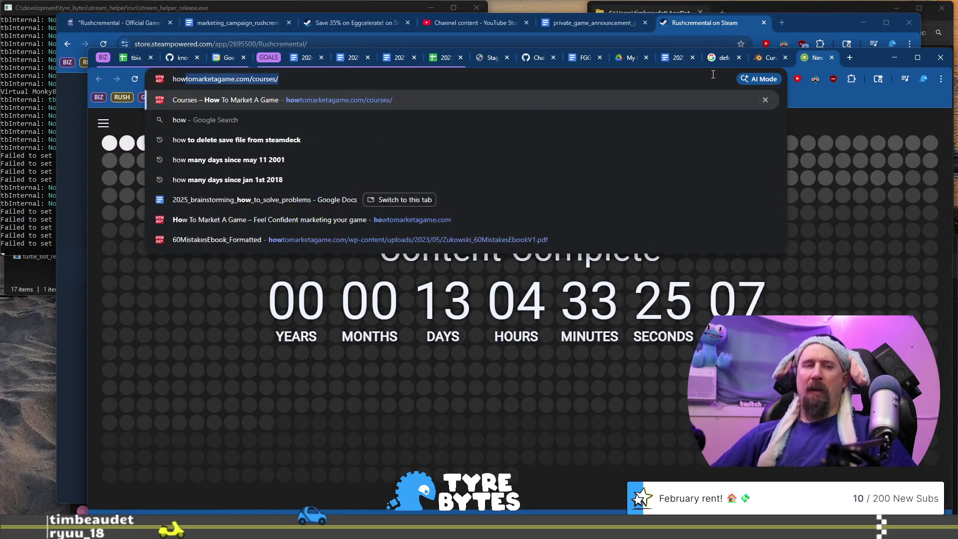
text( to make ver)
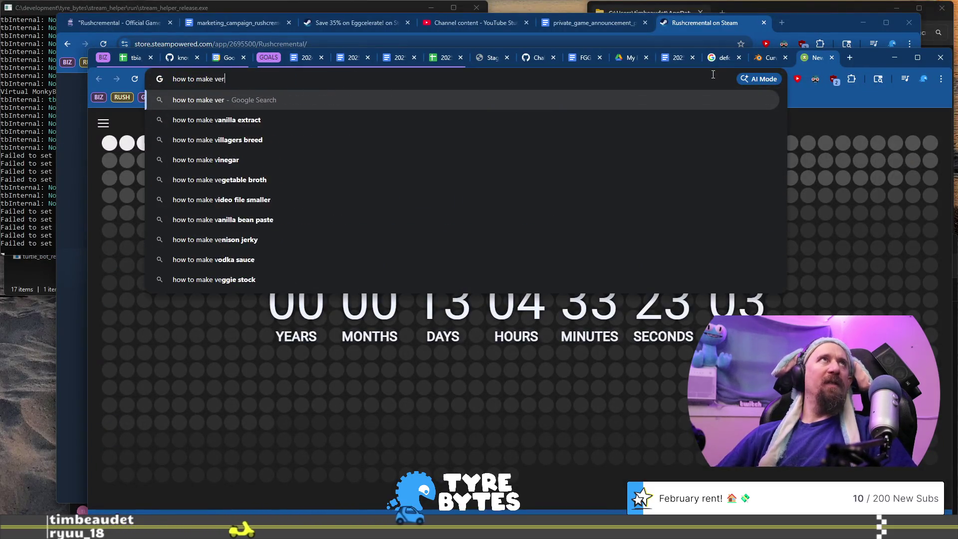
text(tices )
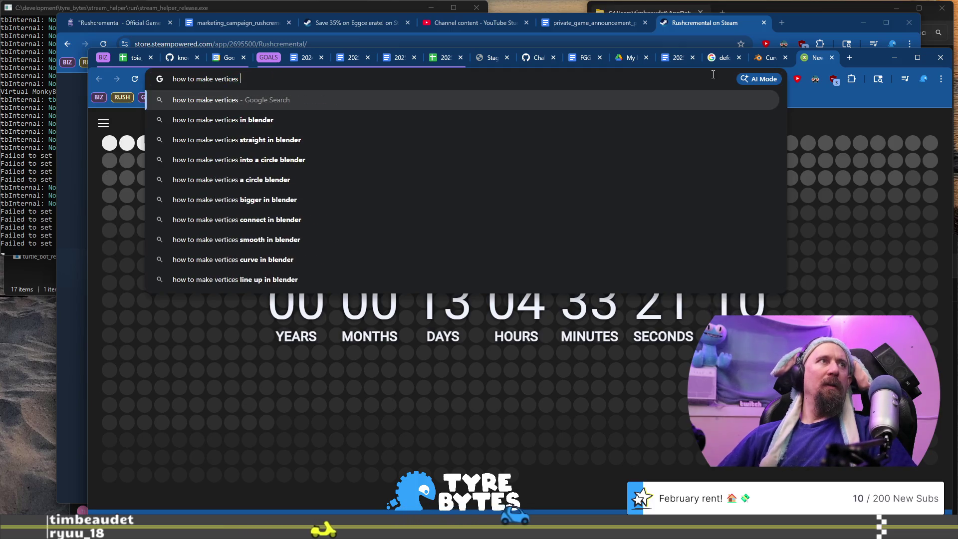
text(in a strai)
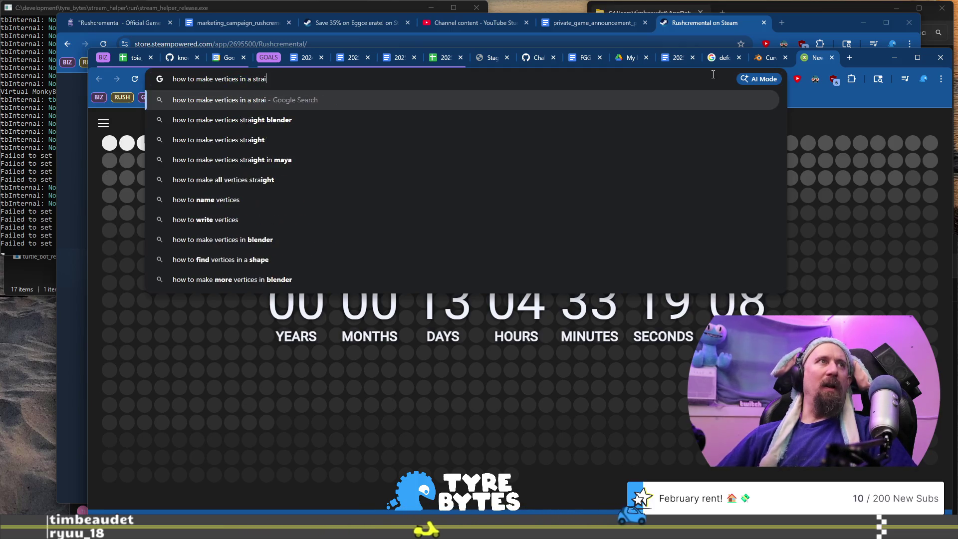
text(gh line blend)
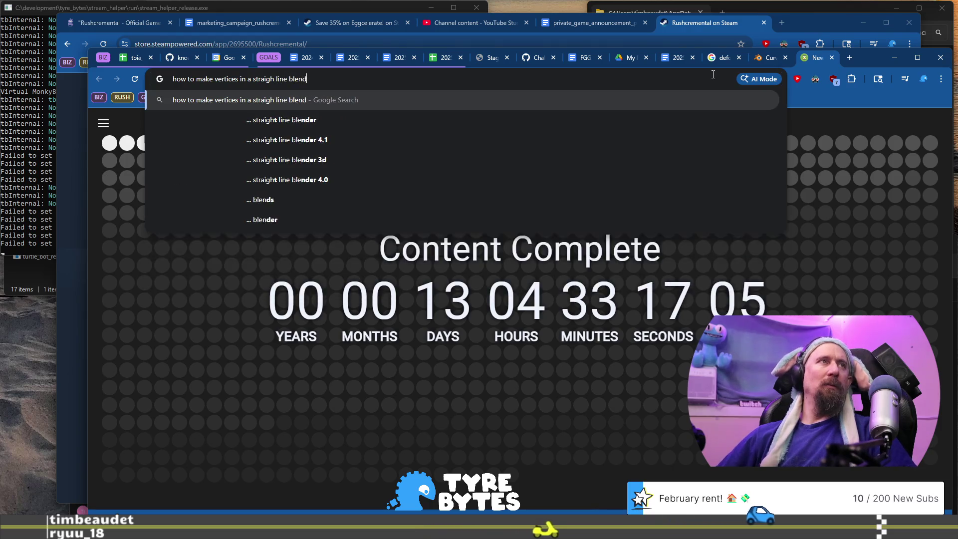
text(er 5.0)
key(Return)
scroll(440, 212, down, 3)
scroll(440, 212, down, 3)
scroll(441, 215, up, 1)
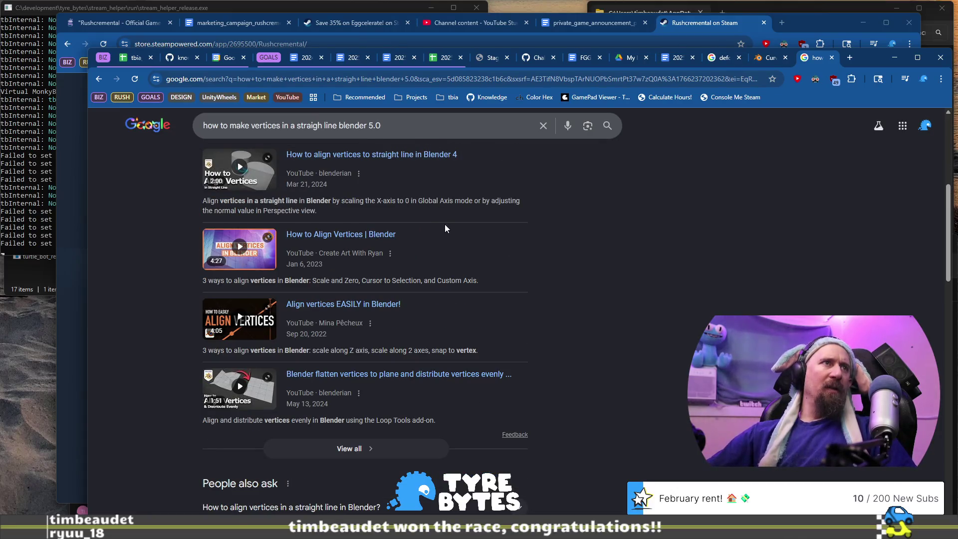
scroll(445, 242, down, 4)
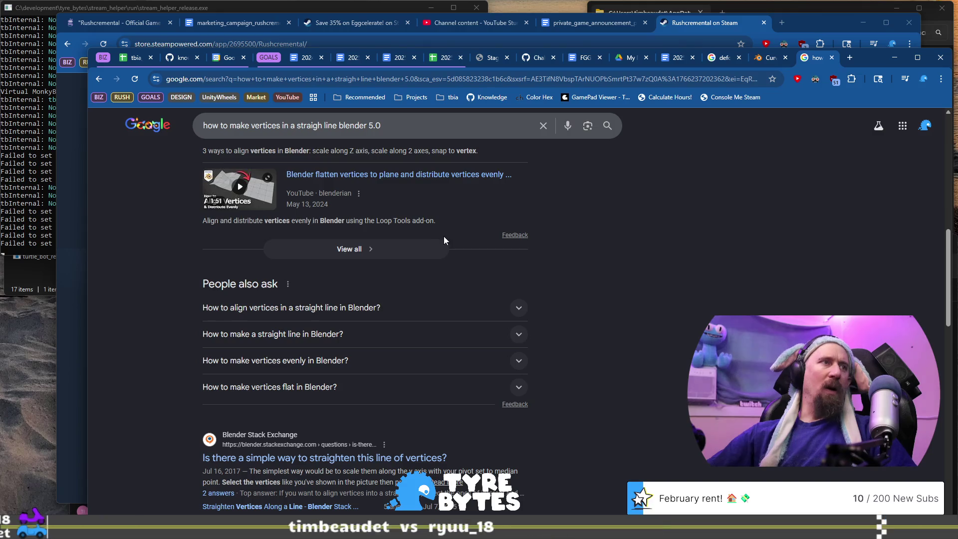
scroll(444, 240, down, 1)
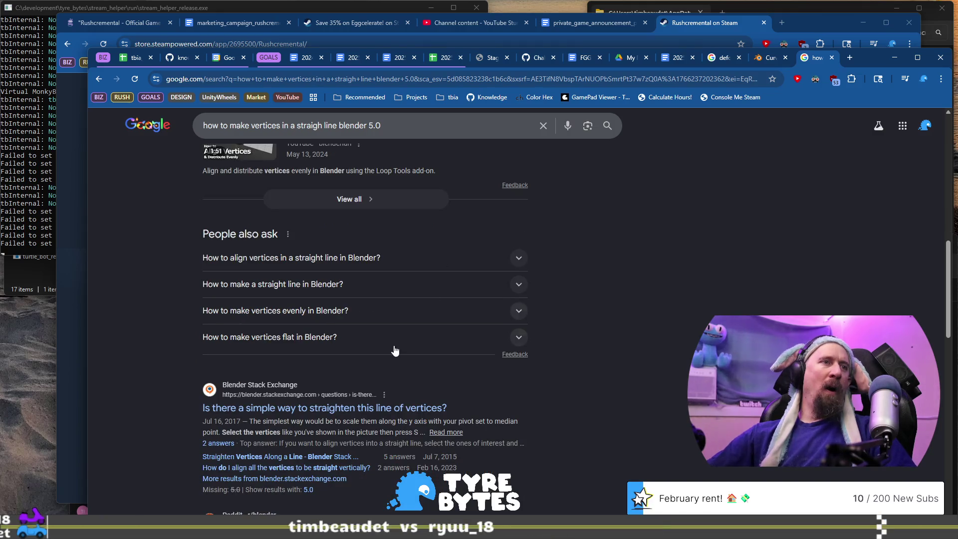
click(356, 411)
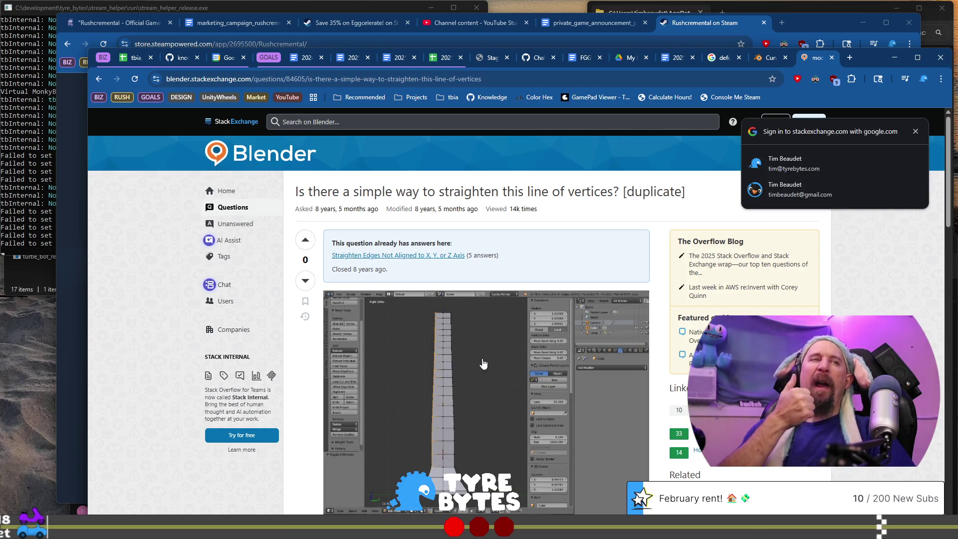
- Highlight the answers' advice on scaling vertices to 0, then return to the Blender road mesh
scroll(478, 357, down, 6)
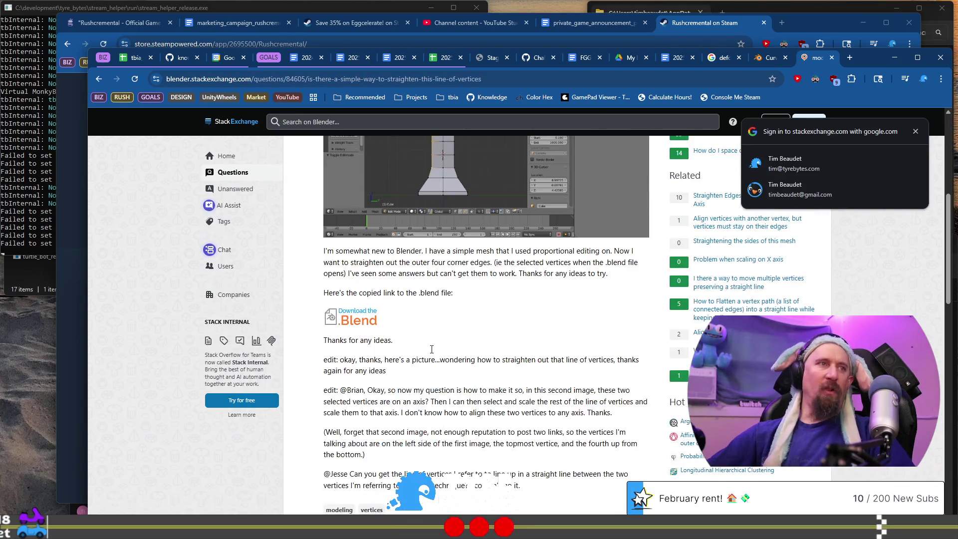
scroll(413, 320, down, 6)
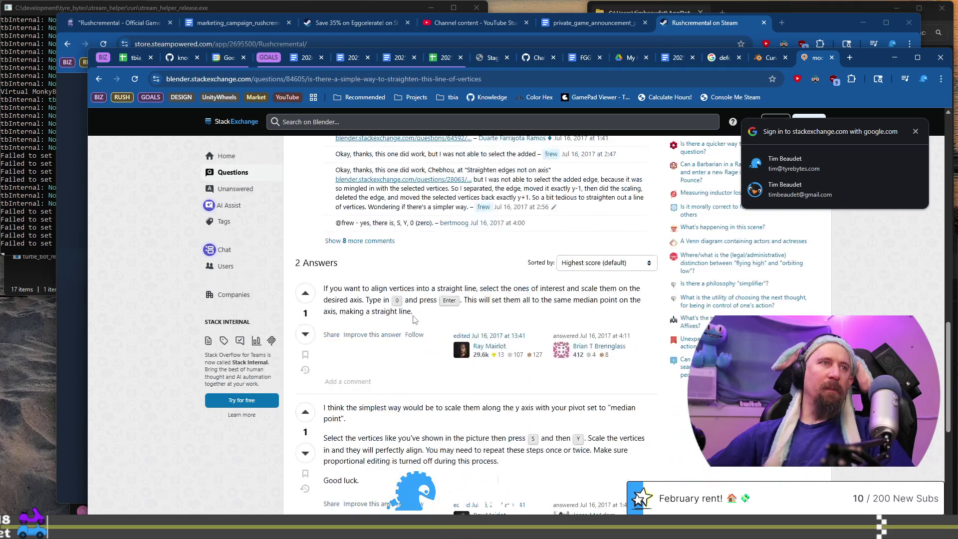
drag(335, 288, 348, 300)
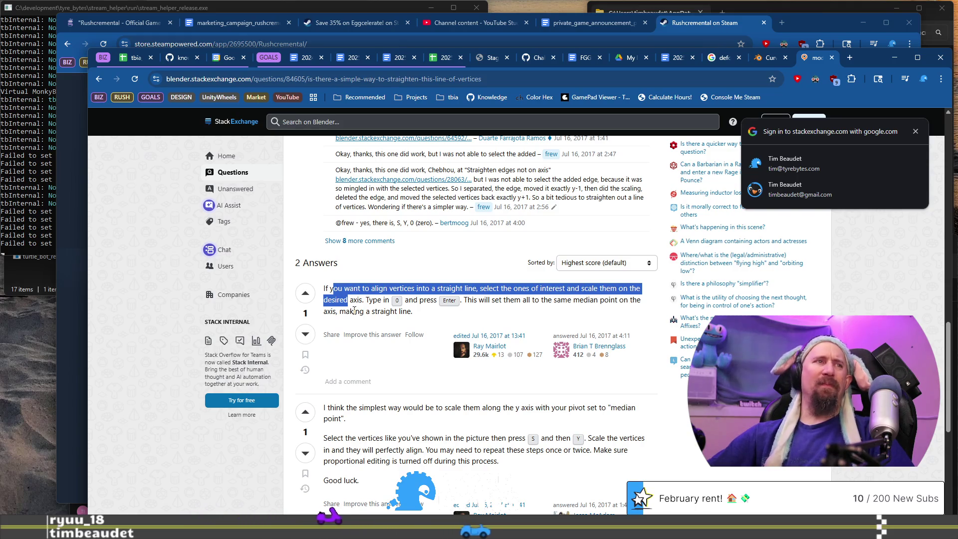
scroll(354, 310, down, 2)
drag(346, 308, 368, 334)
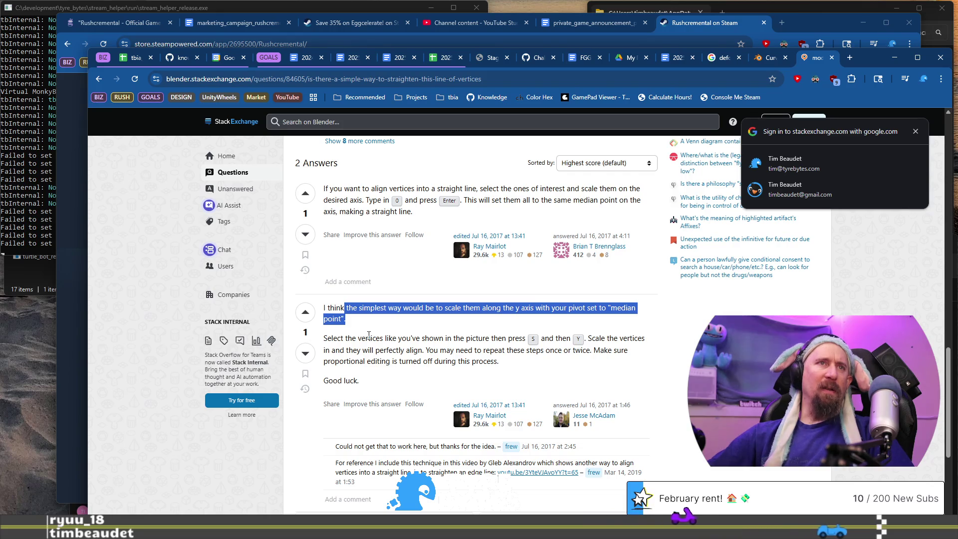
scroll(369, 334, down, 1)
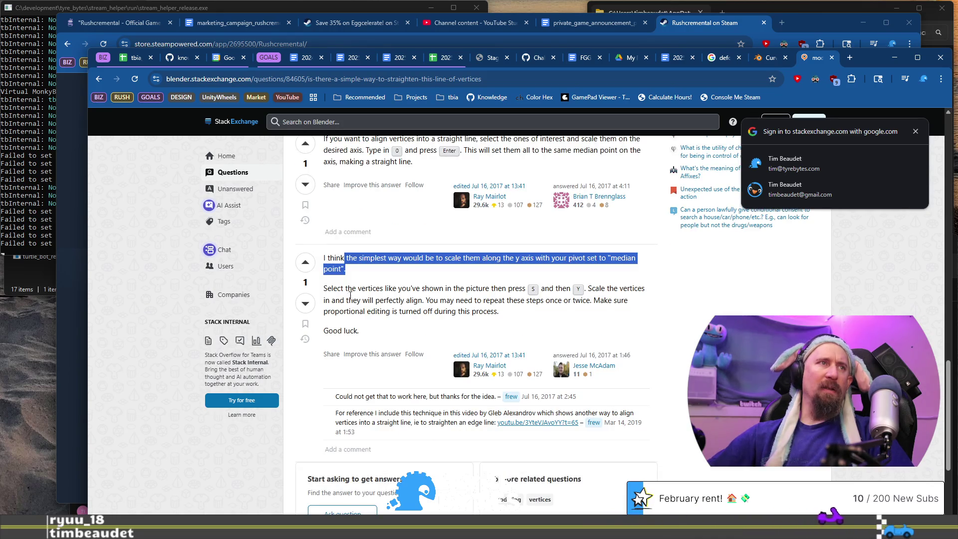
mouse_move(330, 289)
mouse_down()
mouse_move(479, 301)
mouse_move(433, 312)
mouse_up()
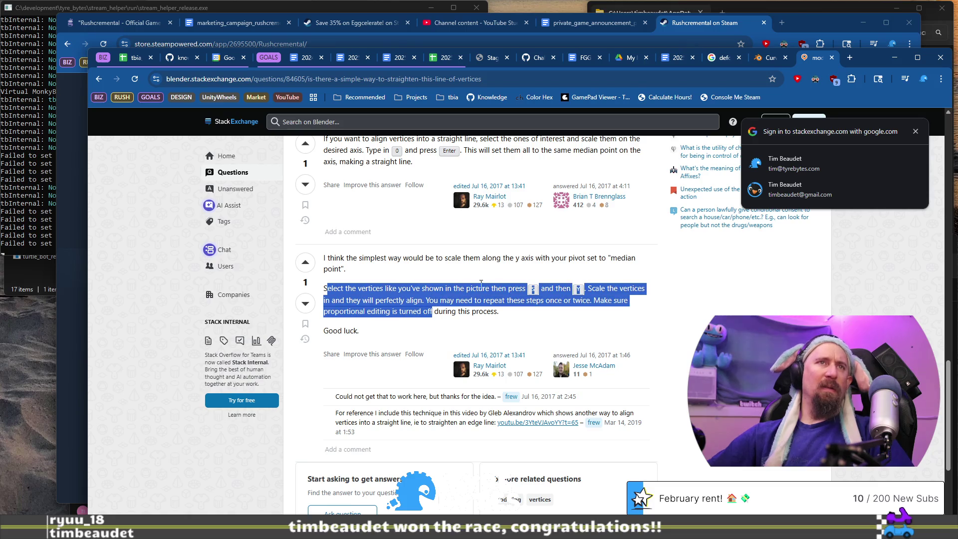
key(alt+Tab)
middle_drag(239, 215, 474, 208)
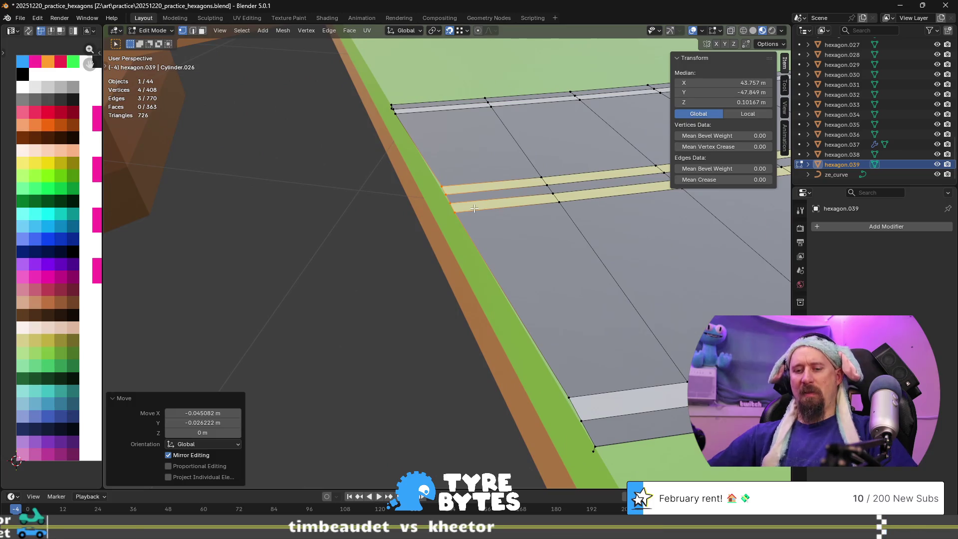
- Scale the road's selected end-edge vertices to 0 along global Y so they line up
key(s)
key(y)
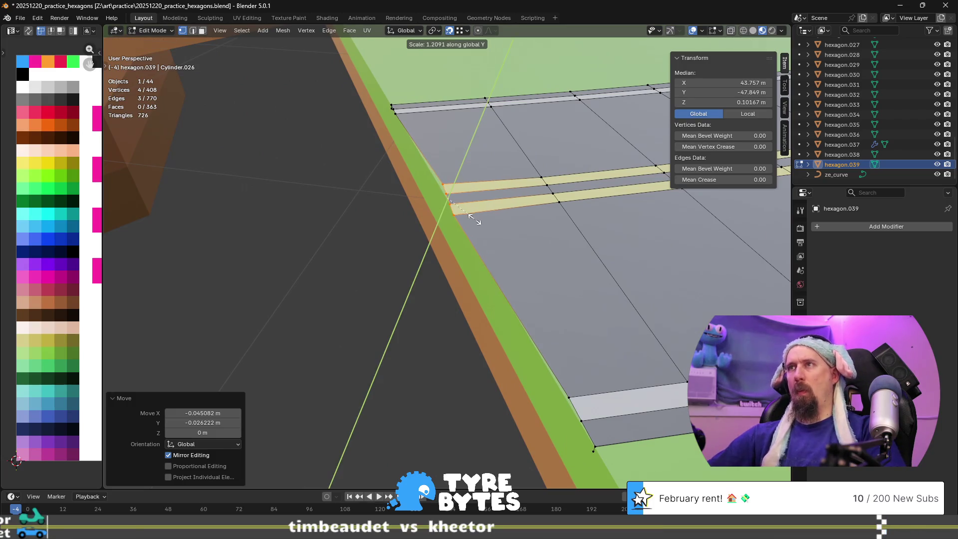
key(y)
key(y)
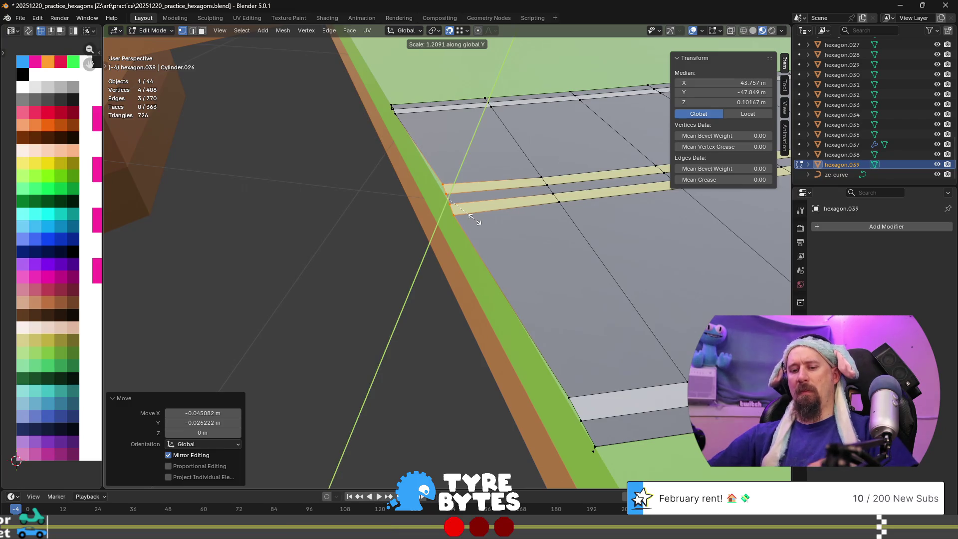
text(0)
key(Return)
mouse_move(474, 220)
middle_down()
mouse_move(417, 252)
mouse_move(402, 242)
middle_up()
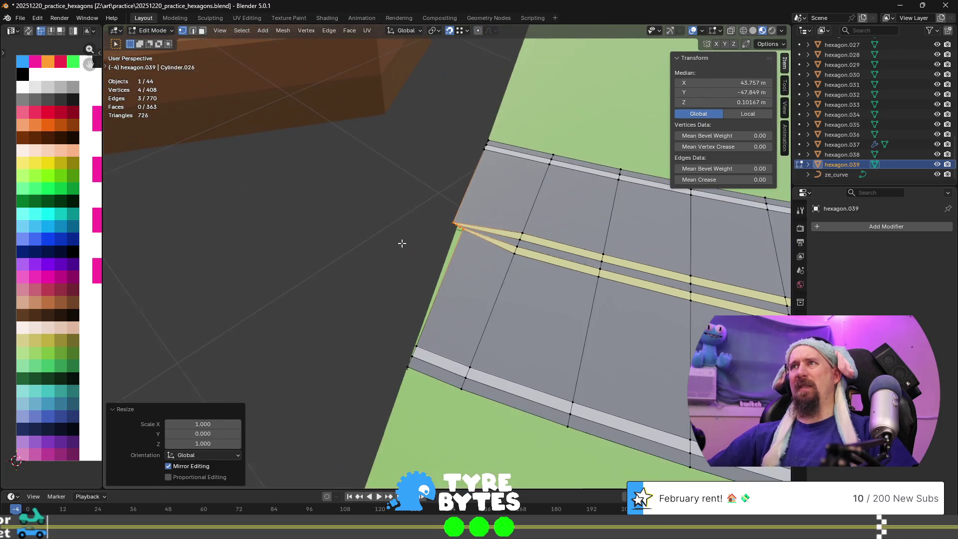
- Keep the pivot point at Median Point and return to the Stack Exchange answer
click(433, 31)
click(454, 89)
mouse_move(454, 94)
middle_down()
mouse_move(448, 178)
mouse_move(452, 167)
middle_up()
key(alt+Tab)
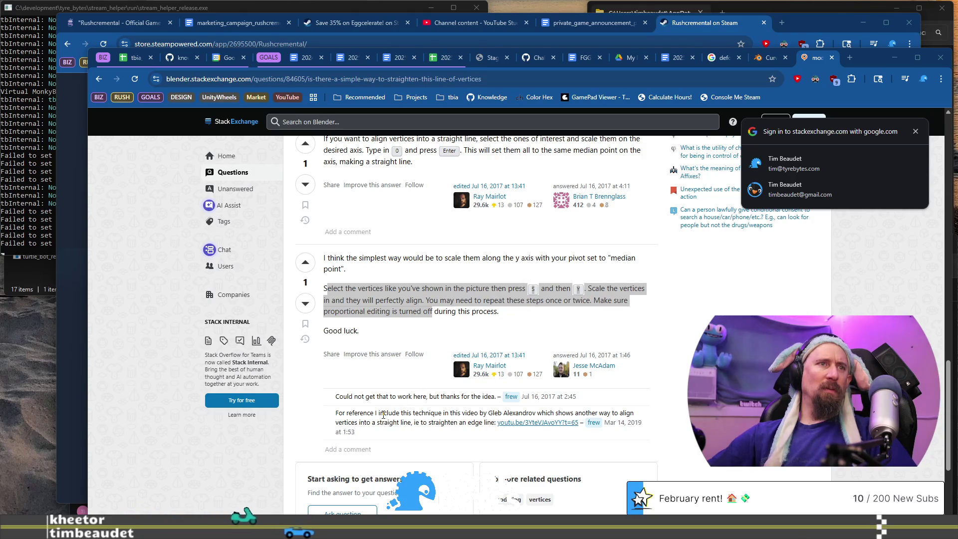
- Scroll back through the Google results on straightening vertices, then look at the road mesh again in Blender
click(98, 79)
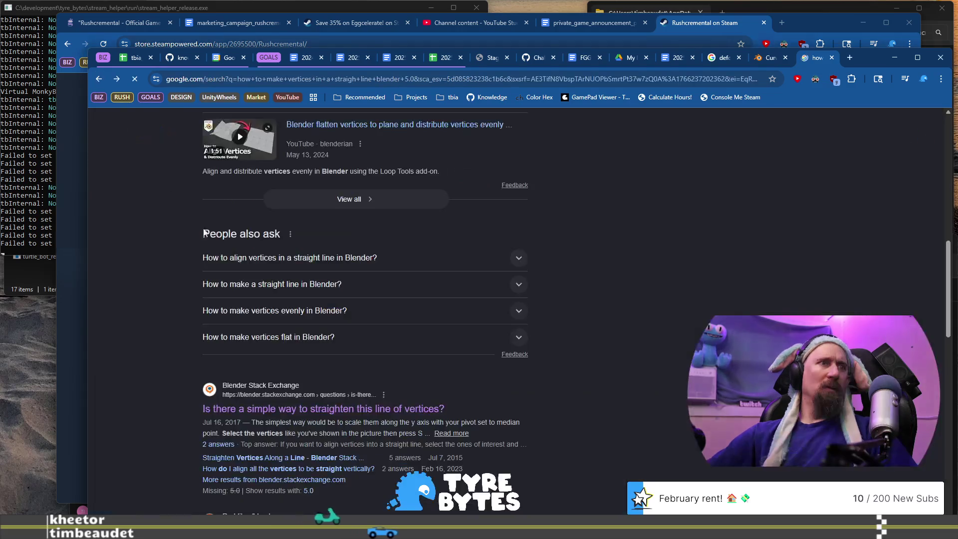
scroll(224, 268, down, 5)
scroll(441, 425, down, 3)
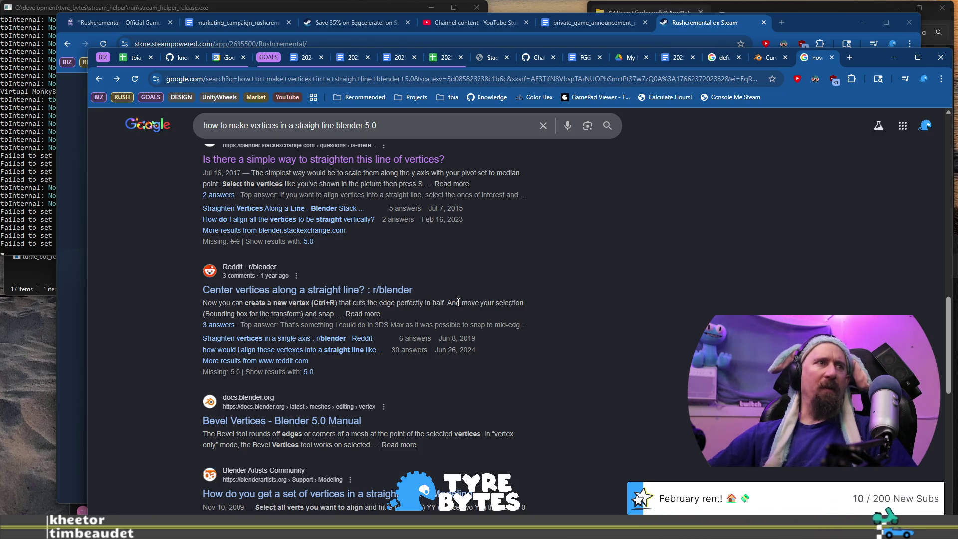
key(alt+Tab)
mouse_move(445, 278)
middle_down()
mouse_move(549, 284)
mouse_move(484, 259)
middle_up()
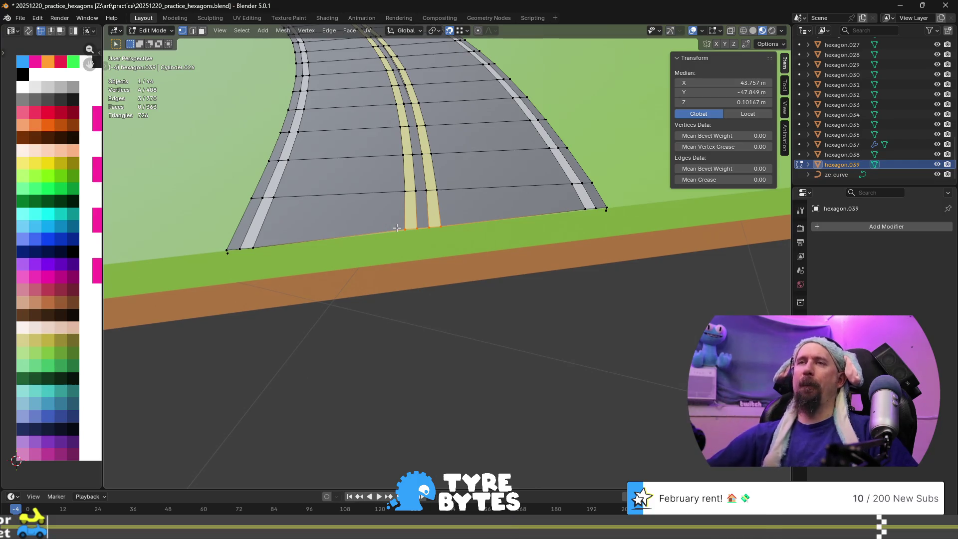
- Connect the road end's two outer corner vertices with a new edge along the tile border
click(227, 247)
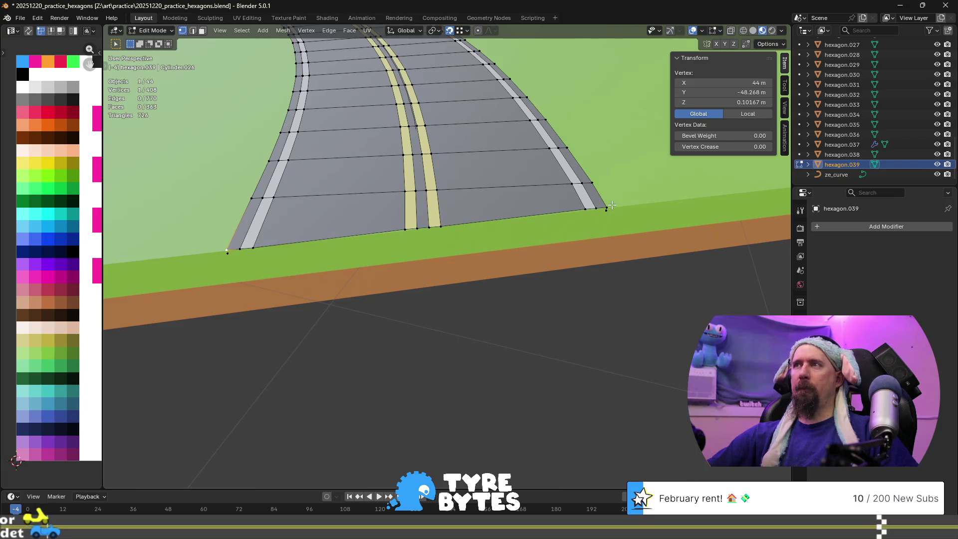
shift+click(606, 208)
key(f)
scroll(511, 265, up, 3)
middle_drag(465, 293, 334, 317)
- Inspect the new edge from the top view, then orbit out over the whole curved road tile
key(KP_7)
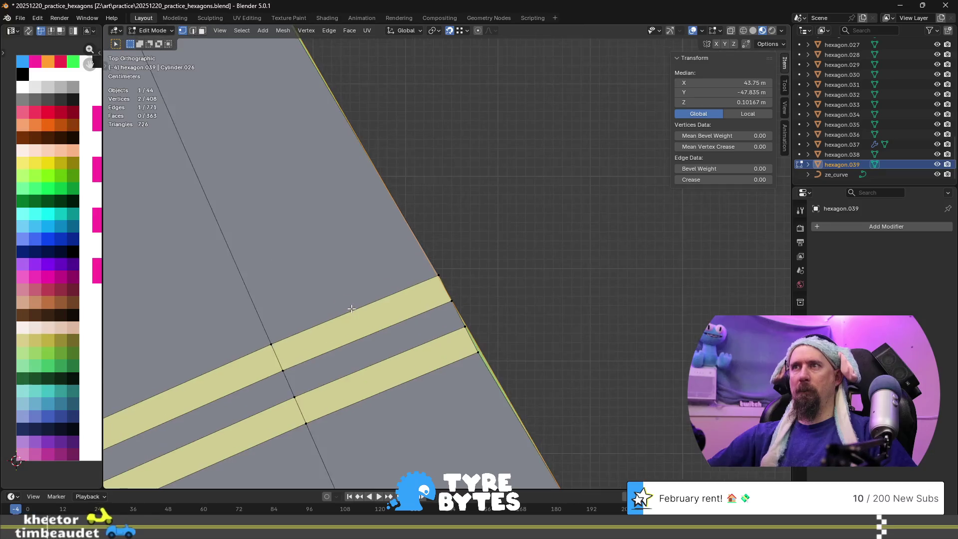
scroll(351, 309, up, 2)
scroll(466, 315, down, 2)
mouse_move(466, 315)
middle_down()
mouse_move(342, 270)
mouse_move(414, 252)
middle_up()
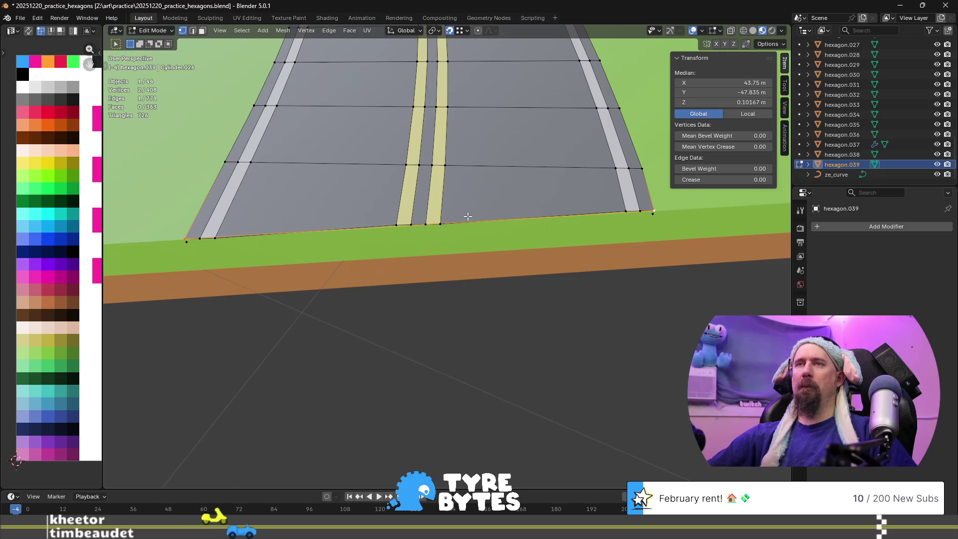
scroll(379, 183, up, 2)
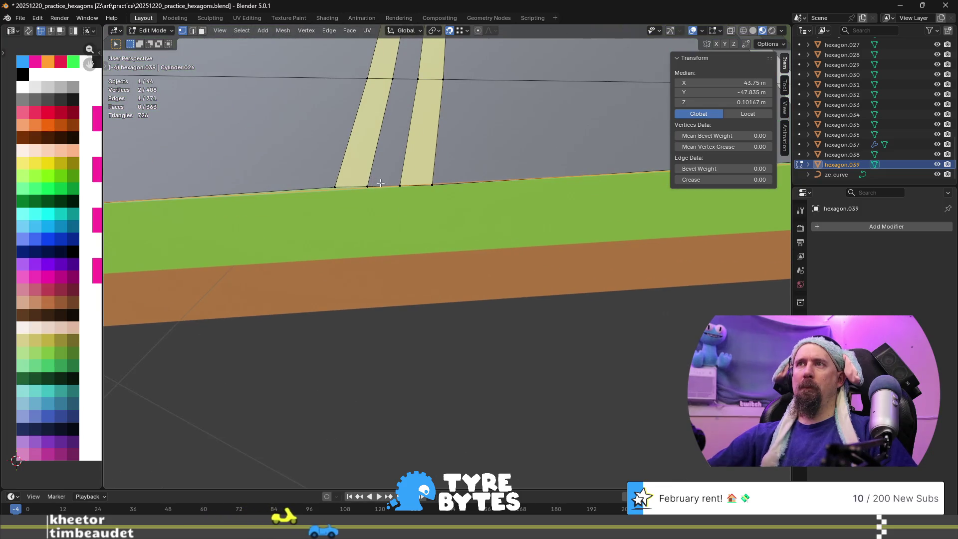
scroll(380, 183, down, 2)
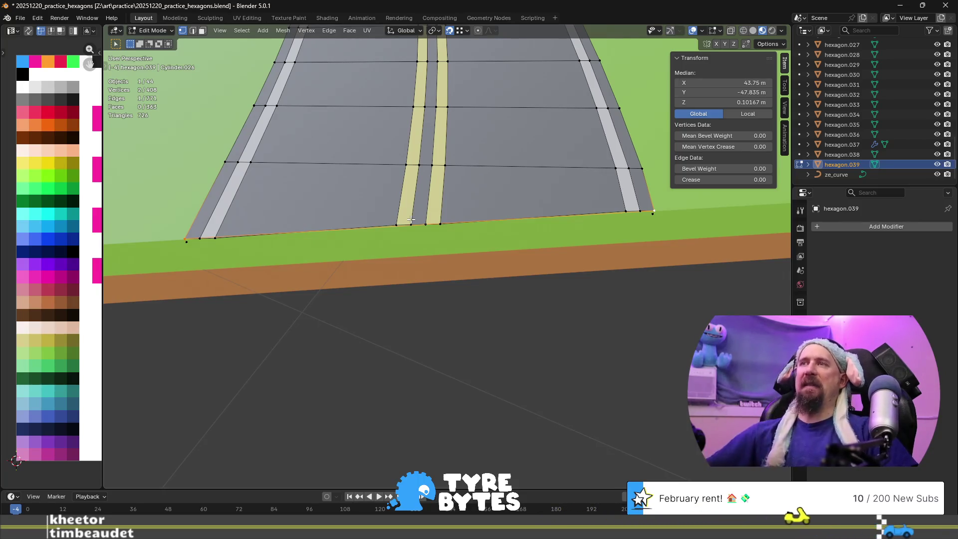
scroll(410, 220, down, 3)
middle_drag(411, 219, 393, 123)
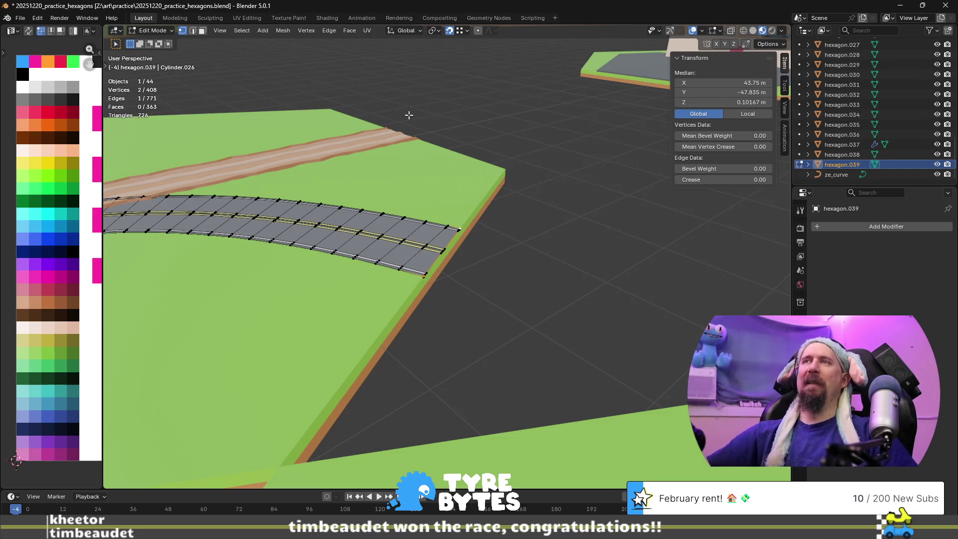
middle_drag(409, 115, 434, 155)
mouse_move(290, 261)
middle_down()
mouse_move(493, 196)
mouse_move(492, 240)
mouse_move(578, 299)
mouse_move(444, 284)
mouse_move(455, 232)
mouse_move(462, 259)
mouse_move(308, 247)
mouse_move(422, 253)
mouse_move(322, 256)
mouse_move(377, 252)
middle_up()
scroll(445, 262, up, 5)
scroll(391, 264, up, 4)
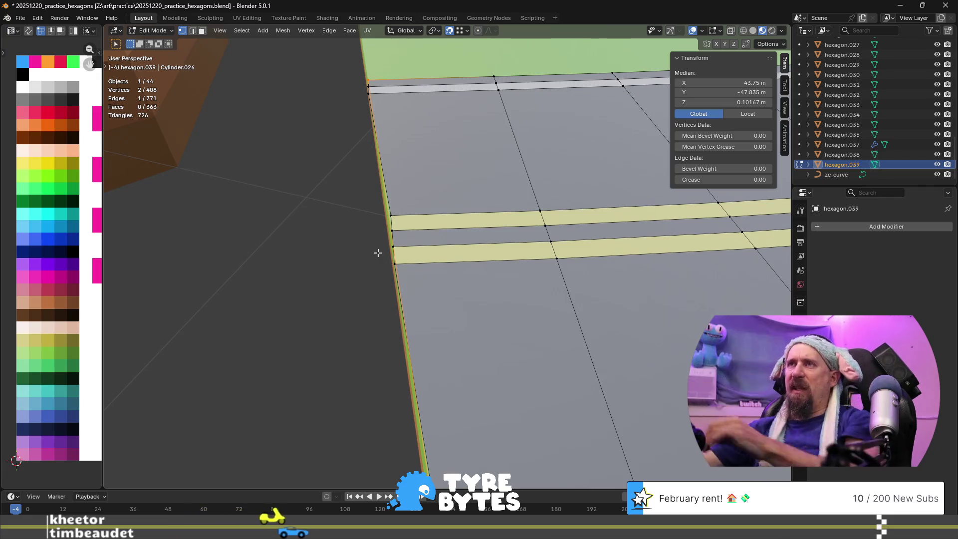
scroll(378, 252, down, 10)
mouse_move(378, 246)
middle_down()
mouse_move(514, 267)
mouse_move(547, 247)
middle_up()
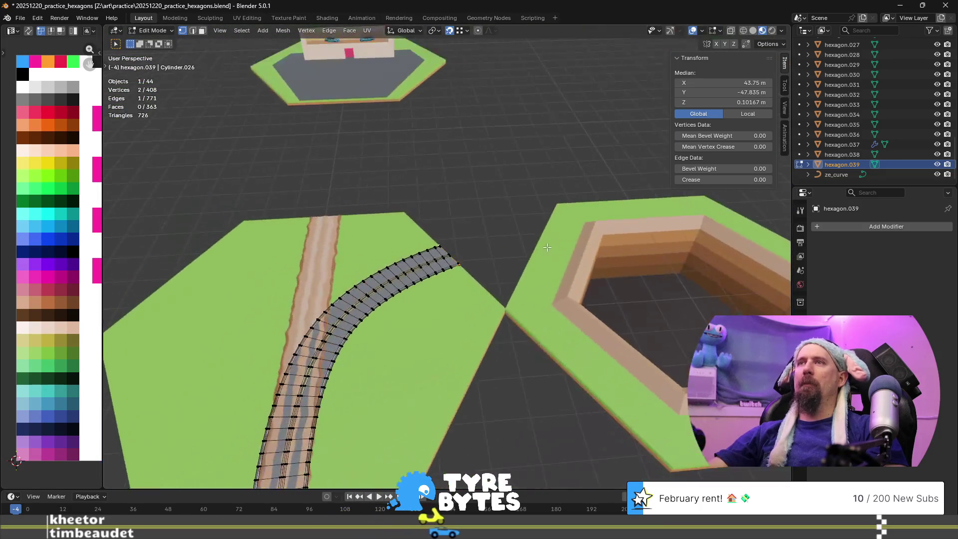
scroll(547, 247, down, 5)
mouse_move(496, 304)
middle_down()
mouse_move(550, 284)
mouse_move(485, 286)
middle_up()
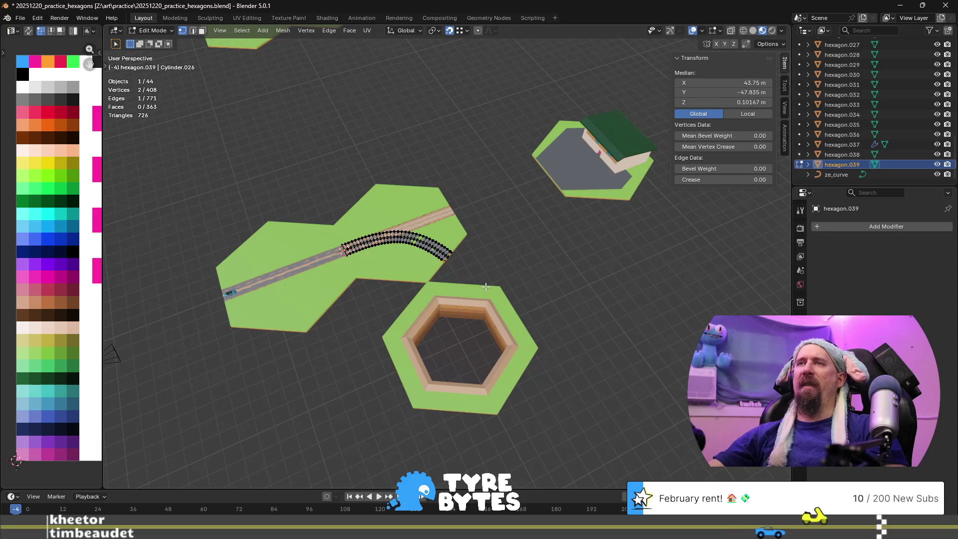
scroll(486, 286, up, 8)
mouse_move(475, 346)
middle_down()
mouse_move(445, 317)
mouse_move(321, 304)
mouse_move(389, 318)
mouse_move(394, 352)
mouse_move(379, 362)
mouse_move(435, 317)
mouse_move(454, 348)
middle_up()
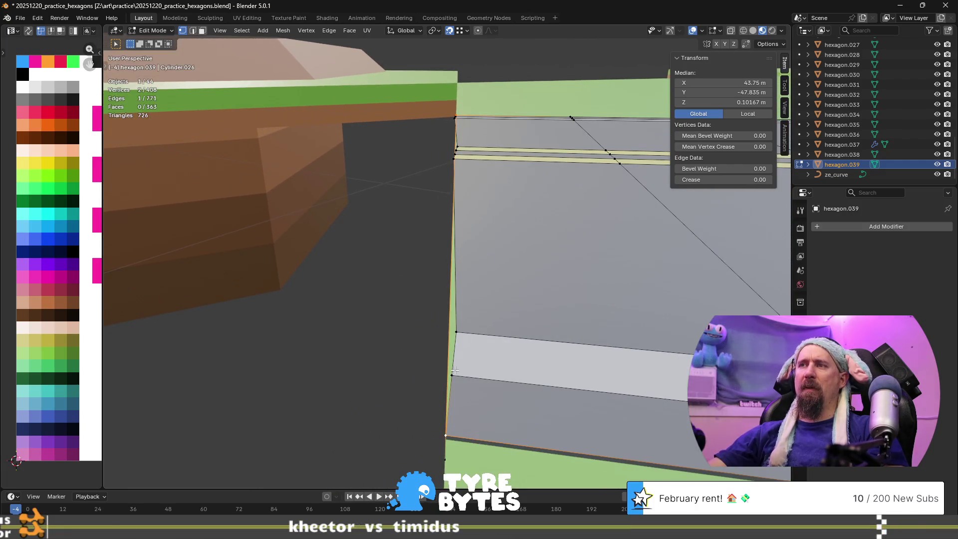
- Undo the newly added road edge
mouse_move(448, 337)
middle_down()
mouse_move(505, 349)
mouse_move(495, 313)
mouse_move(455, 331)
mouse_move(445, 387)
middle_up()
key(ctrl+z)
mouse_move(417, 318)
middle_down()
mouse_move(424, 250)
mouse_move(403, 179)
middle_up()
- Switch to editing the neighbouring tile hexagon.038 and select one of its corner vertices
key(Tab)
click(406, 186)
key(Tab)
click(410, 167)
middle_drag(418, 213, 410, 33)
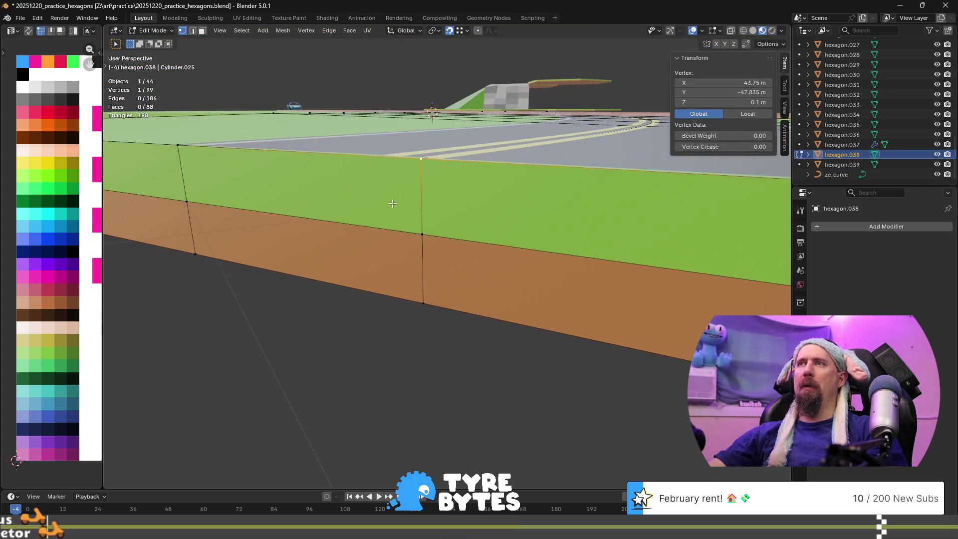
- Try Normal transform orientation, then set it back to Global
click(410, 29)
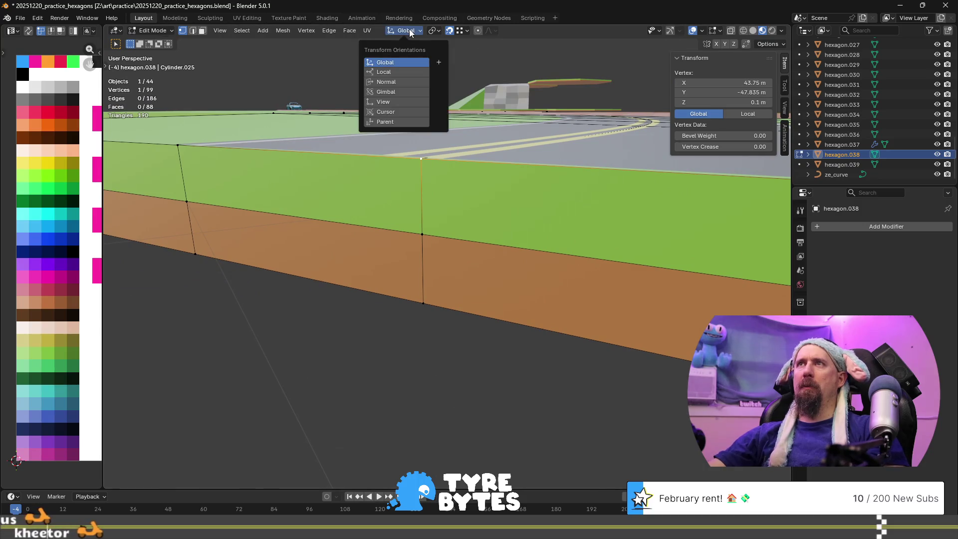
click(400, 83)
click(393, 62)
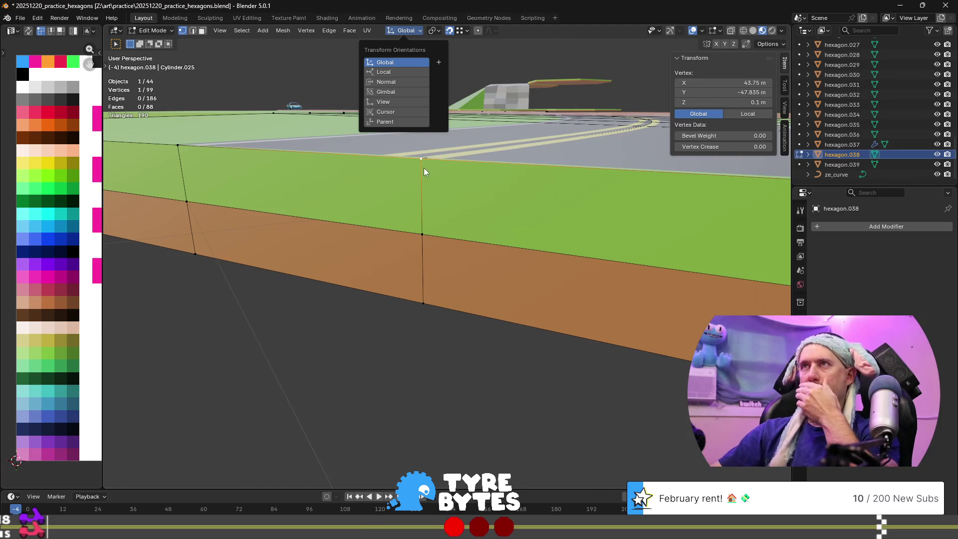
mouse_move(460, 166)
middle_down()
mouse_move(357, 181)
mouse_move(403, 167)
middle_up()
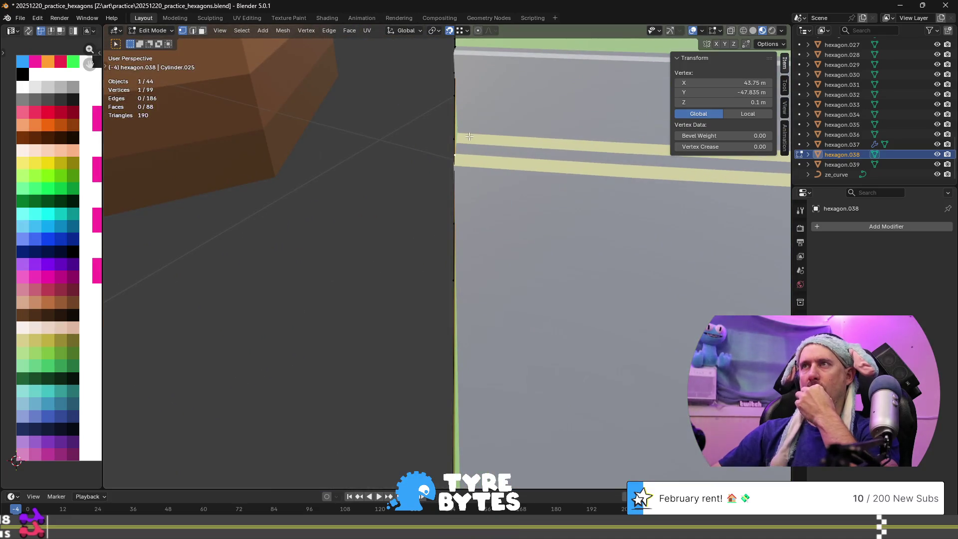
- In top view, edit hexagon.039 and select the road's outer corner vertex
mouse_move(402, 175)
middle_down()
mouse_move(395, 235)
mouse_move(319, 174)
mouse_move(413, 216)
mouse_move(363, 218)
middle_up()
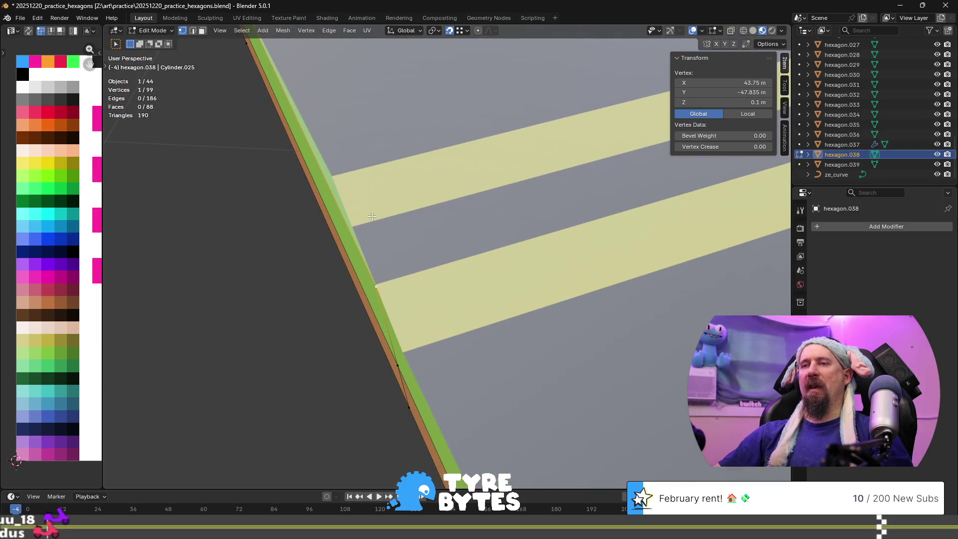
key(KP_7)
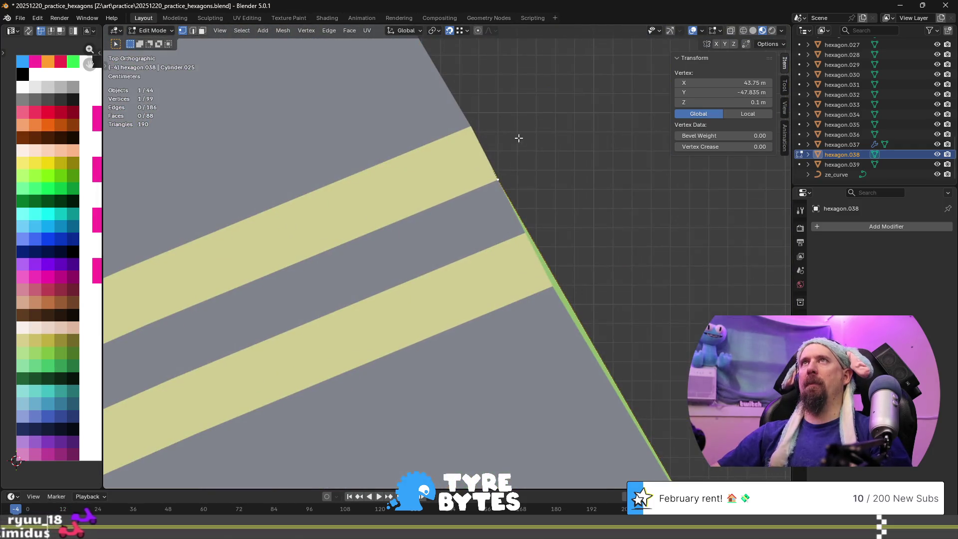
shift+middle_drag(520, 134, 398, 272)
key(Tab)
click(317, 289)
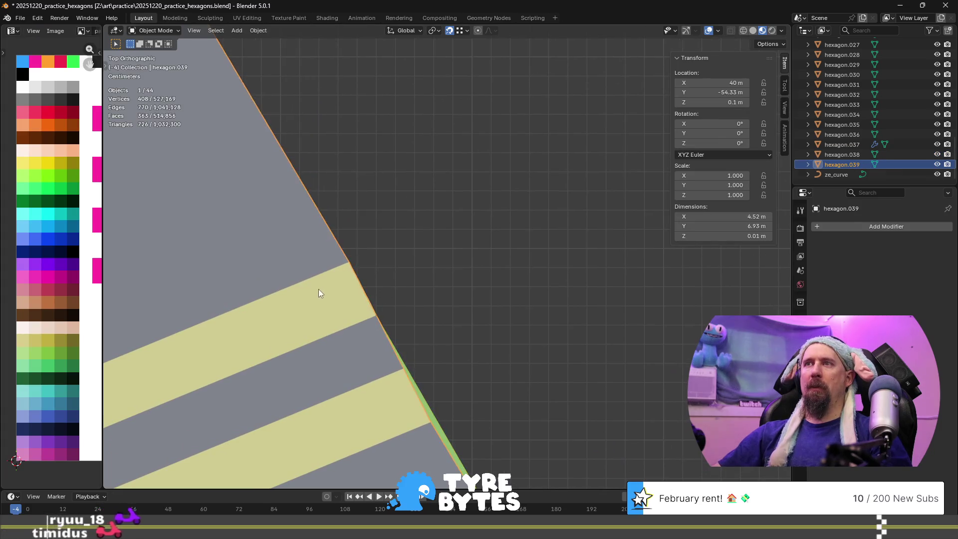
key(Tab)
click(342, 269)
- Turn on snapping with Edge as the snap target
key(g)
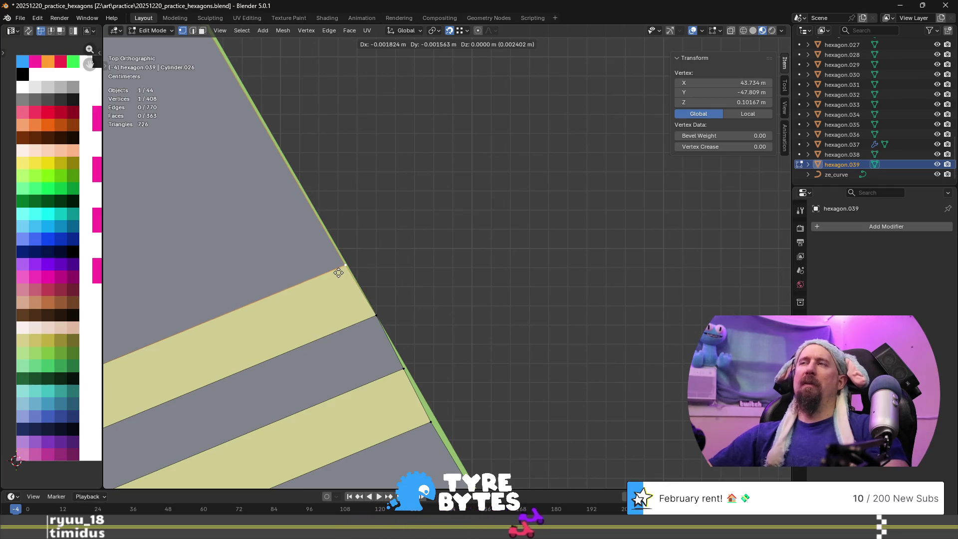
key(Escape)
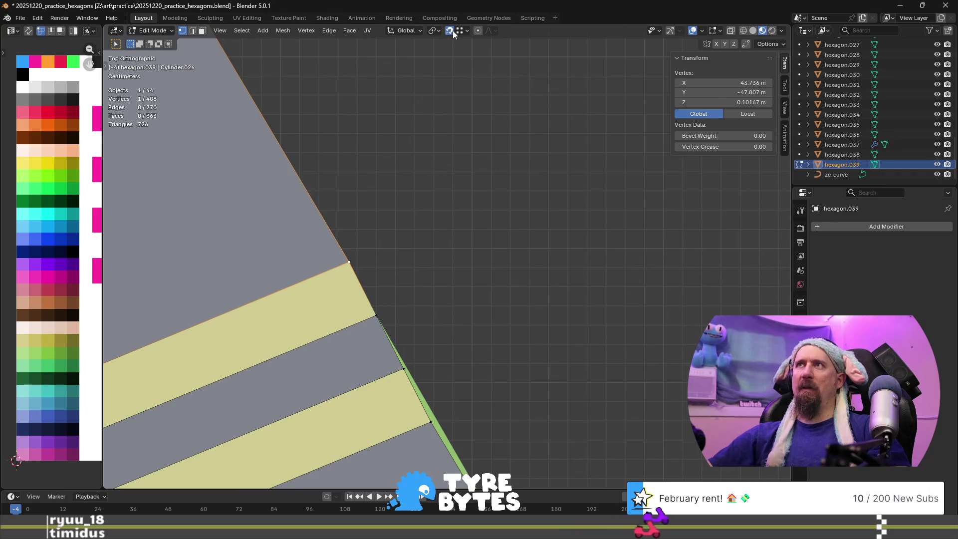
click(453, 31)
click(461, 30)
click(458, 112)
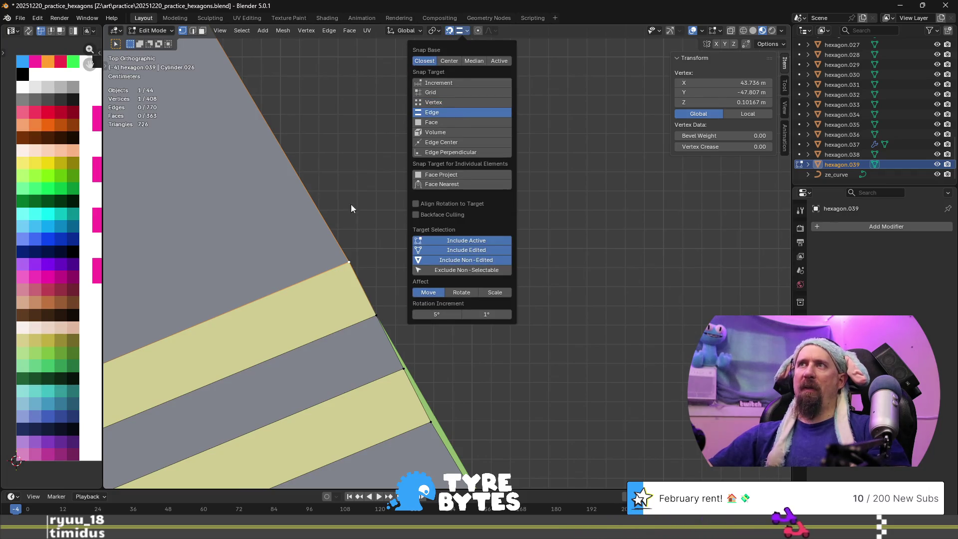
- Move the corner vertex horizontally, snapping it onto the neighbouring tile's edge
key(g)
key(shift+z)
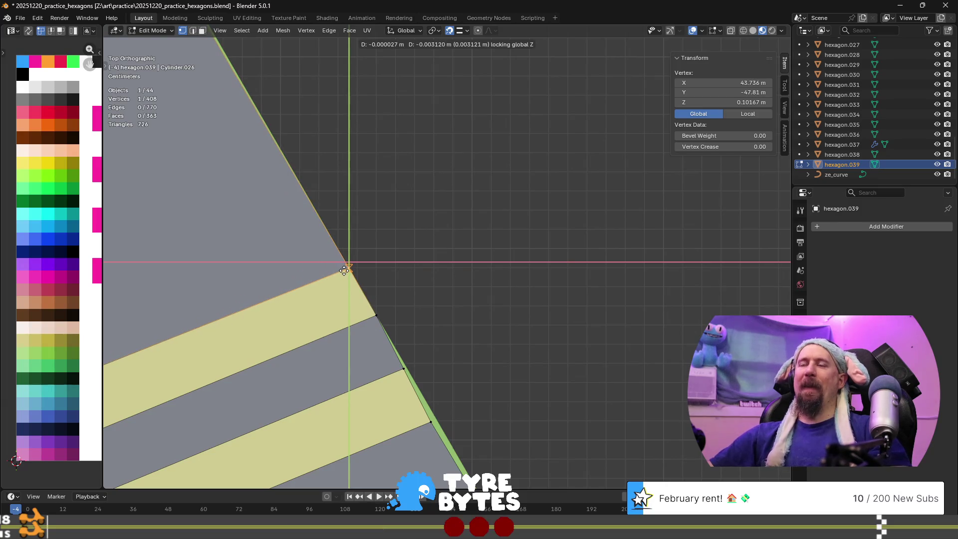
click(344, 270)
mouse_move(447, 310)
middle_down()
mouse_move(317, 274)
mouse_move(299, 219)
mouse_move(396, 214)
mouse_move(354, 230)
mouse_move(337, 220)
mouse_move(542, 215)
mouse_move(494, 257)
mouse_move(475, 291)
mouse_move(478, 321)
mouse_move(438, 241)
mouse_move(391, 213)
middle_up()
- Briefly edit hexagon.038, then pick the curved road object and return to object mode
key(Tab)
click(515, 241)
key(Tab)
key(Tab)
click(395, 214)
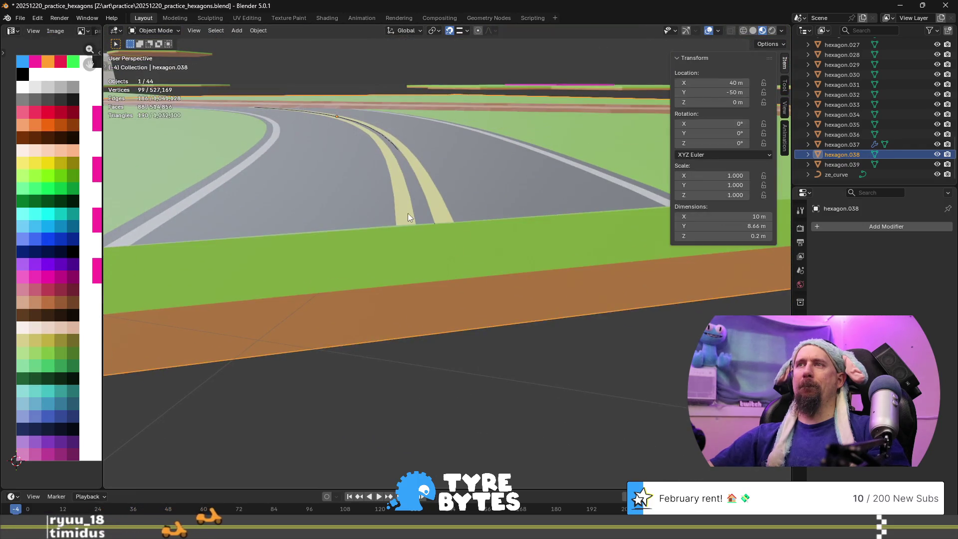
key(Tab)
- Box-select the yellow stripes' front-edge vertices, test a flat move, and check the snapping options
drag(394, 214, 458, 248)
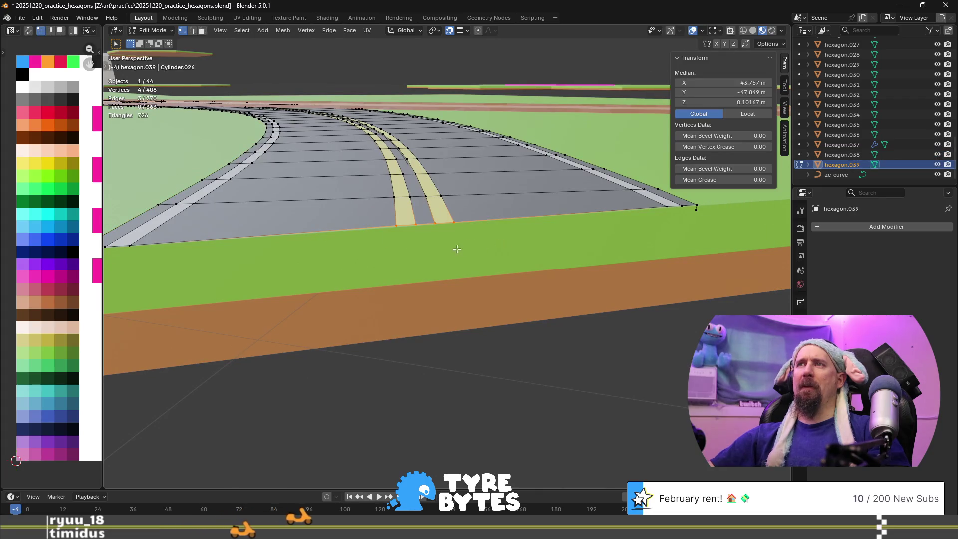
key(g)
key(shift+z)
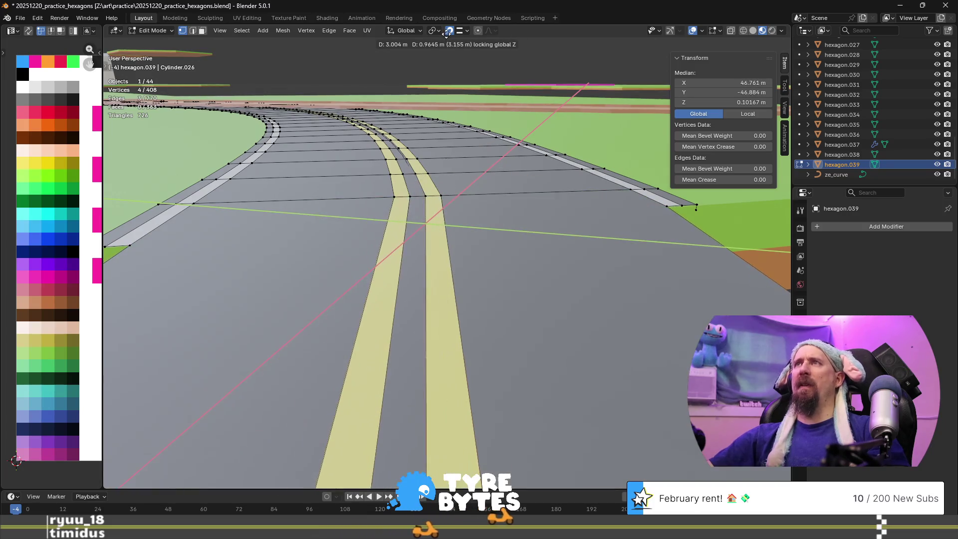
key(Escape)
click(460, 30)
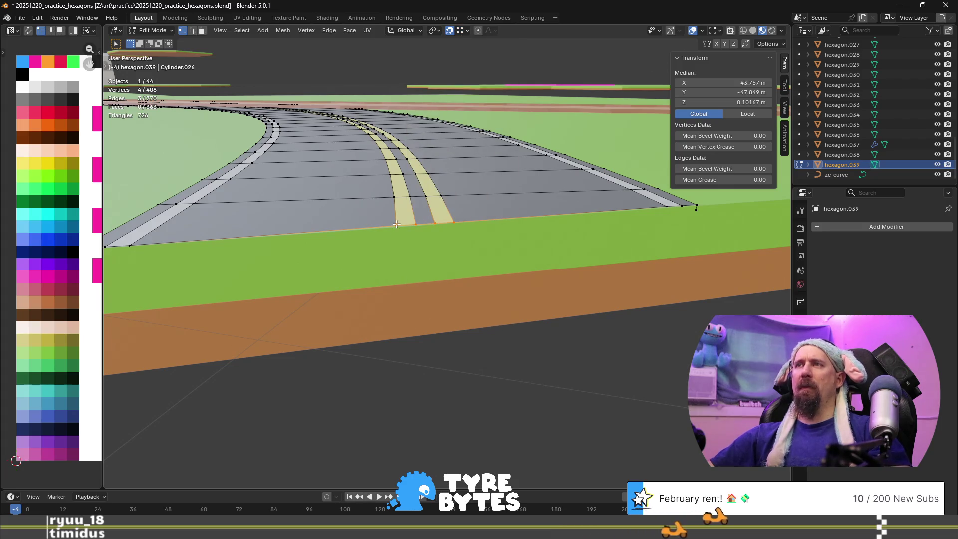
- Move the stripe vertices into position in the horizontal plane with height locked
key(g)
key(shift+z)
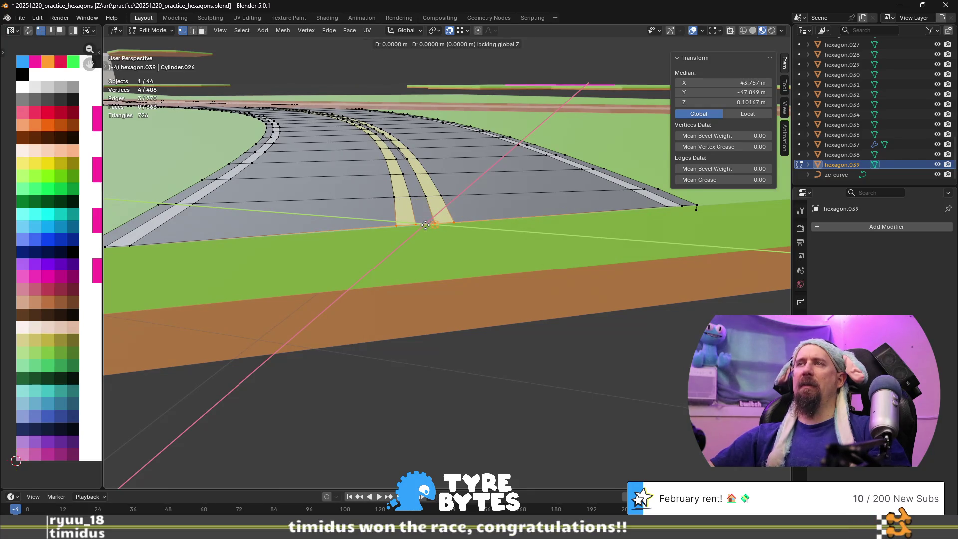
click(425, 226)
mouse_move(425, 225)
middle_down()
mouse_move(434, 226)
mouse_move(410, 209)
mouse_move(407, 169)
middle_up()
key(ctrl+r)
- Add a centred loop cut between the stripes and shift the near-edge vertices horizontally
click(387, 142)
right_click(418, 178)
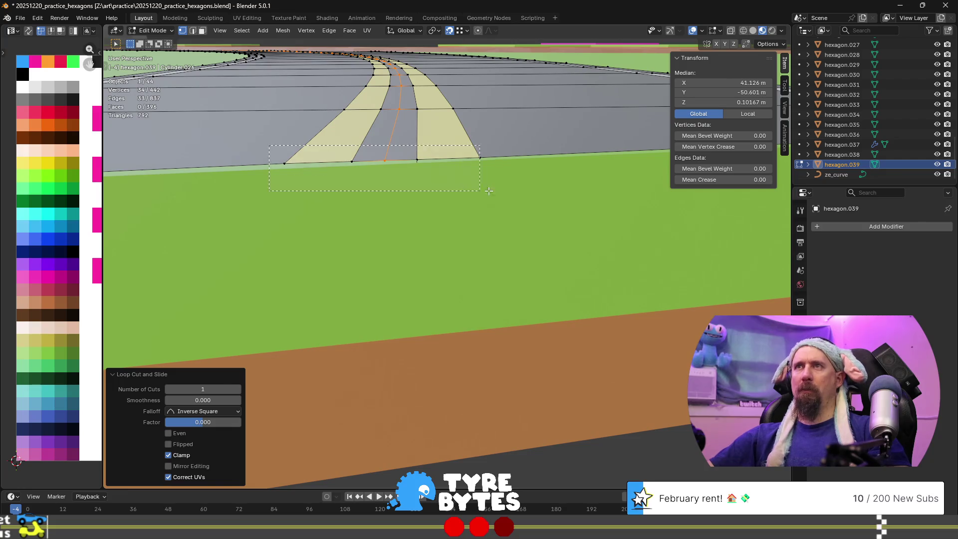
drag(484, 191, 483, 183)
key(g)
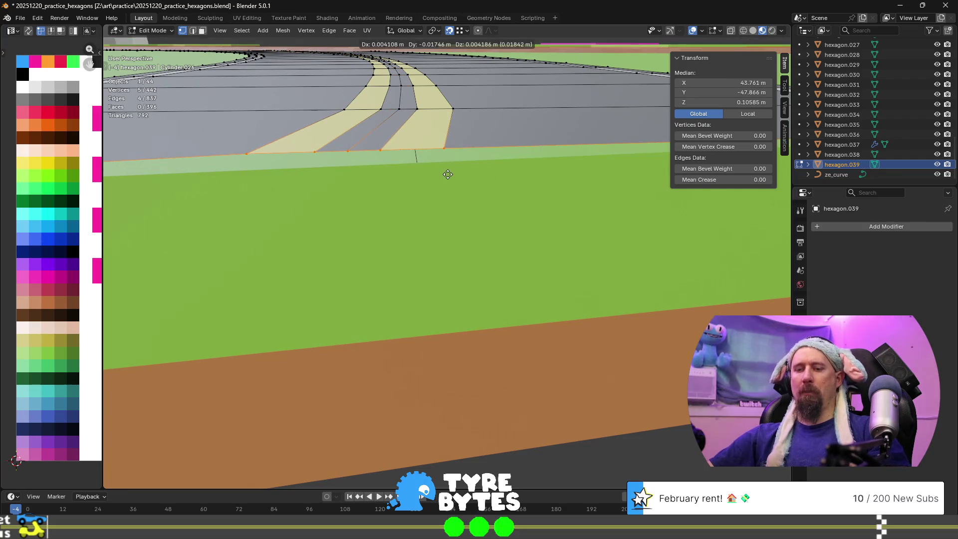
key(shift+z)
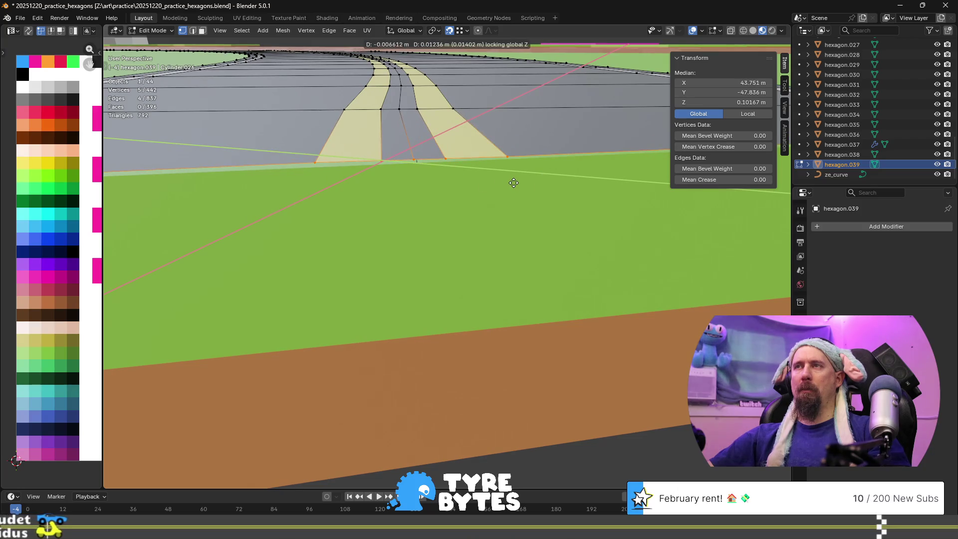
click(515, 182)
- Nudge the near-edge vertices slightly again within the horizontal plane
key(g)
key(shift+z)
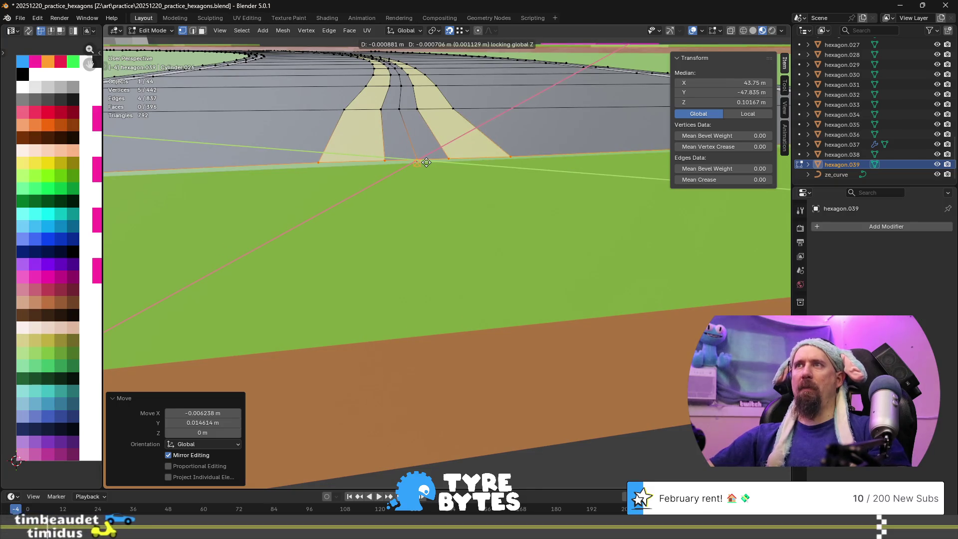
click(426, 163)
mouse_move(426, 162)
middle_down()
mouse_move(442, 194)
mouse_move(430, 174)
middle_up()
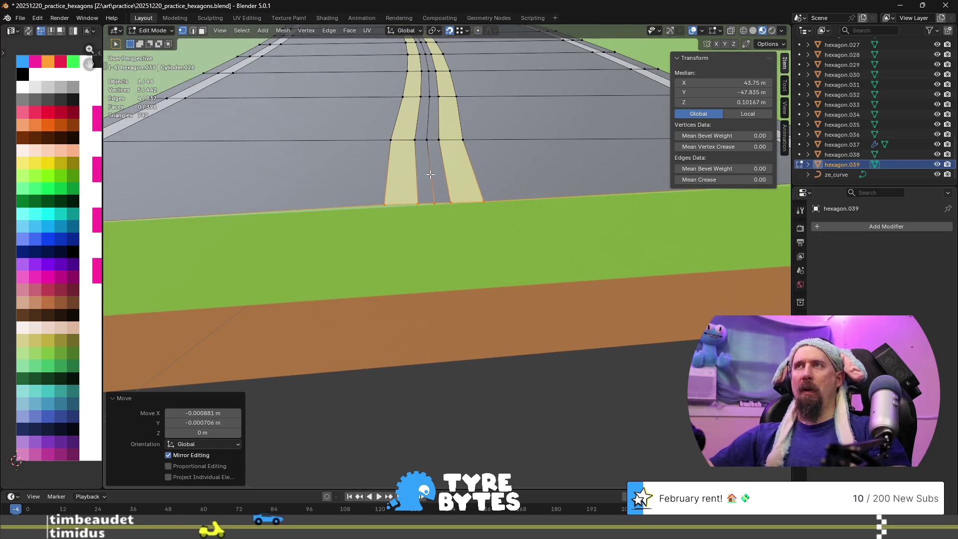
- Select the centre loop between the stripes and trial-dissolve it, then undo
key(alt+a)
alt+click(434, 183)
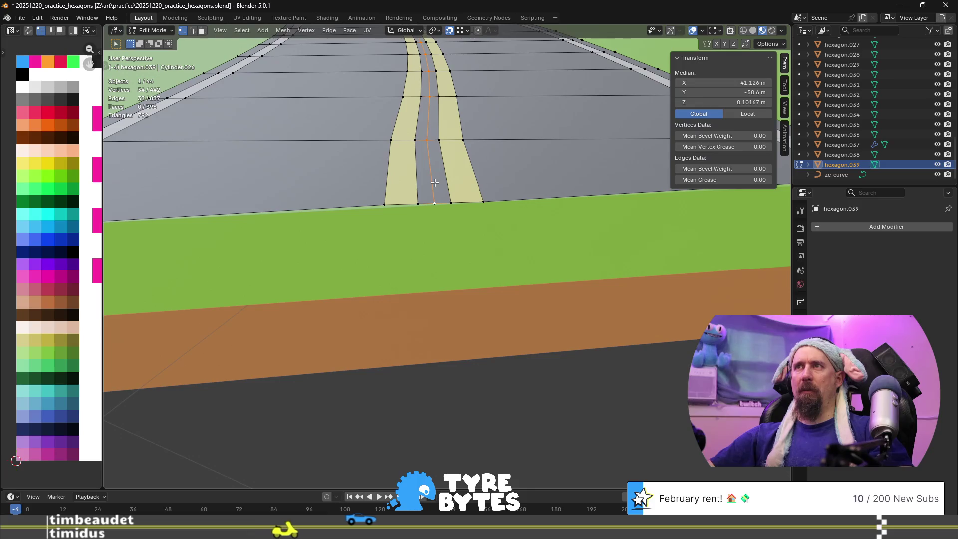
key(ctrl+x)
middle_drag(435, 183, 433, 218)
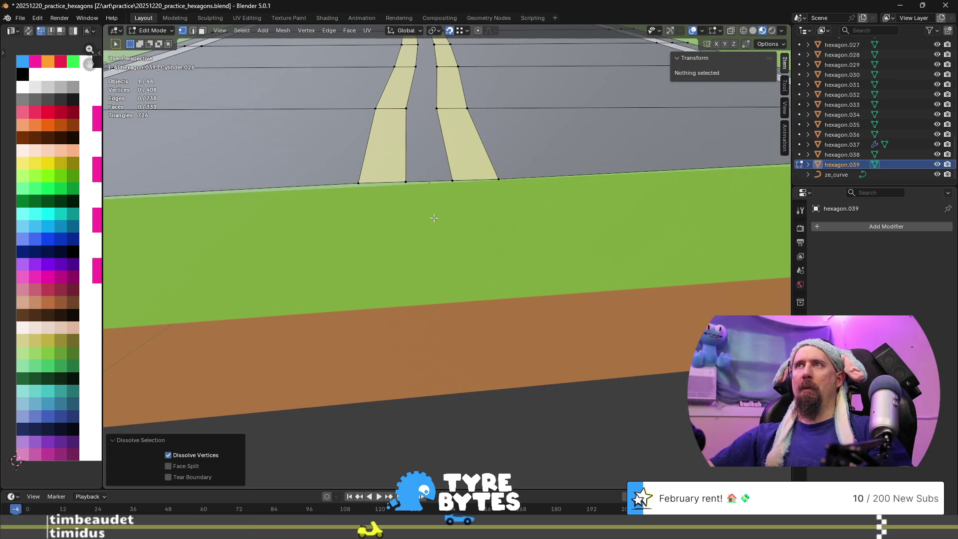
key(ctrl+z)
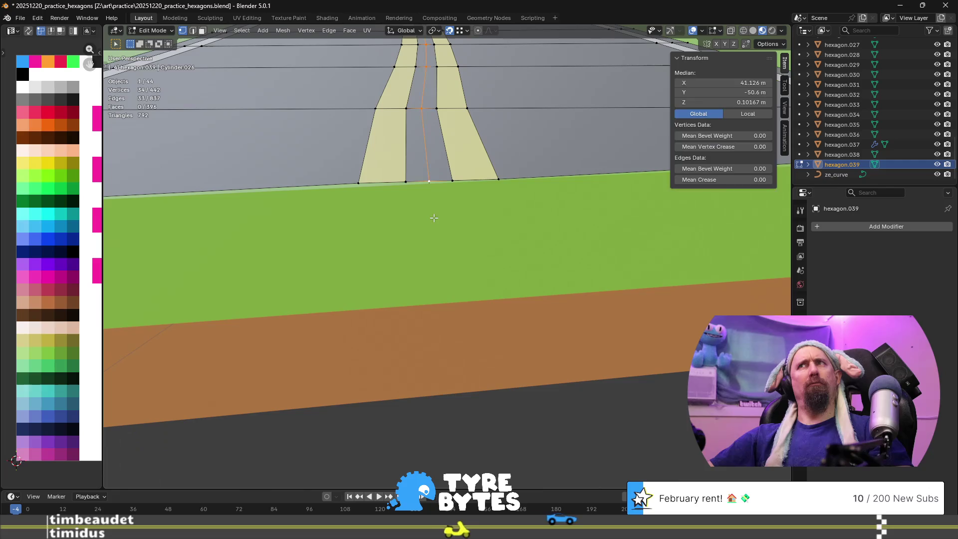
- Dissolve the centre edge loop between the yellow stripes, leaving 408 vertices
key(3)
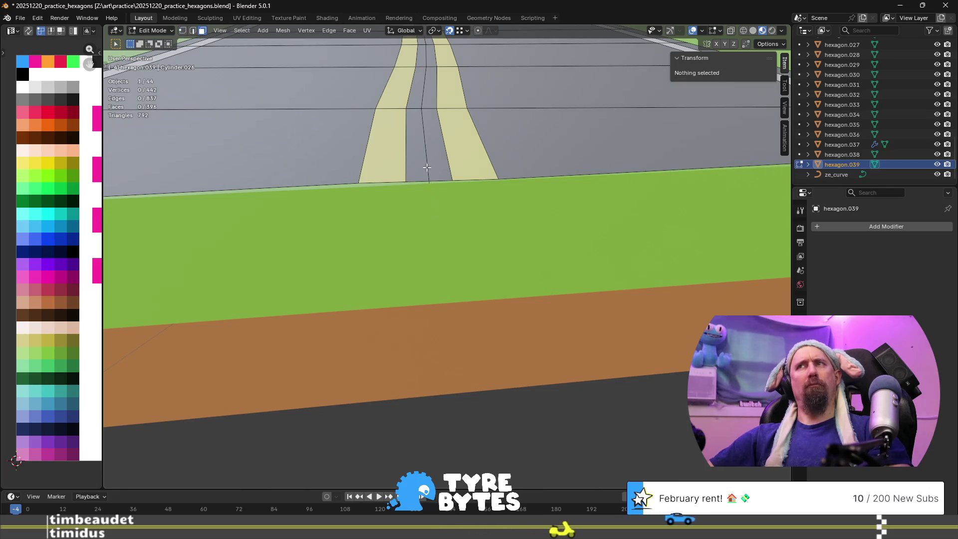
click(427, 162)
key(ctrl+z)
key(ctrl+z)
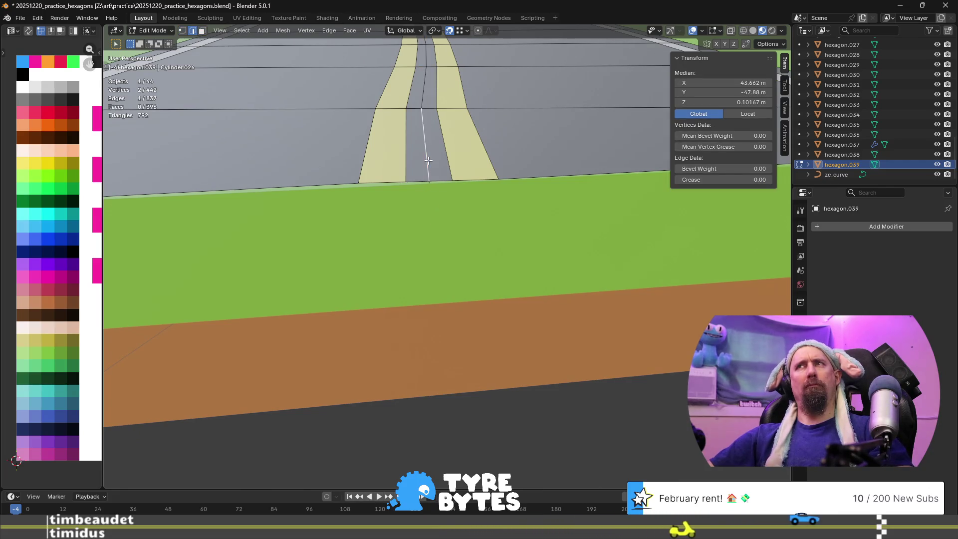
key(ctrl+x)
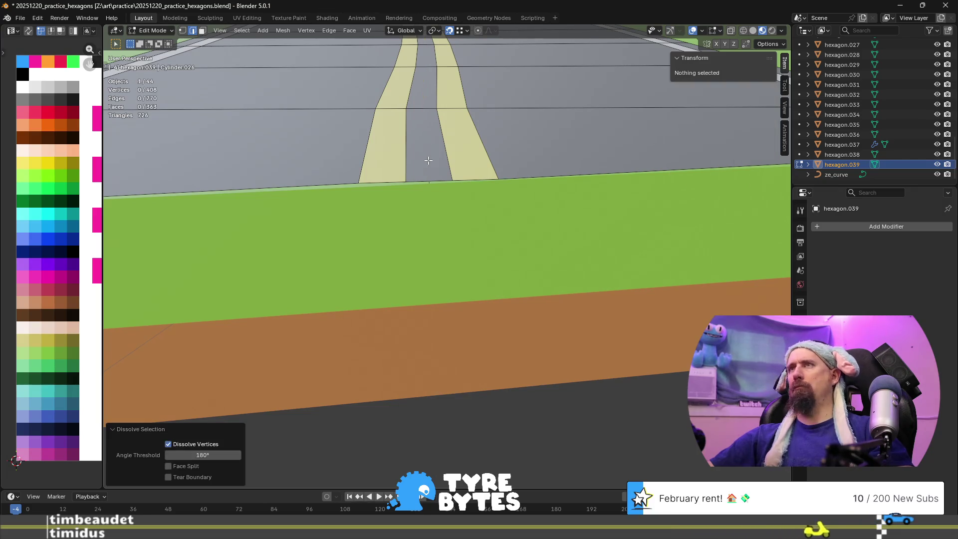
scroll(436, 218, down, 2)
mouse_move(436, 218)
middle_down()
mouse_move(466, 248)
mouse_move(562, 240)
mouse_move(592, 226)
mouse_move(475, 231)
mouse_move(443, 259)
mouse_move(535, 193)
mouse_move(473, 291)
middle_up()
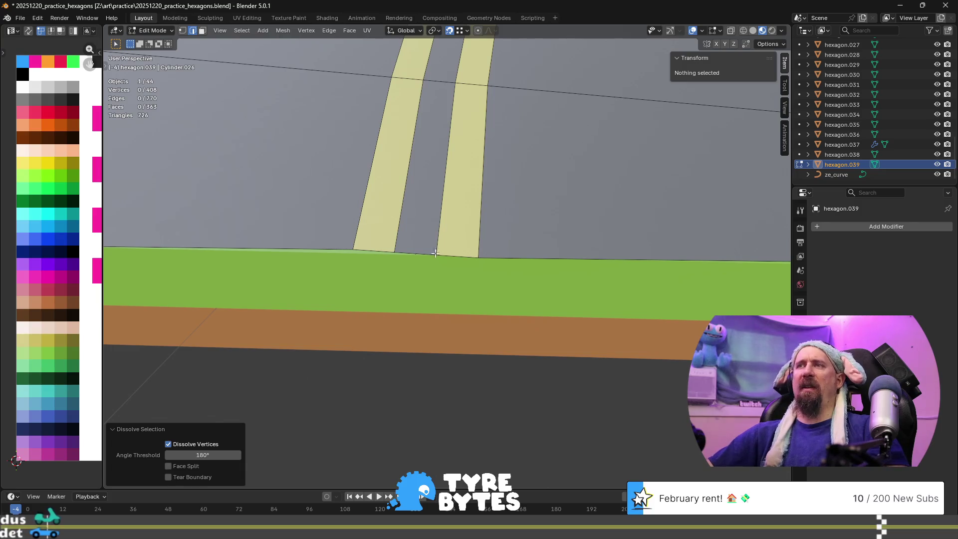
mouse_move(437, 255)
middle_down()
mouse_move(303, 234)
mouse_move(442, 271)
mouse_move(500, 244)
mouse_move(458, 226)
mouse_move(345, 267)
mouse_move(389, 262)
middle_up()
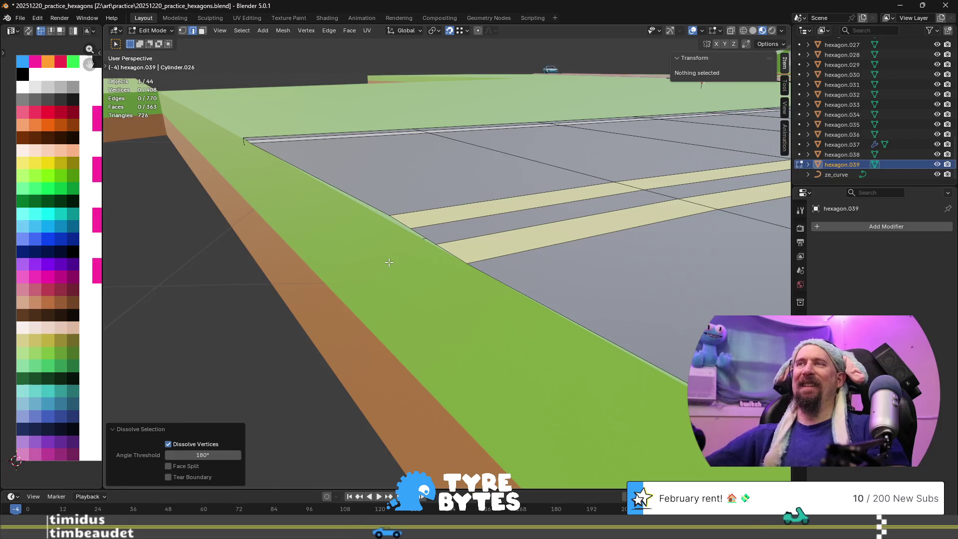
key(KP_7)
scroll(453, 283, up, 3)
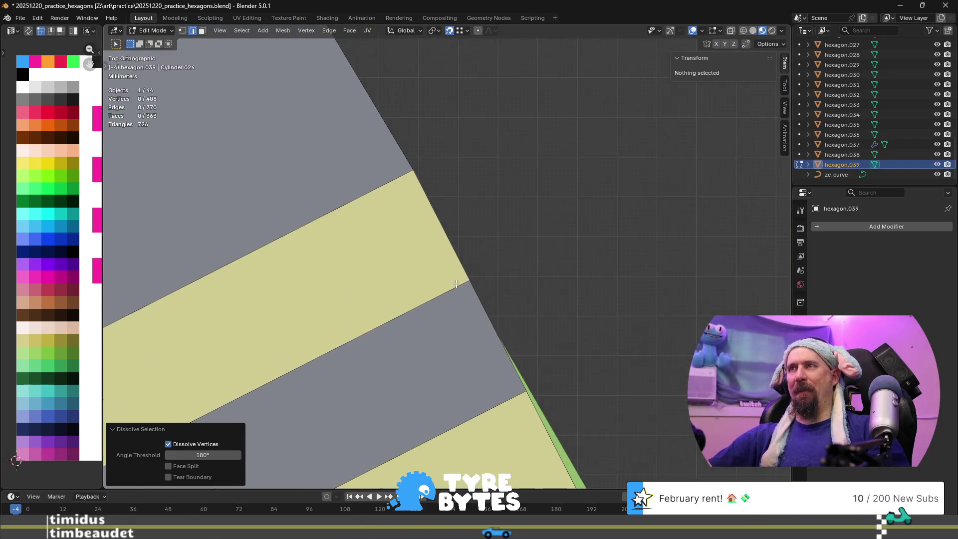
scroll(472, 226, down, 1)
key(1)
click(423, 196)
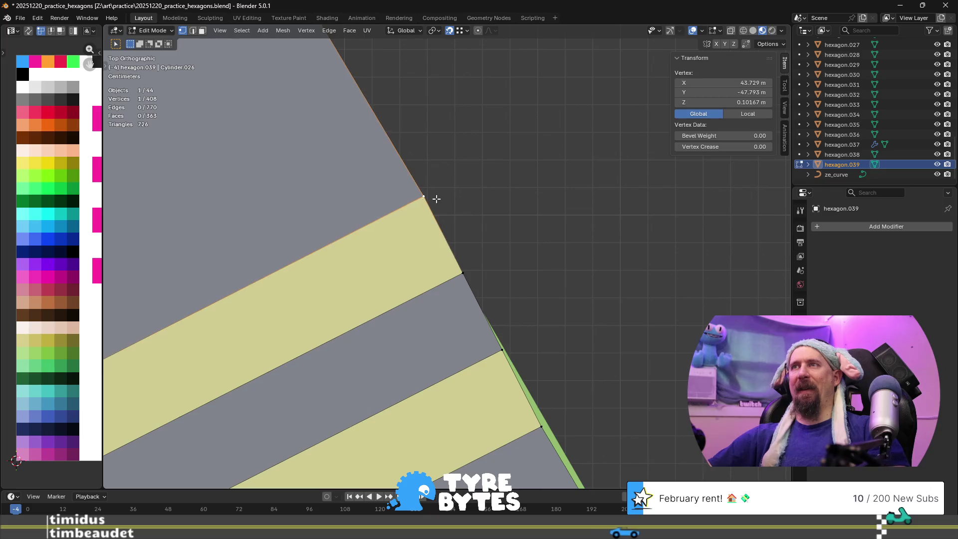
key(g)
key(Escape)
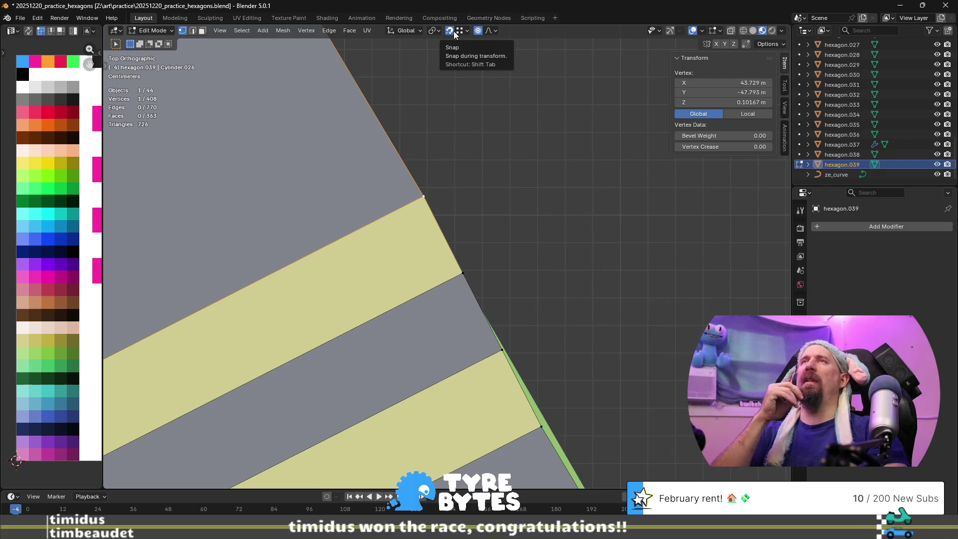
click(509, 158)
scroll(509, 158, down, 8)
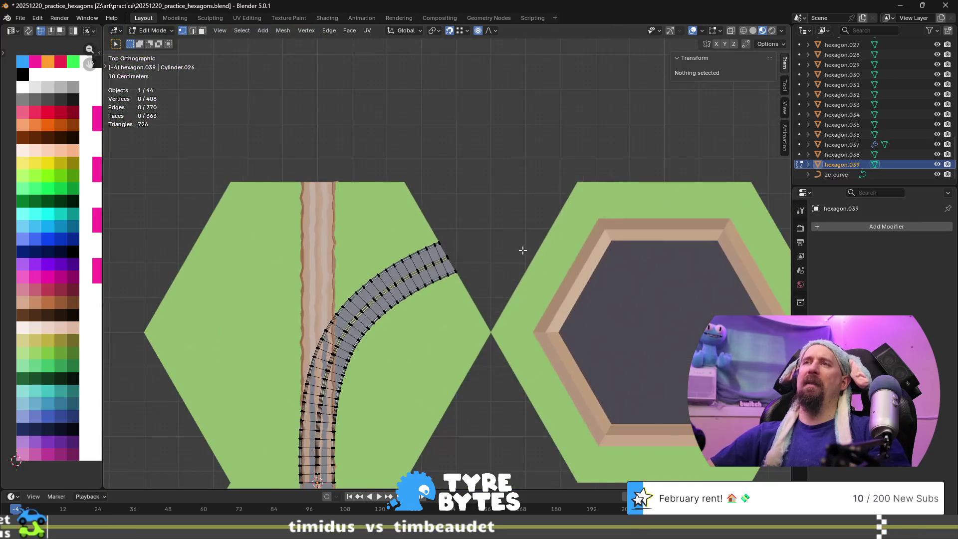
mouse_move(523, 250)
middle_down()
mouse_move(490, 204)
mouse_move(388, 254)
middle_up()
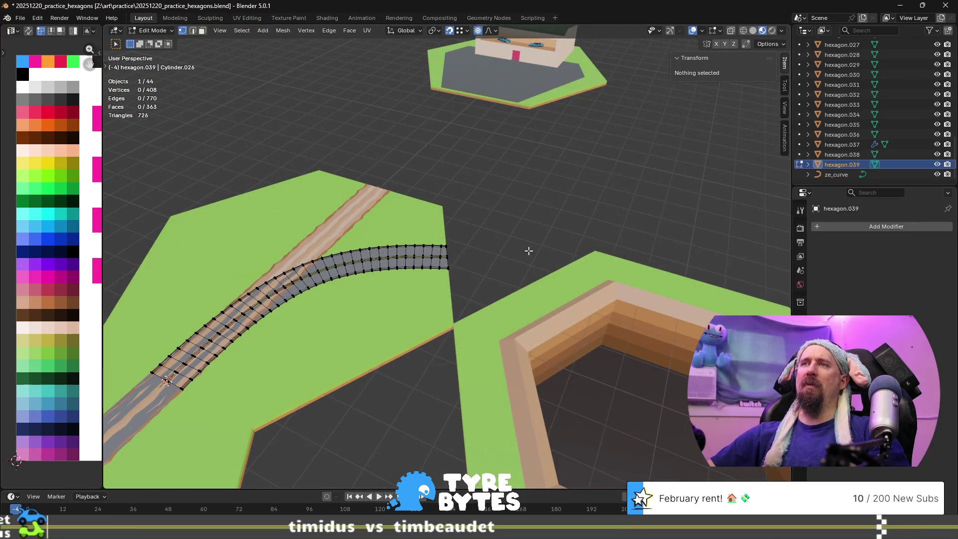
scroll(600, 334, down, 5)
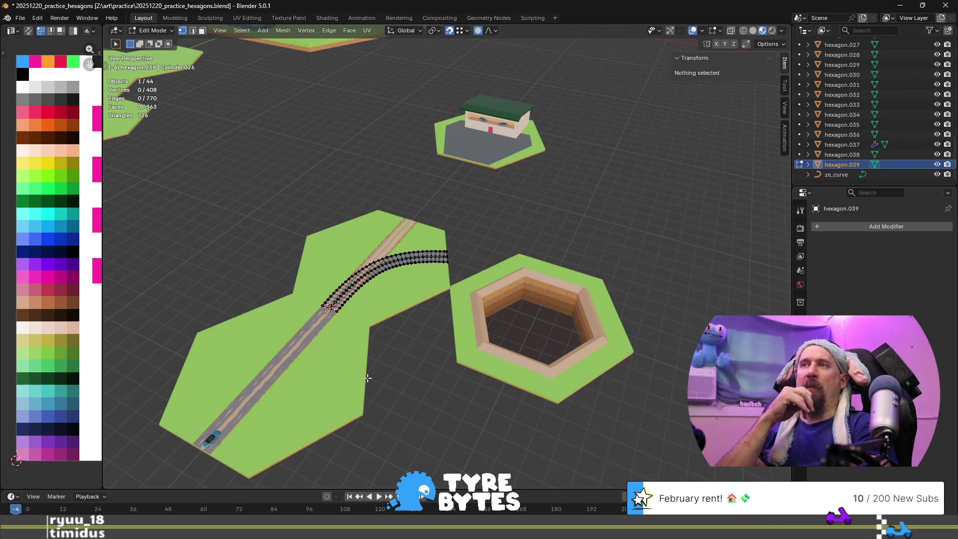
scroll(516, 260, up, 5)
mouse_move(513, 254)
middle_down()
mouse_move(554, 274)
mouse_move(400, 289)
mouse_move(425, 250)
mouse_move(451, 253)
middle_up()
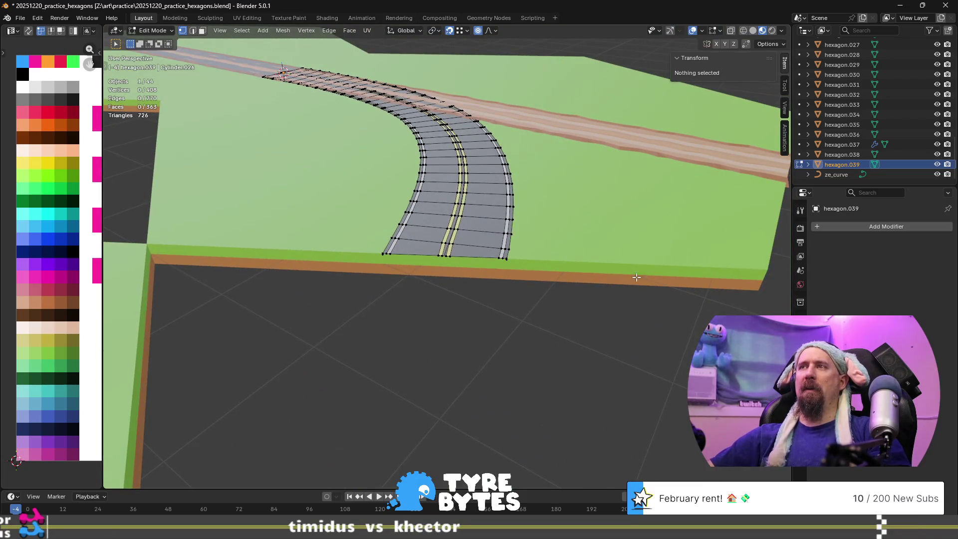
- Leave the road mesh and open the ground slab tile under it for editing
key(Tab)
click(449, 270)
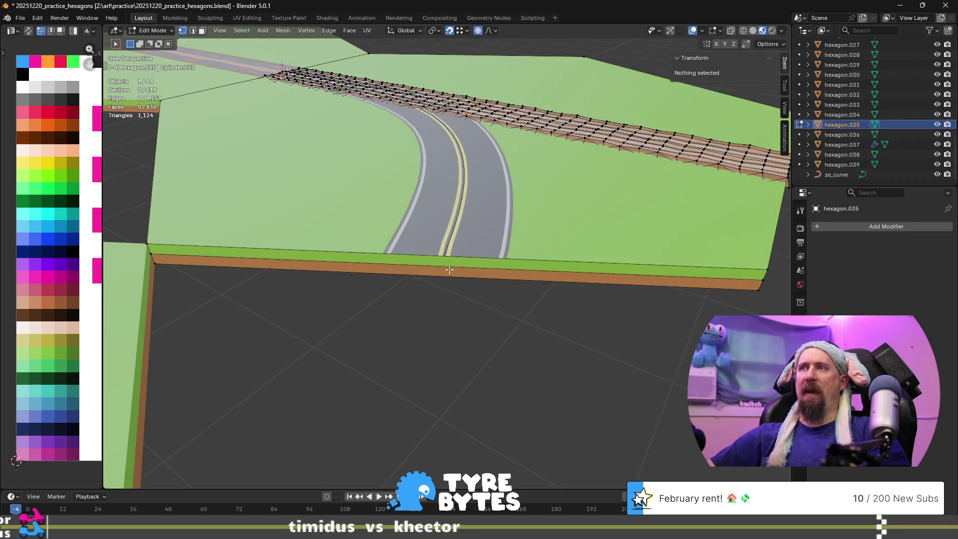
key(Tab)
mouse_move(472, 266)
middle_down()
mouse_move(475, 235)
mouse_move(556, 255)
mouse_move(356, 310)
mouse_move(465, 270)
middle_up()
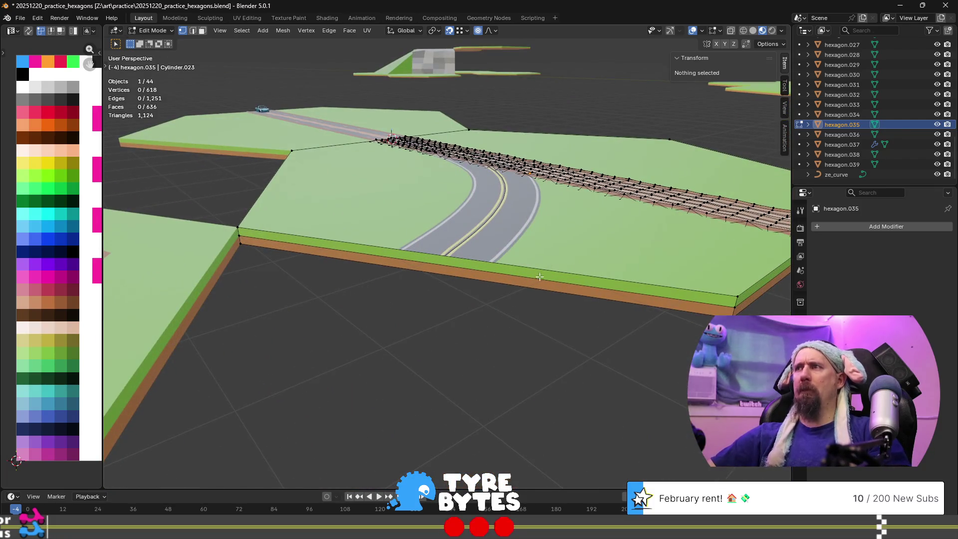
scroll(596, 278, down, 5)
scroll(604, 285, up, 5)
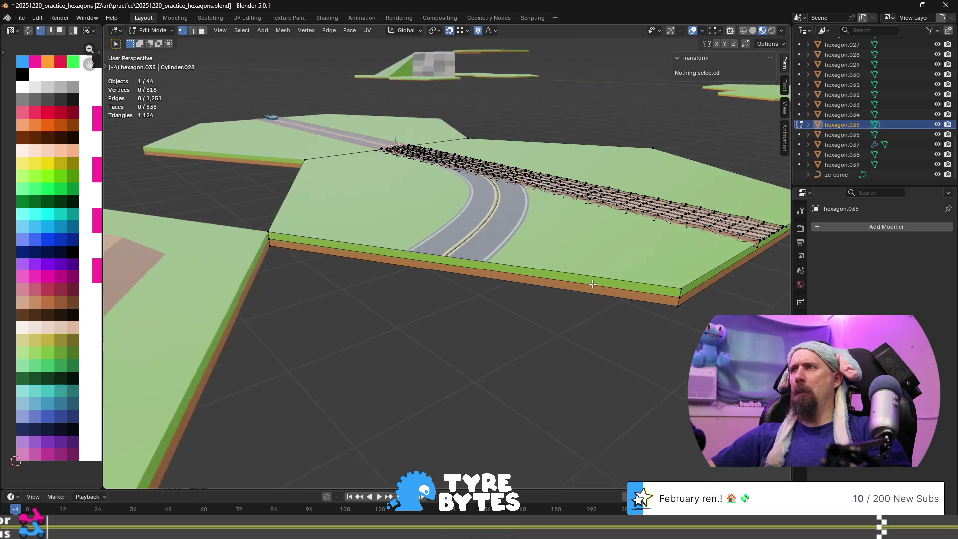
mouse_move(617, 291)
middle_down()
mouse_move(619, 264)
mouse_move(549, 279)
mouse_move(516, 270)
mouse_move(513, 309)
mouse_move(573, 294)
mouse_move(544, 282)
middle_up()
- Preview a loop cut across the slab, then cancel it
key(Tab)
key(Tab)
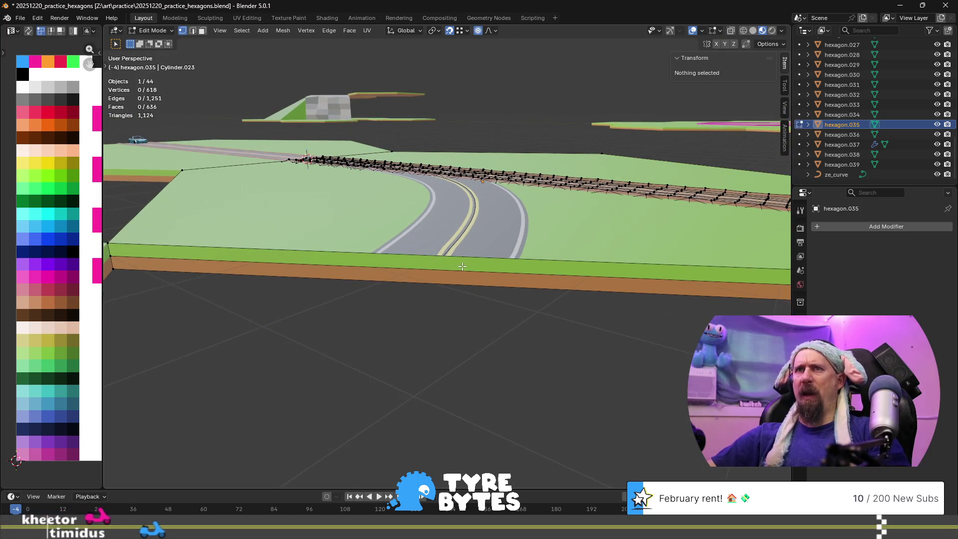
key(ctrl+r)
scroll(449, 269, up, 8)
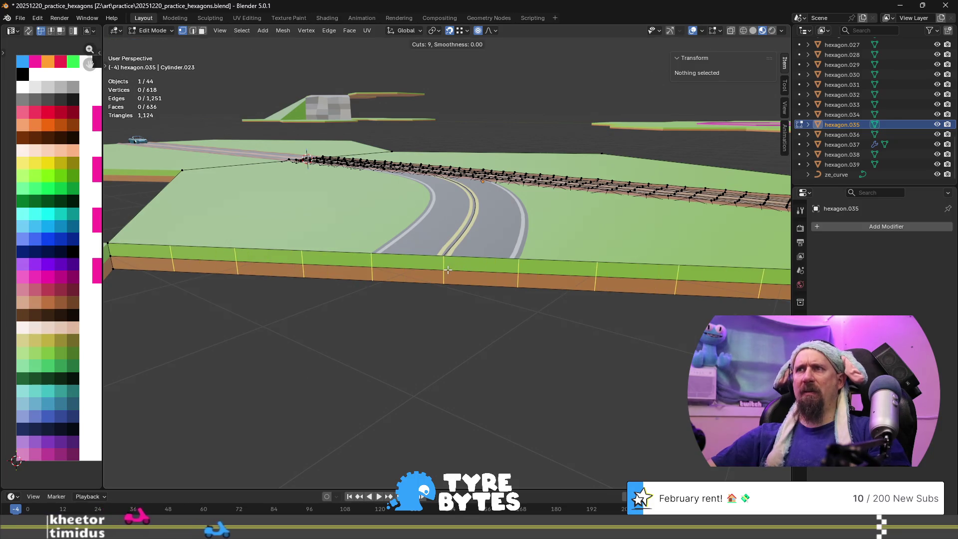
key(Escape)
mouse_move(448, 270)
middle_down()
mouse_move(537, 325)
mouse_move(423, 309)
mouse_move(434, 299)
mouse_move(454, 317)
mouse_move(426, 328)
middle_up()
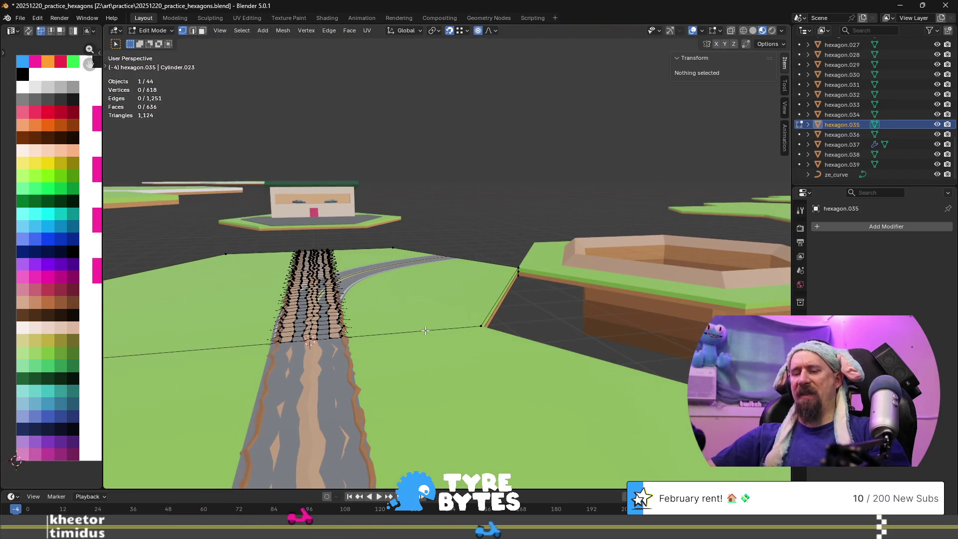
- Toggle Local View on the slab, then exit it to show the whole diorama
key(KP_Divide)
scroll(508, 381, up, 5)
key(Tab)
key(Tab)
key(Tab)
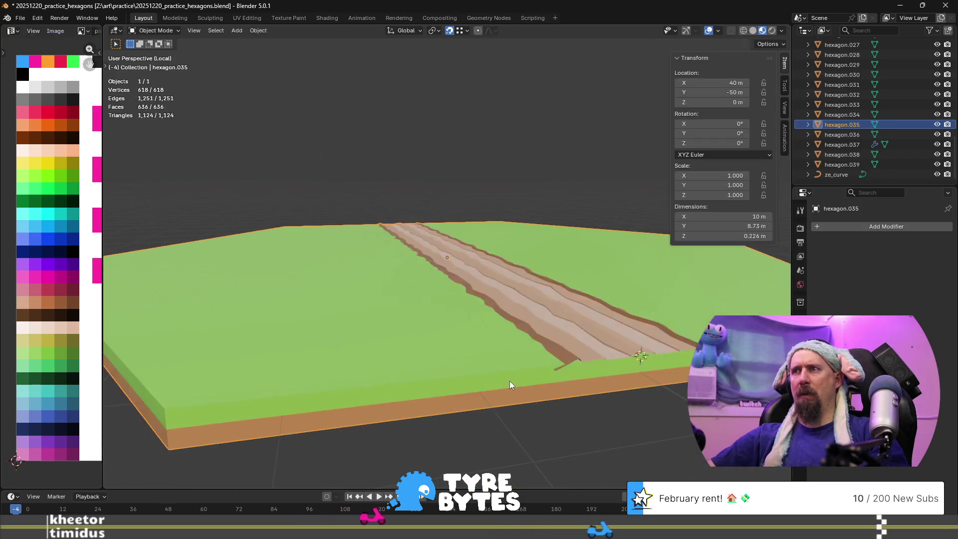
scroll(507, 382, down, 5)
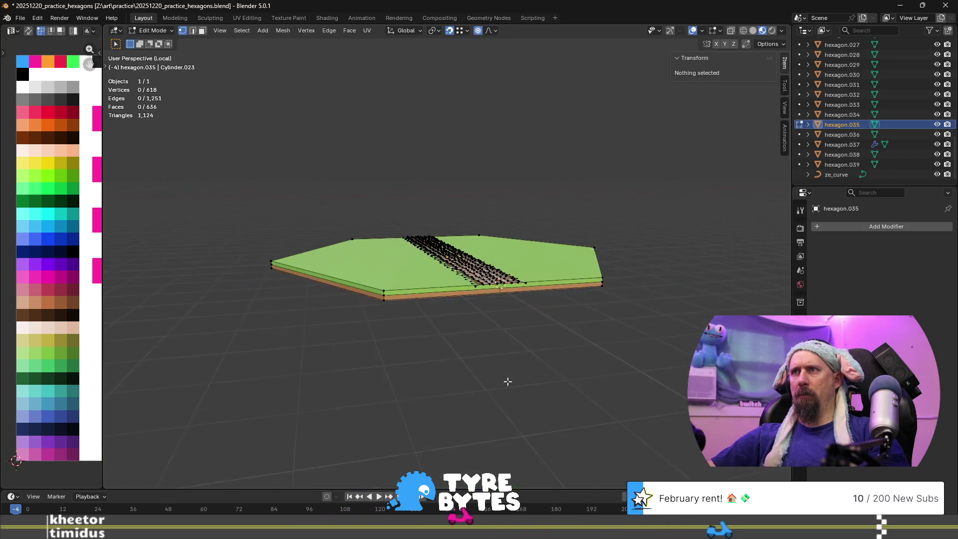
key(KP_Divide)
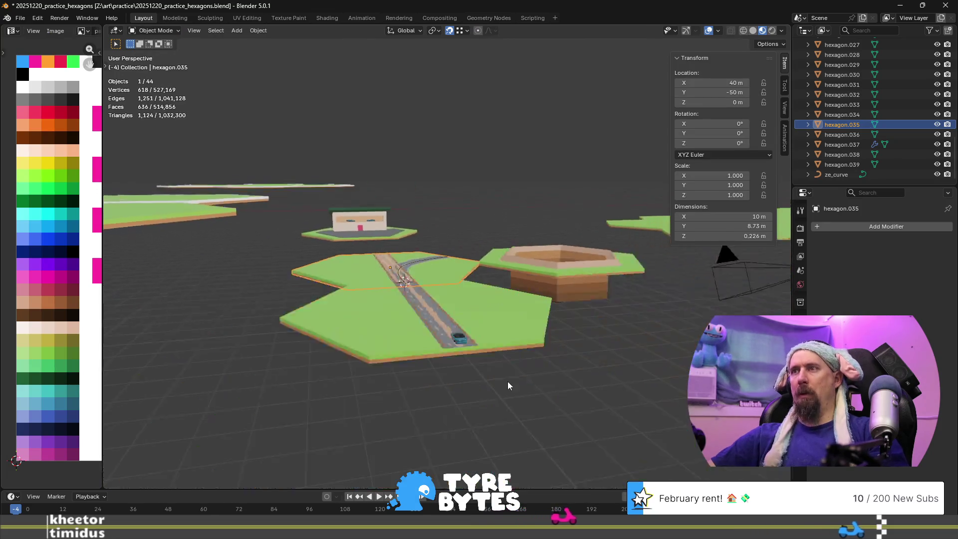
scroll(507, 382, up, 3)
click(394, 400)
scroll(592, 395, down, 3)
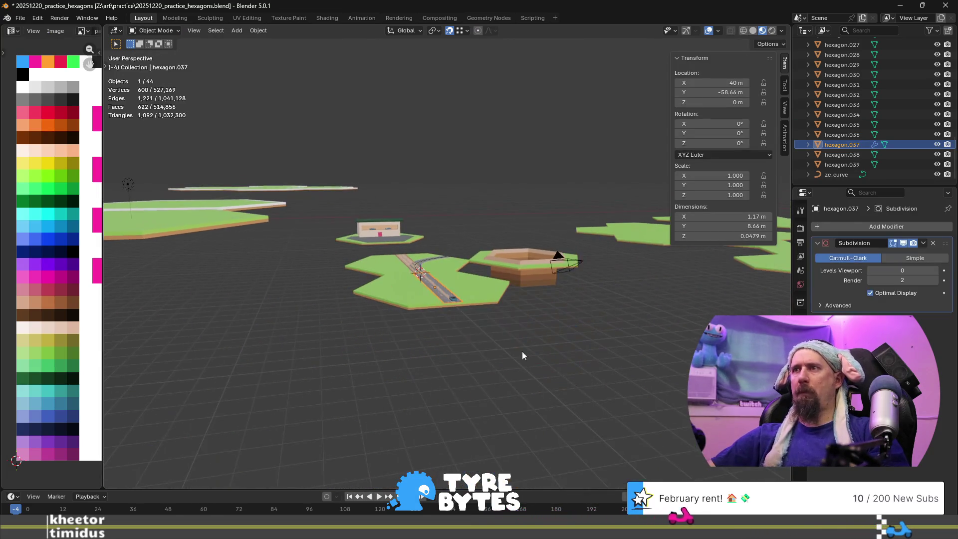
key(Tab)
scroll(481, 320, up, 3)
mouse_move(481, 319)
middle_down()
mouse_move(462, 346)
mouse_move(398, 358)
mouse_move(414, 257)
middle_up()
scroll(414, 257, up, 4)
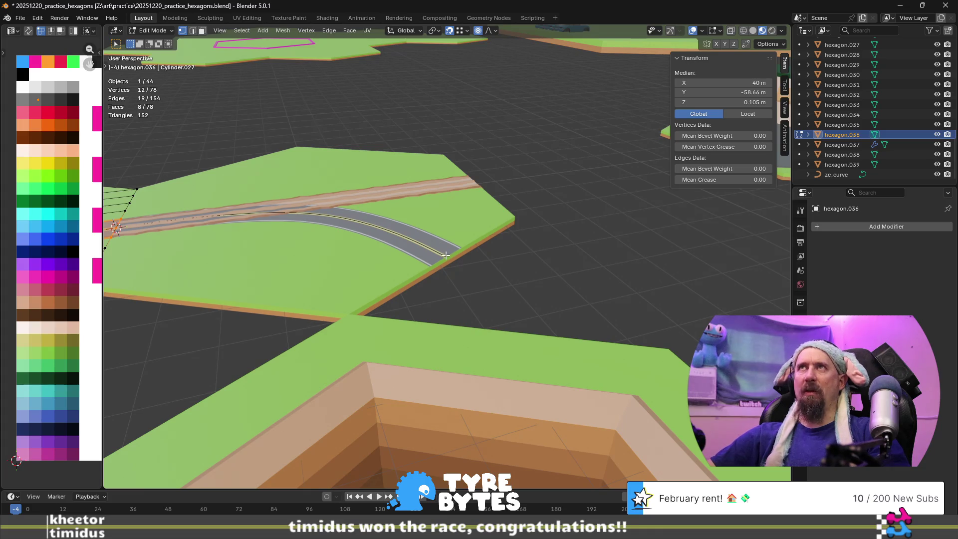
scroll(445, 256, up, 3)
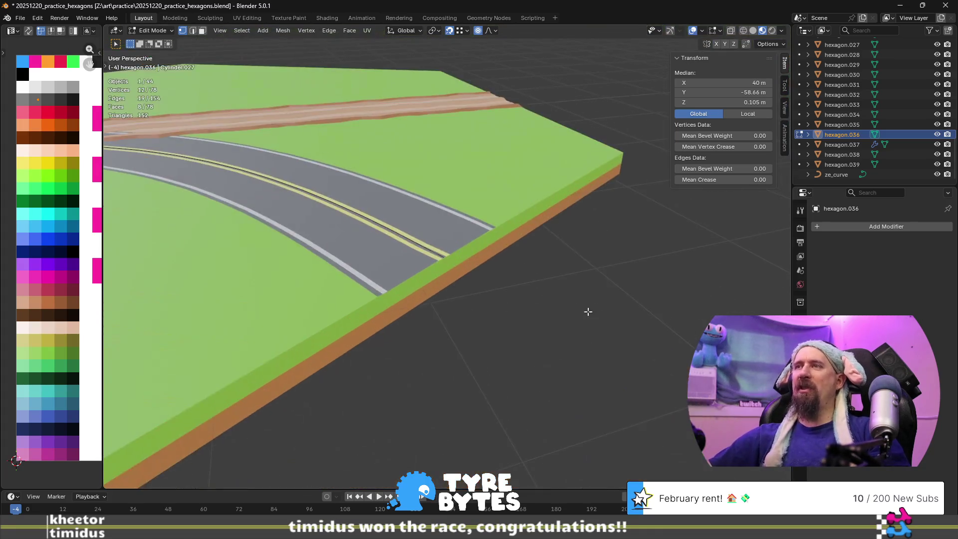
middle_drag(581, 310, 487, 274)
key(alt+q)
scroll(484, 265, up, 3)
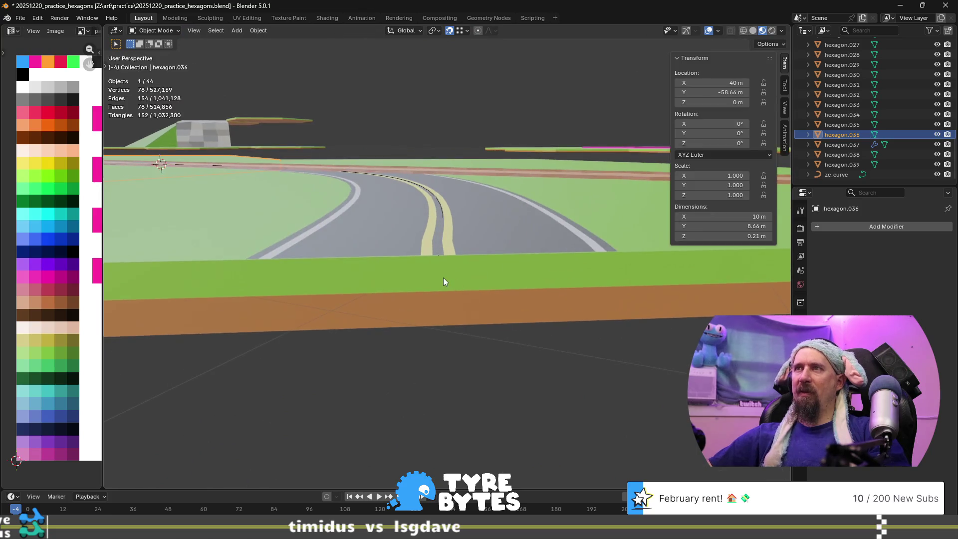
scroll(449, 270, down, 5)
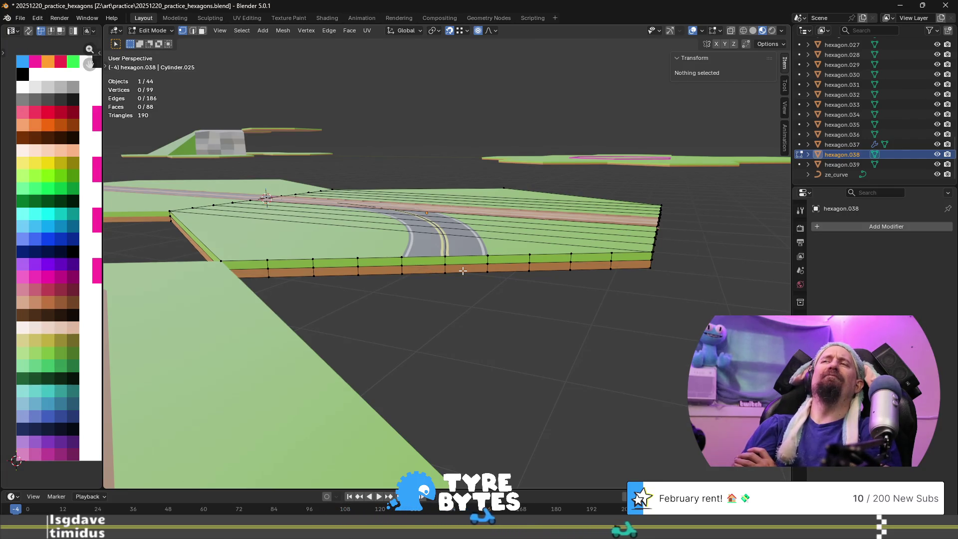
scroll(456, 271, up, 2)
mouse_move(455, 271)
middle_down()
mouse_move(440, 300)
mouse_move(413, 283)
mouse_move(509, 240)
middle_up()
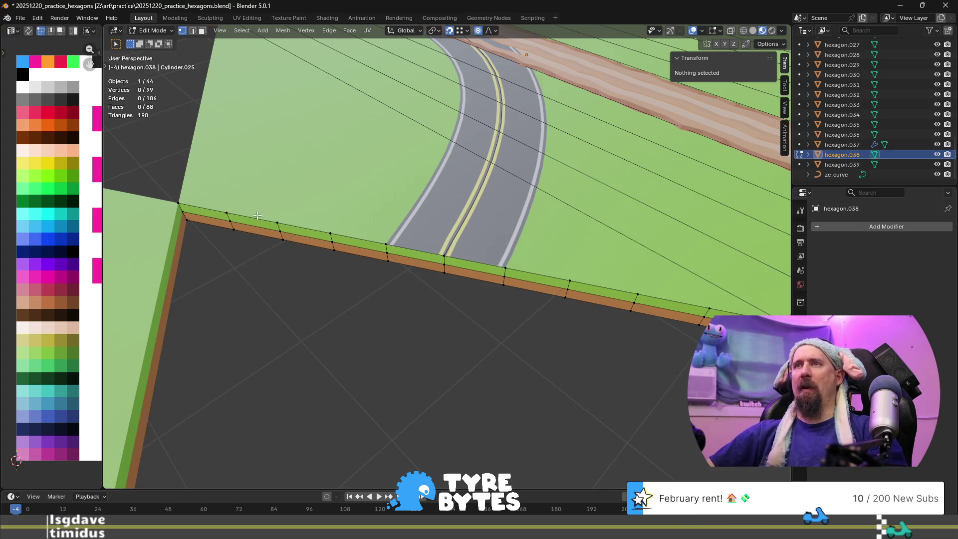
scroll(578, 266, down, 5)
middle_drag(578, 266, 264, 306)
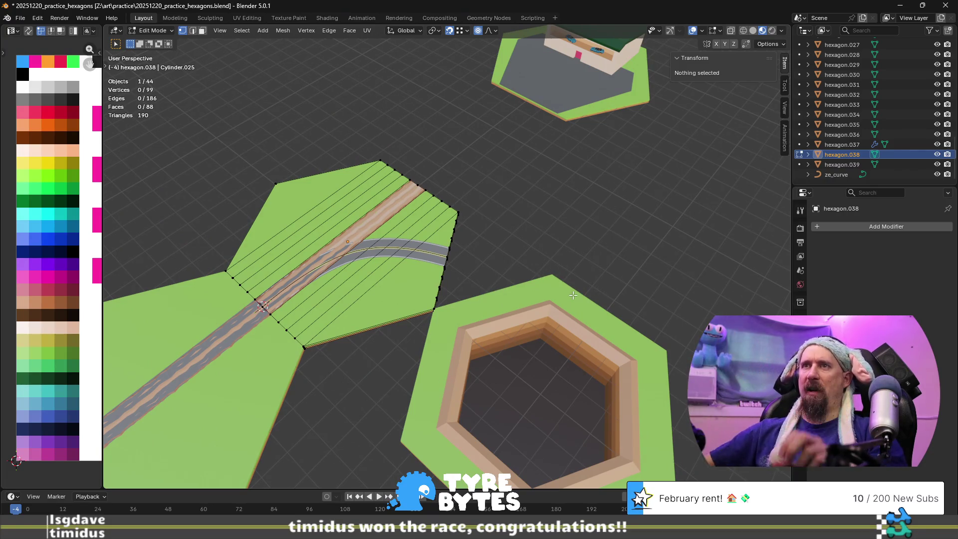
scroll(573, 296, up, 4)
mouse_move(571, 293)
middle_down()
mouse_move(503, 285)
mouse_move(466, 253)
middle_up()
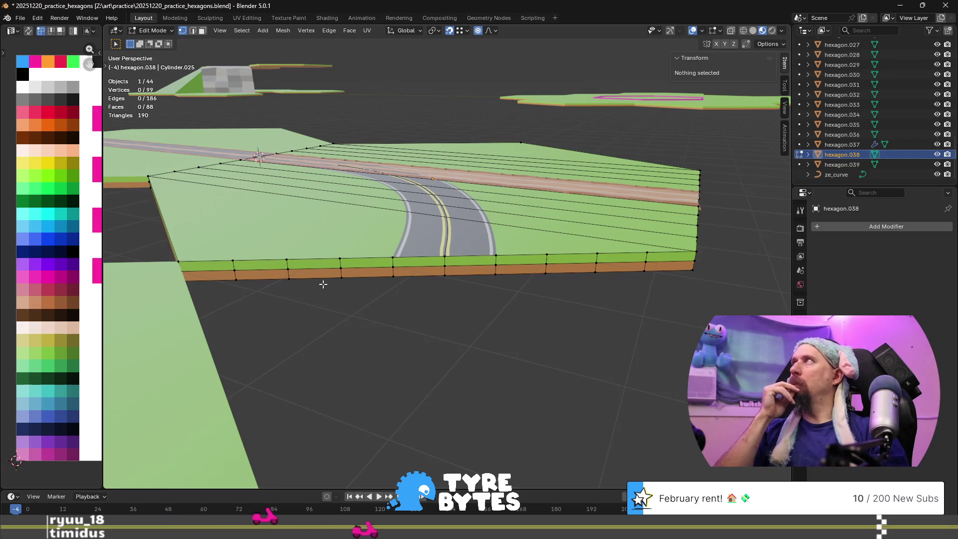
scroll(323, 286, down, 6)
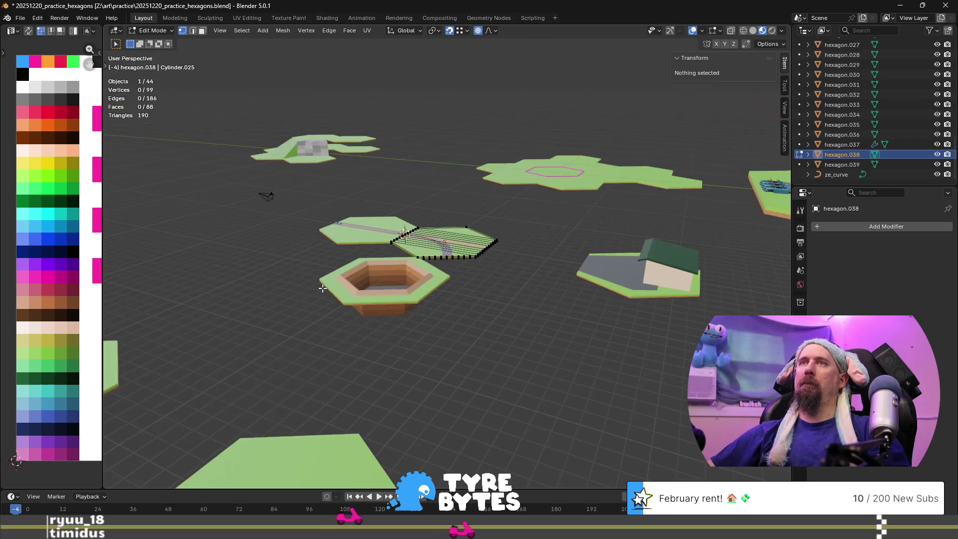
key(Tab)
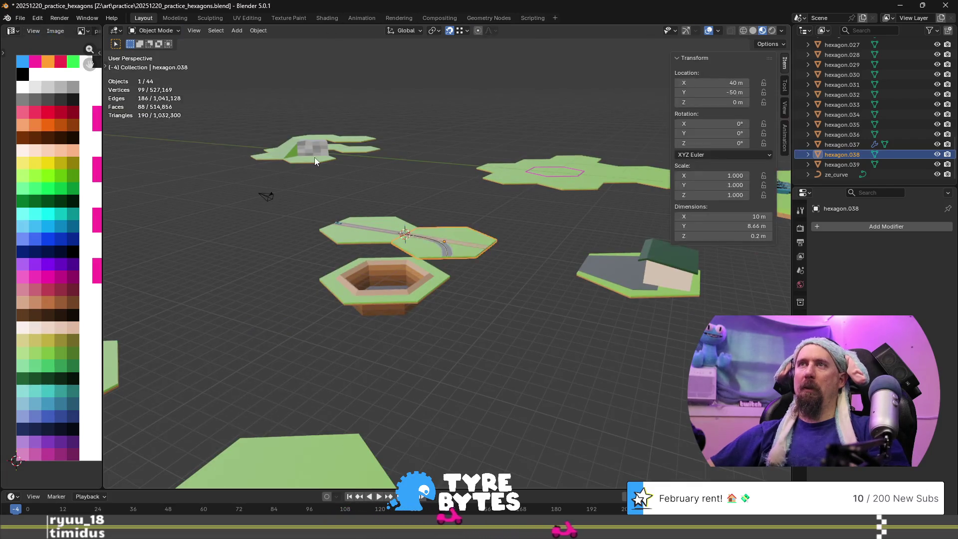
- Select the rock-walled cliff tile hexagon.034 and frame it in the view
click(315, 158)
key(KP_Decimal)
scroll(414, 287, up, 6)
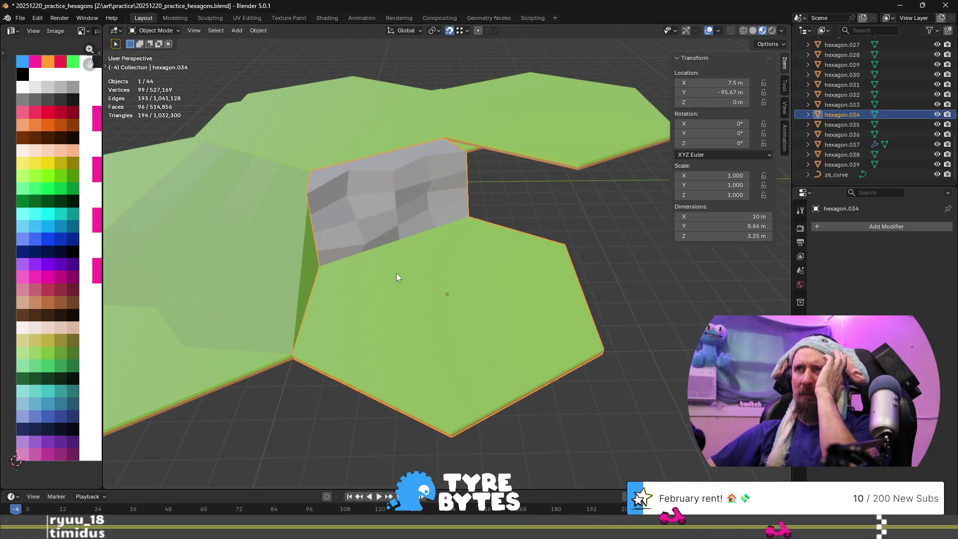
scroll(397, 277, up, 3)
middle_drag(398, 278, 368, 303)
scroll(388, 189, down, 2)
mouse_move(388, 190)
middle_down()
mouse_move(409, 219)
mouse_move(427, 196)
mouse_move(417, 190)
mouse_move(403, 200)
mouse_move(426, 244)
mouse_move(363, 232)
middle_up()
- Duplicate hexagon.034 into the new tile hexagon.040
scroll(409, 220, up, 3)
scroll(409, 219, down, 3)
scroll(348, 231, down, 2)
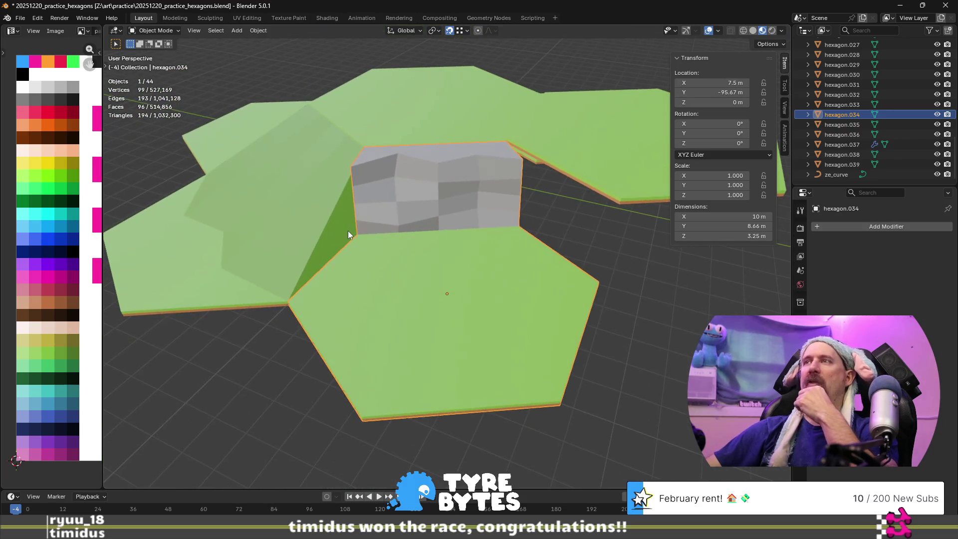
scroll(447, 250, up, 2)
middle_drag(478, 247, 439, 254)
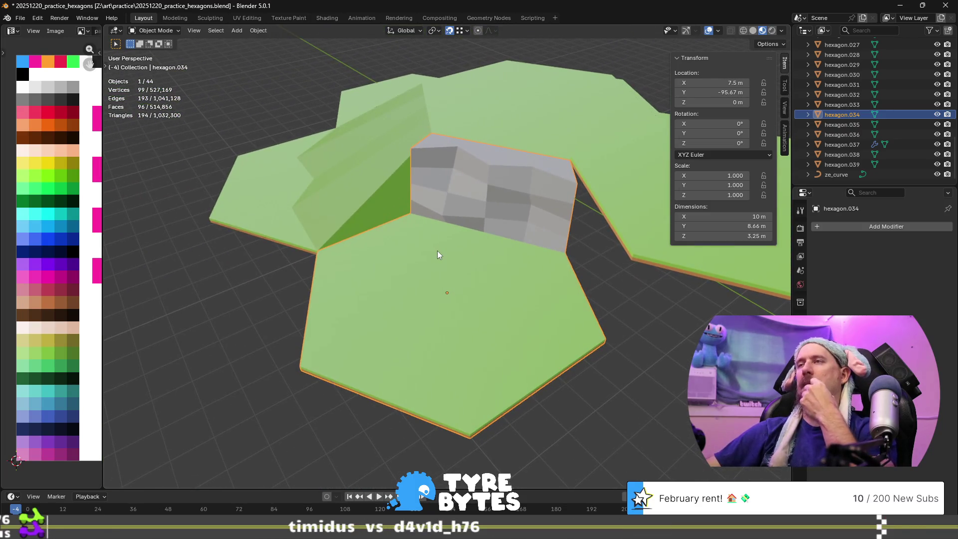
scroll(437, 251, down, 3)
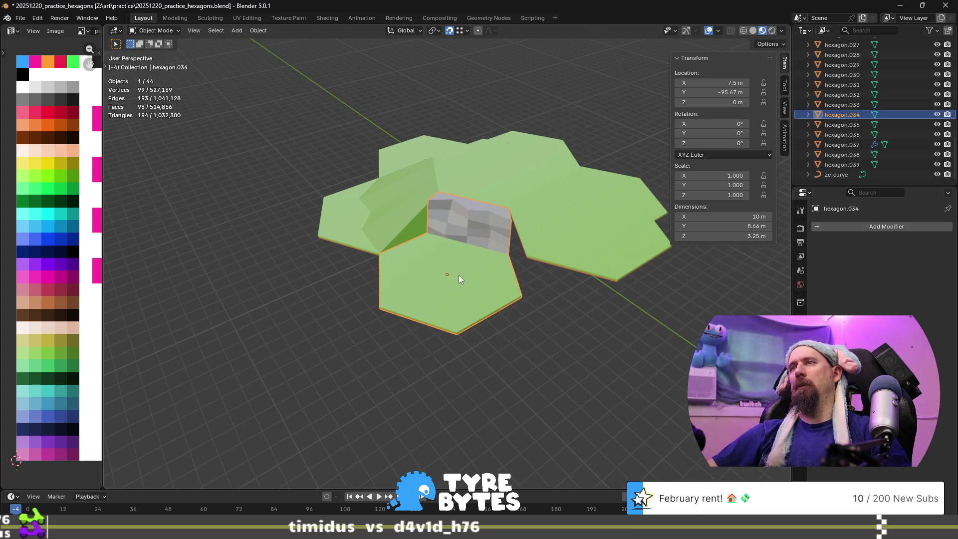
scroll(459, 275, up, 3)
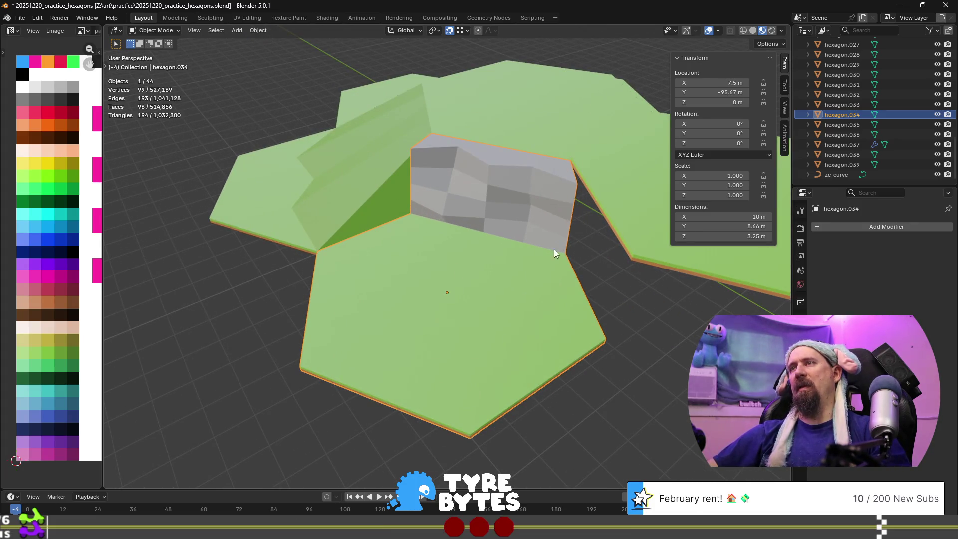
scroll(534, 276, down, 2)
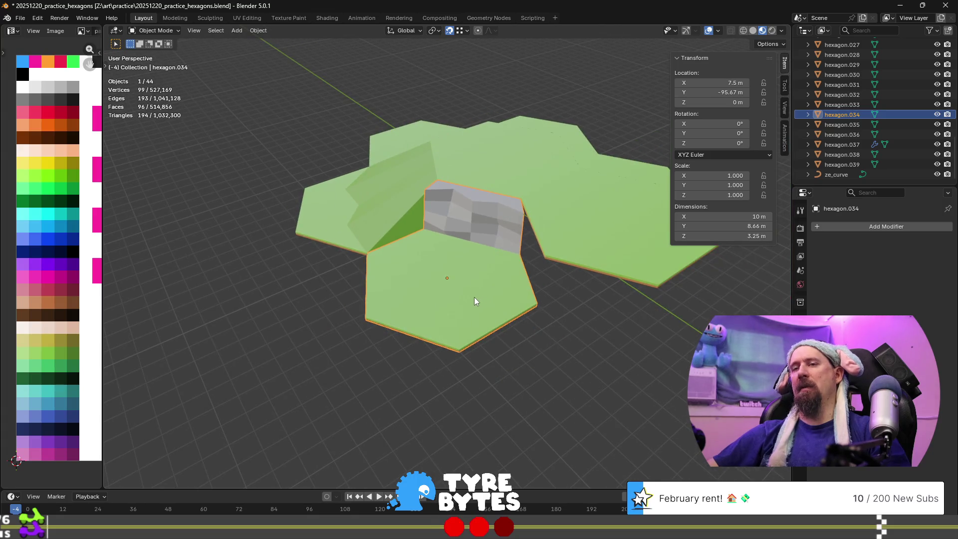
key(shift+d)
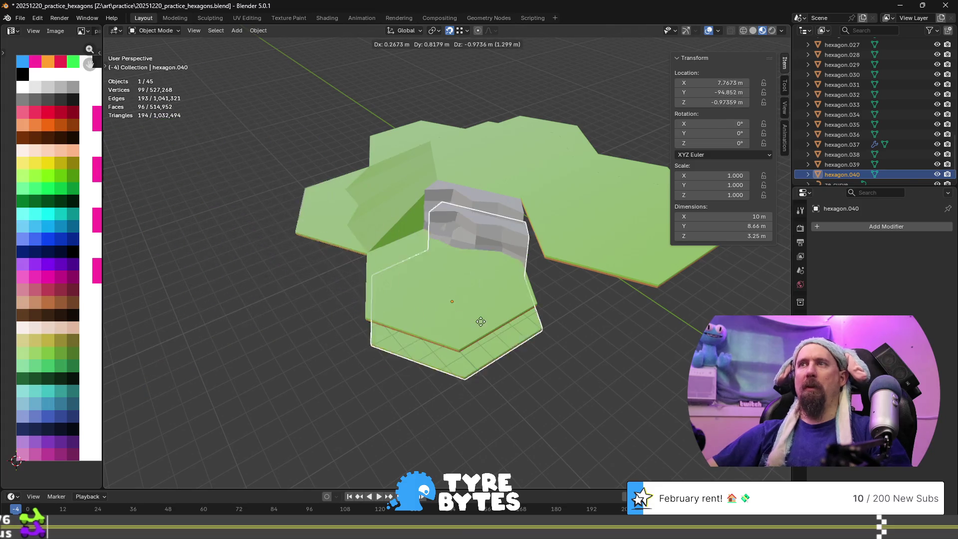
- Cancel the pending move and place hexagon.040 beside the neighbouring tile at ground height
right_click(526, 346)
scroll(388, 318, down, 3)
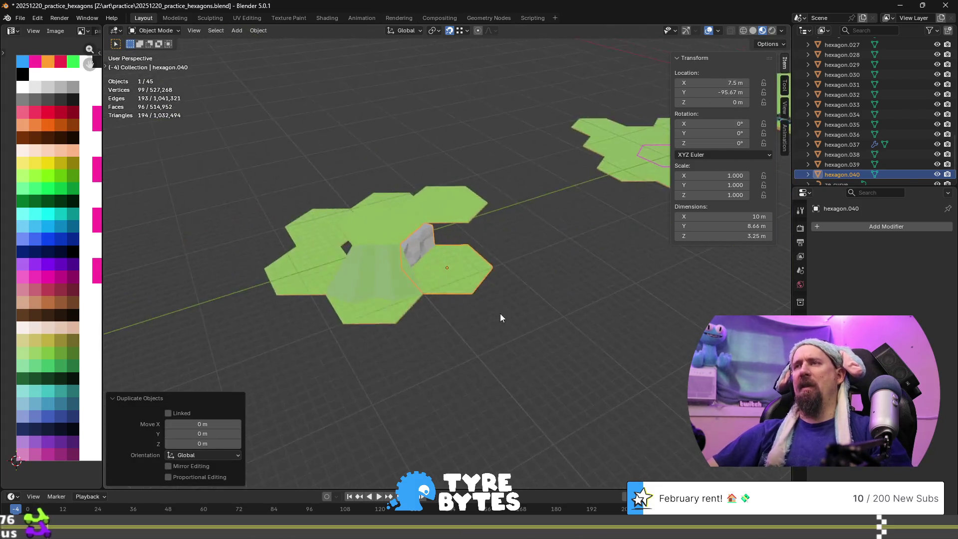
key(KP_Decimal)
shift+middle_drag(529, 300, 364, 314)
key(g)
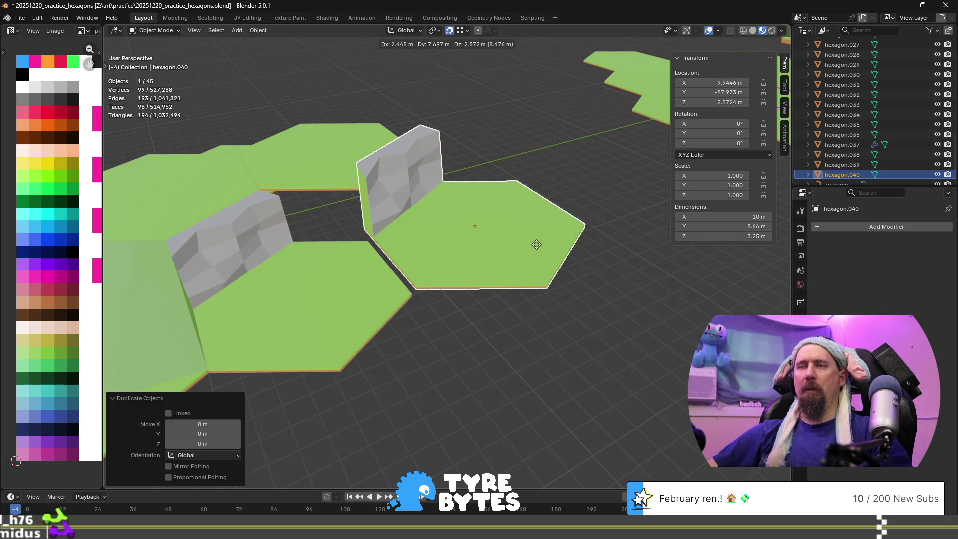
key(shift+z)
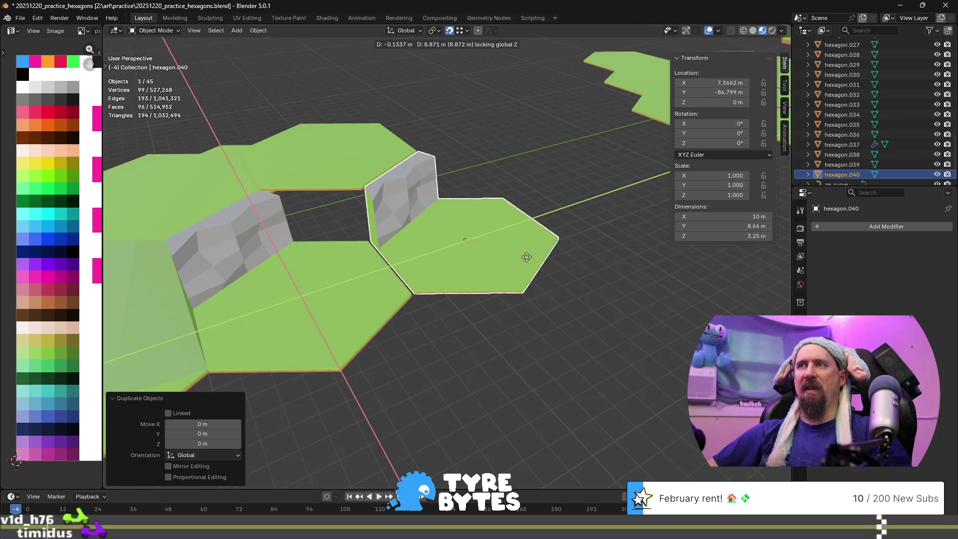
click(527, 257)
- Reposition hexagon.040 flat on the ground so it sits flush against its neighbour
scroll(373, 334, up, 8)
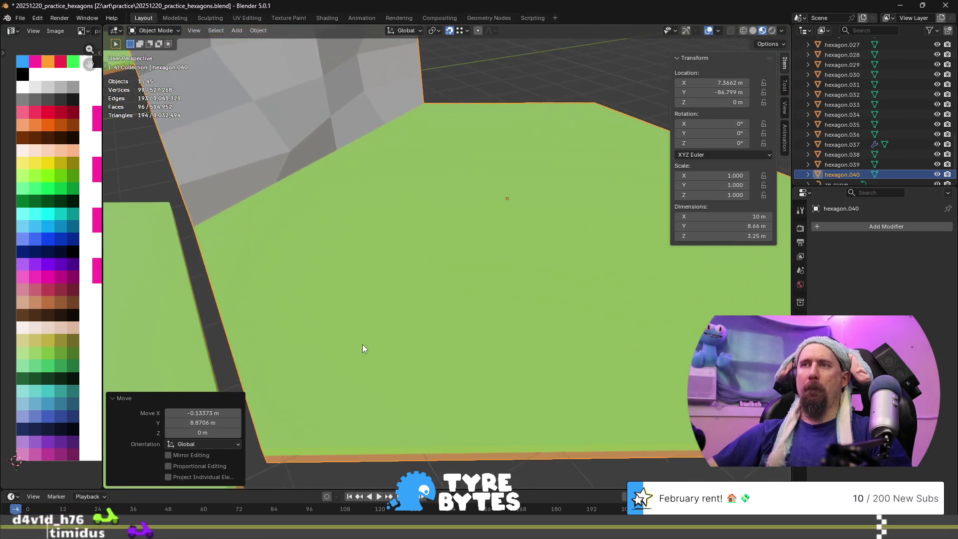
shift+middle_drag(451, 263, 482, 235)
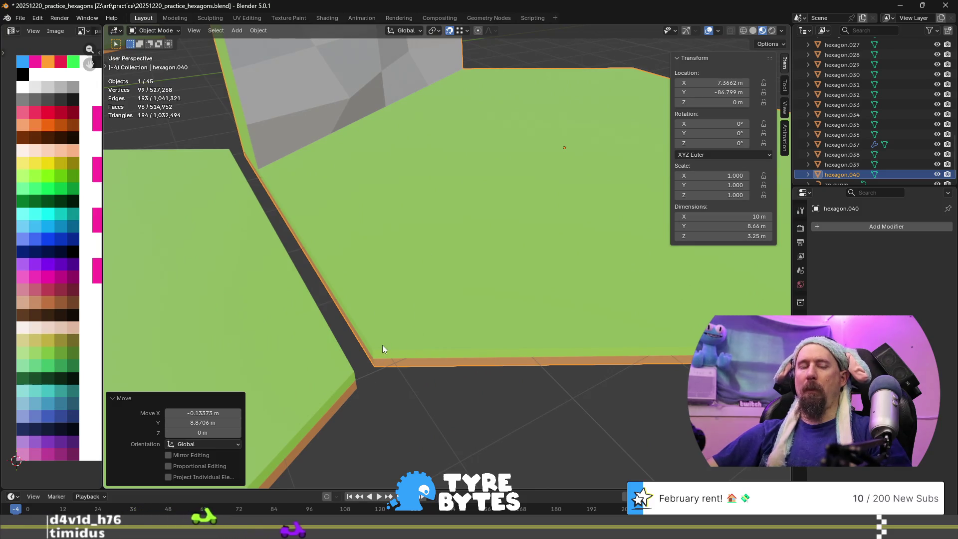
key(g)
key(shift+z)
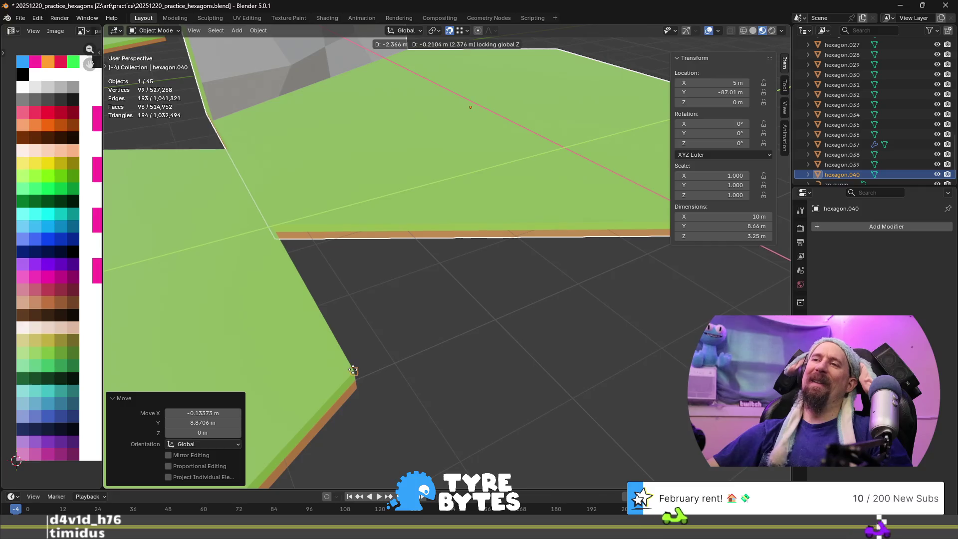
click(356, 380)
mouse_move(339, 322)
middle_down()
mouse_move(425, 307)
mouse_move(407, 342)
mouse_move(348, 387)
mouse_move(339, 300)
mouse_move(362, 288)
middle_up()
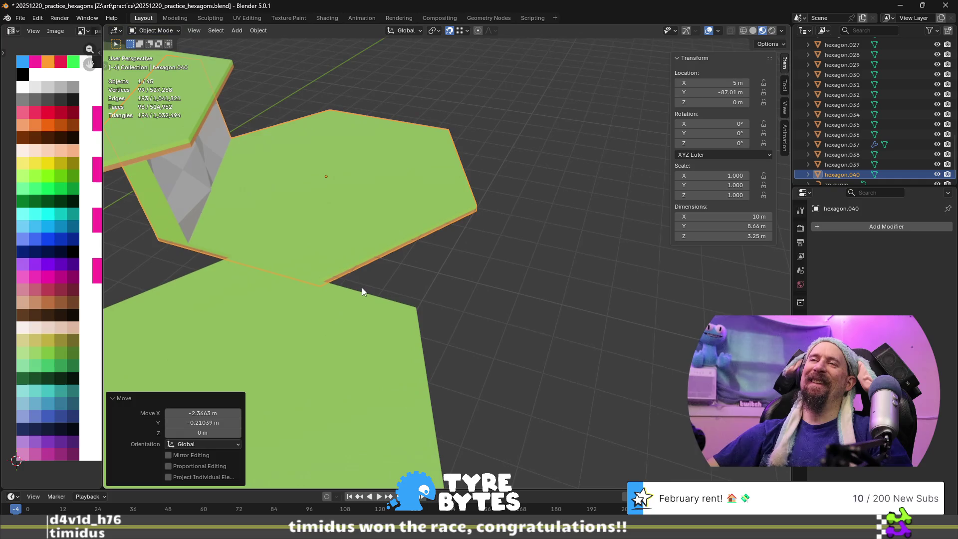
key(g)
key(shift+z)
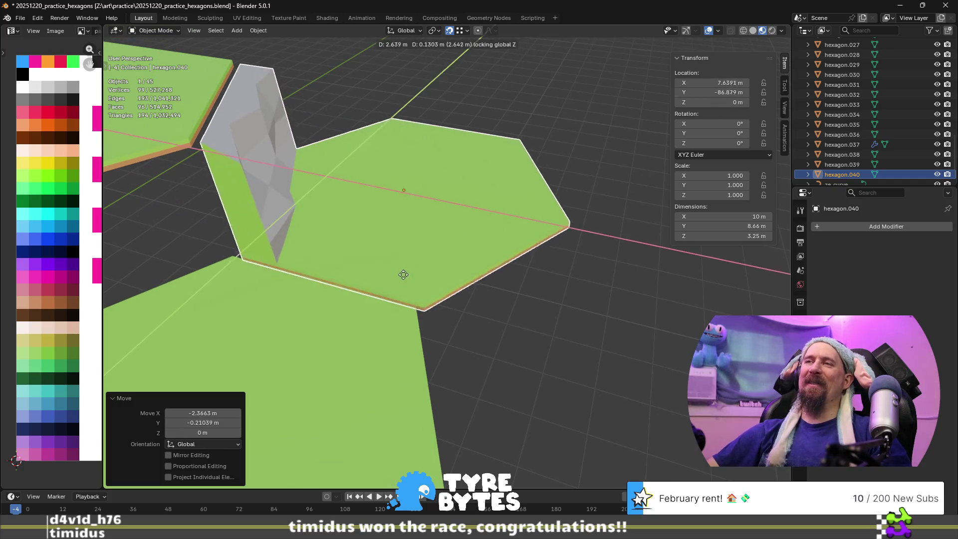
click(411, 308)
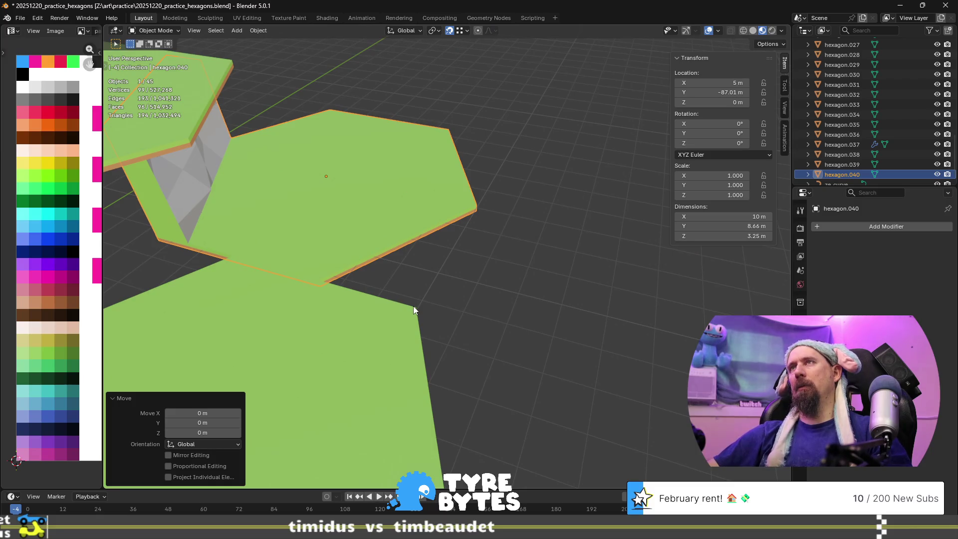
- Inspect hexagon.040 against its neighbours, abandon an X move, and begin rotating it about Z
mouse_move(468, 49)
middle_down()
mouse_move(489, 272)
mouse_move(508, 328)
mouse_move(426, 132)
middle_up()
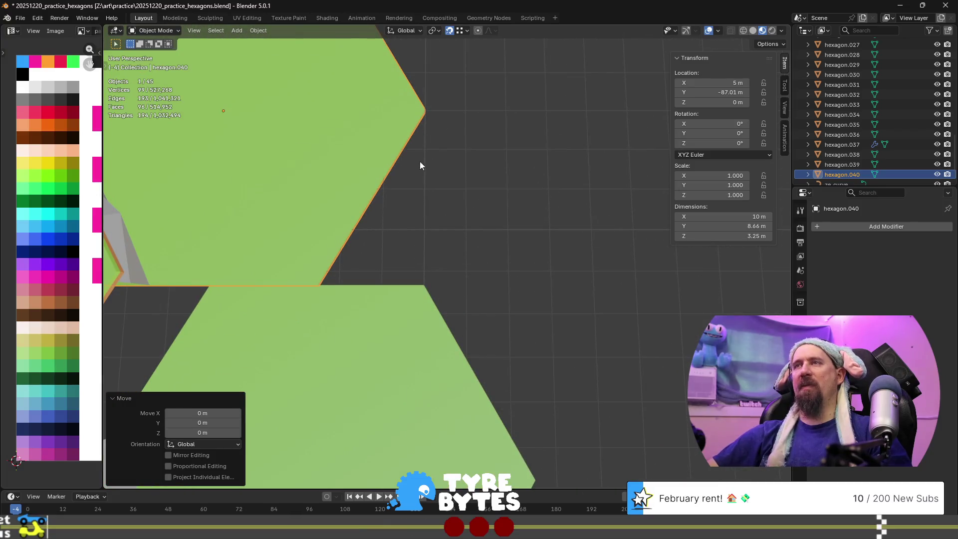
mouse_move(420, 226)
middle_down()
mouse_move(430, 253)
mouse_move(406, 226)
middle_up()
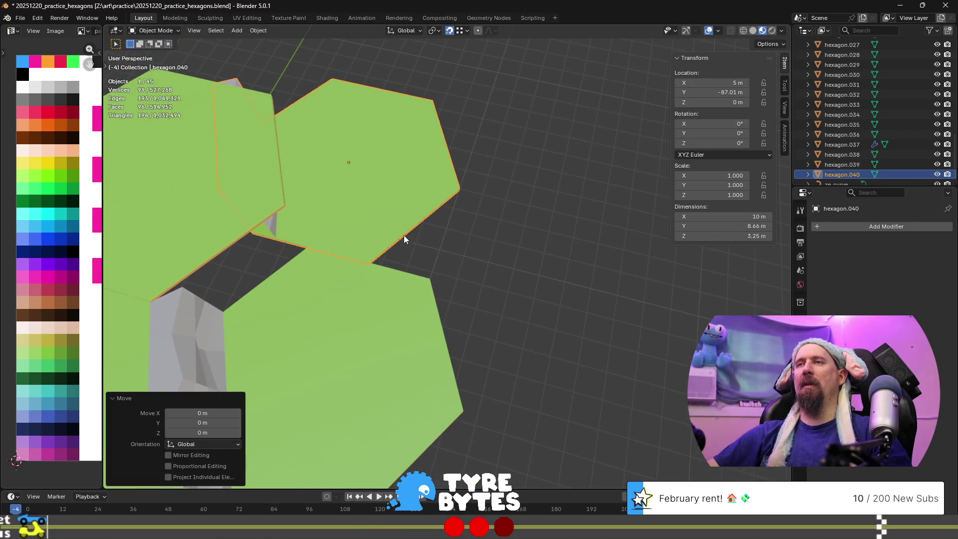
key(g)
key(x)
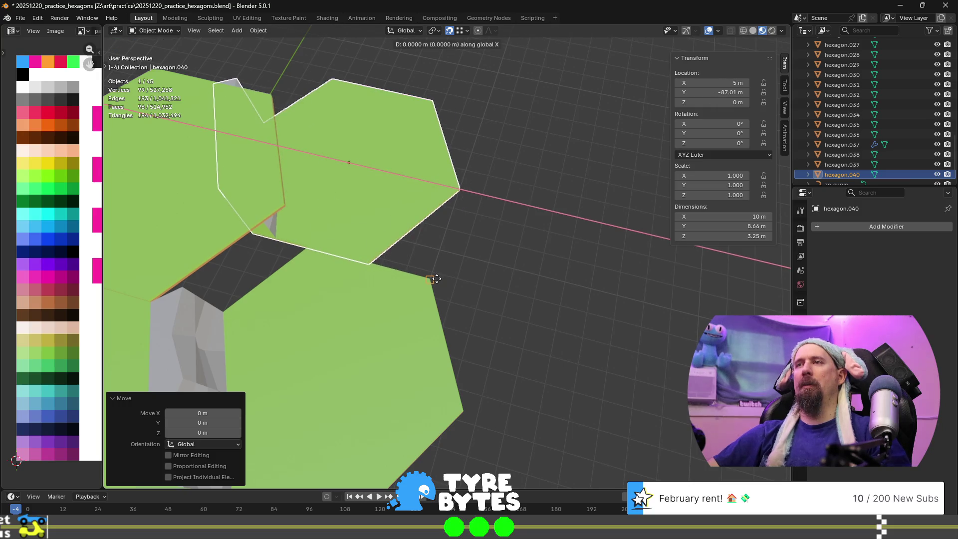
key(Escape)
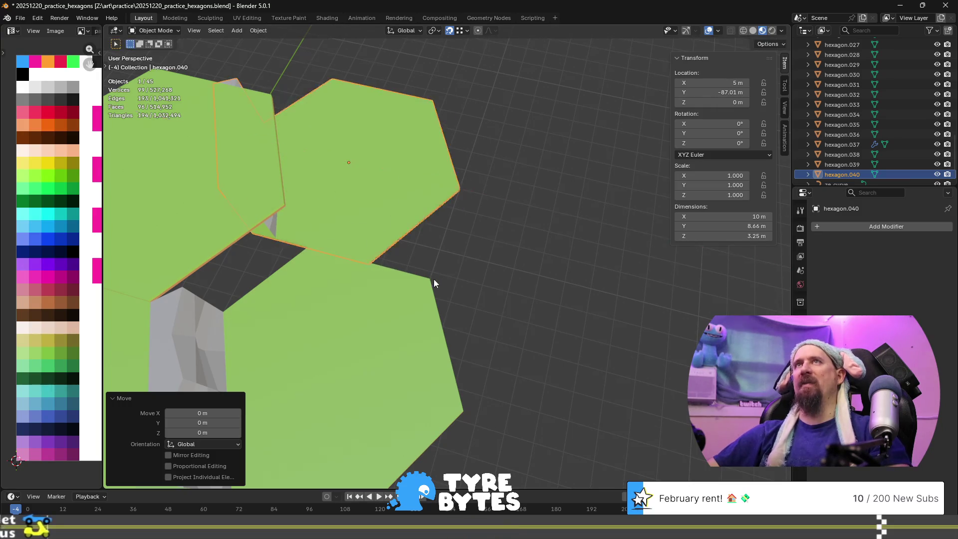
middle_drag(518, 272, 384, 226)
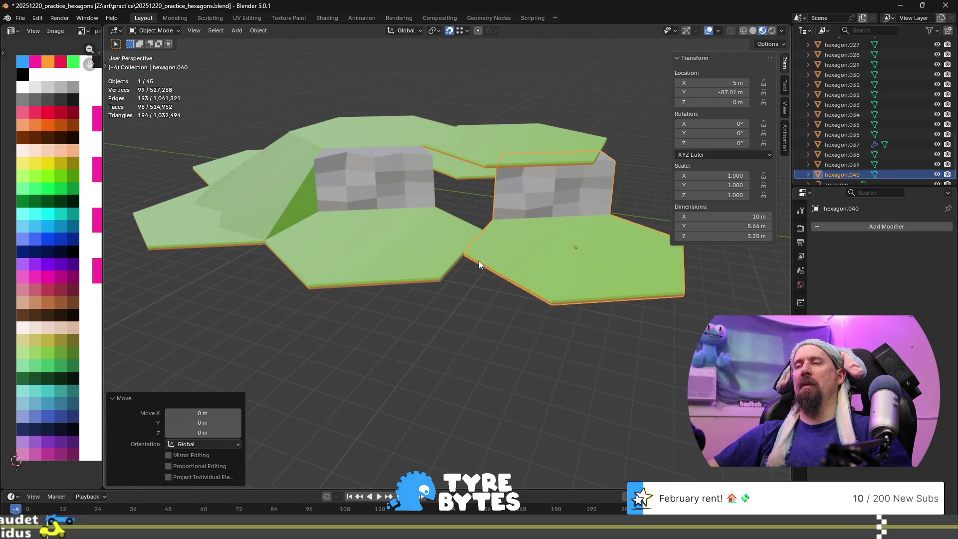
mouse_move(522, 269)
middle_down()
mouse_move(518, 324)
mouse_move(428, 263)
mouse_move(609, 235)
mouse_move(555, 259)
mouse_move(522, 256)
middle_up()
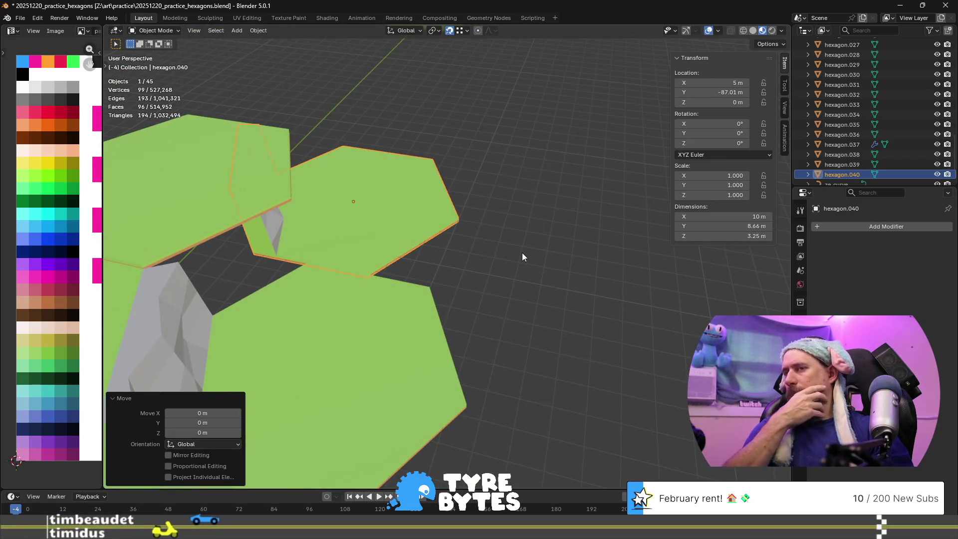
text(rz)
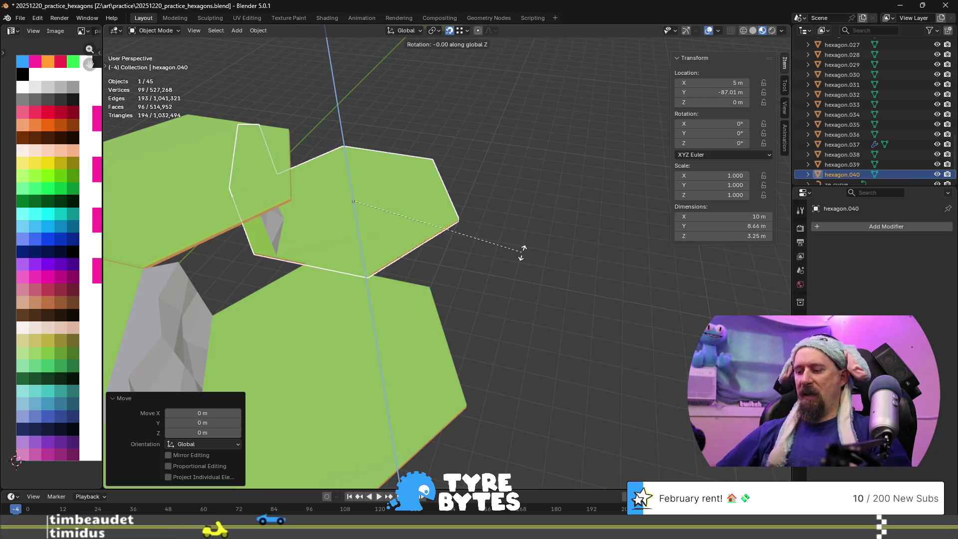
text(60)
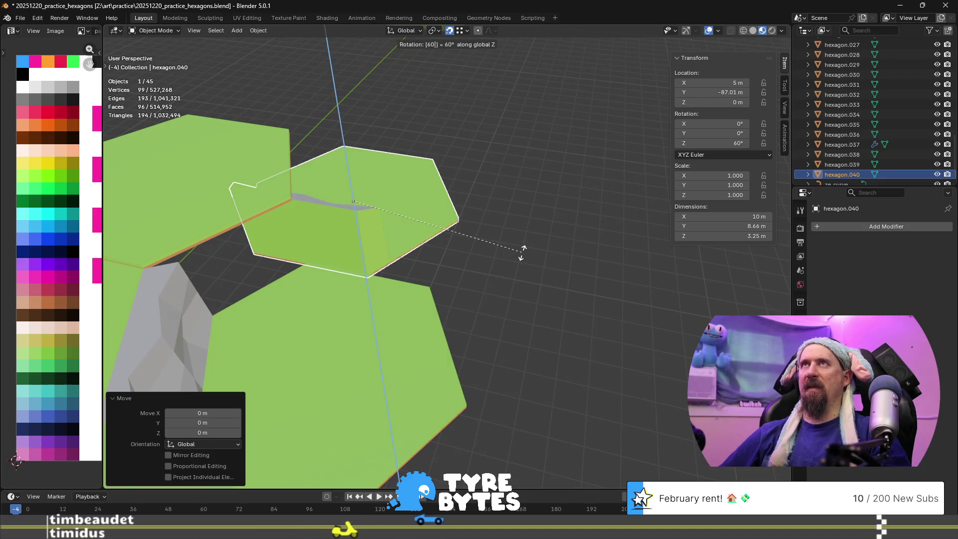
text(60)
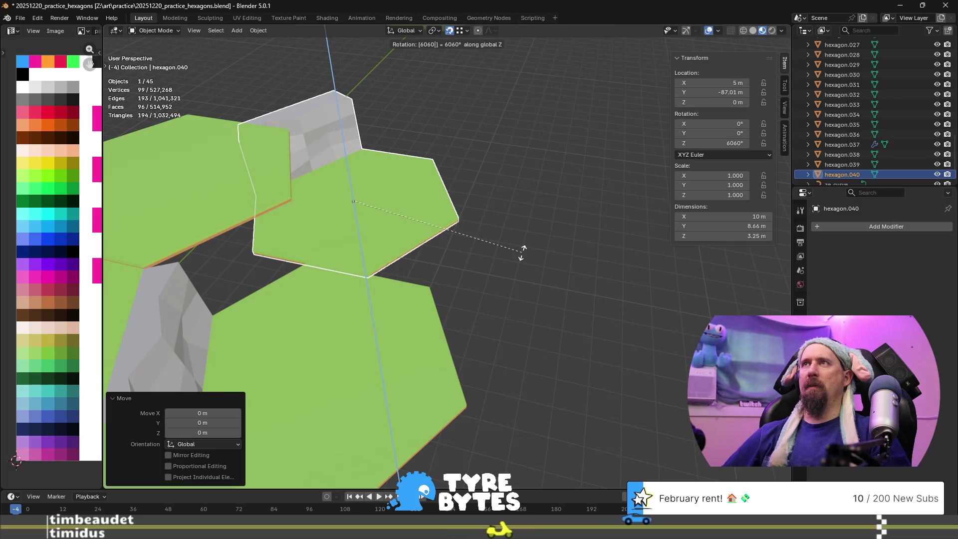
- Correct the typed angle and rotate hexagon.040 by -120° about the Z axis
key(BackSpace)
key(BackSpace)
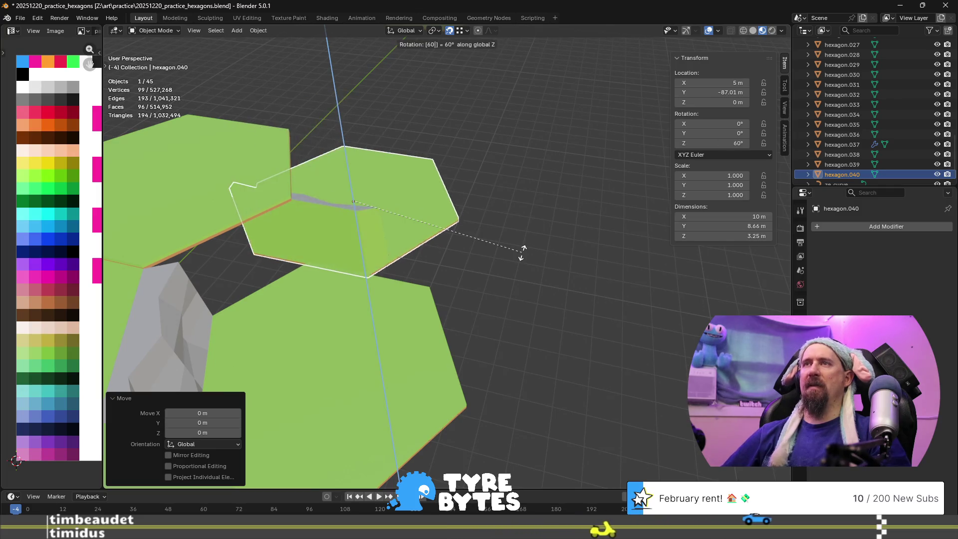
key(minus)
key(BackSpace)
key(BackSpace)
text(60)
key(BackSpace)
key(BackSpace)
text(120)
key(Return)
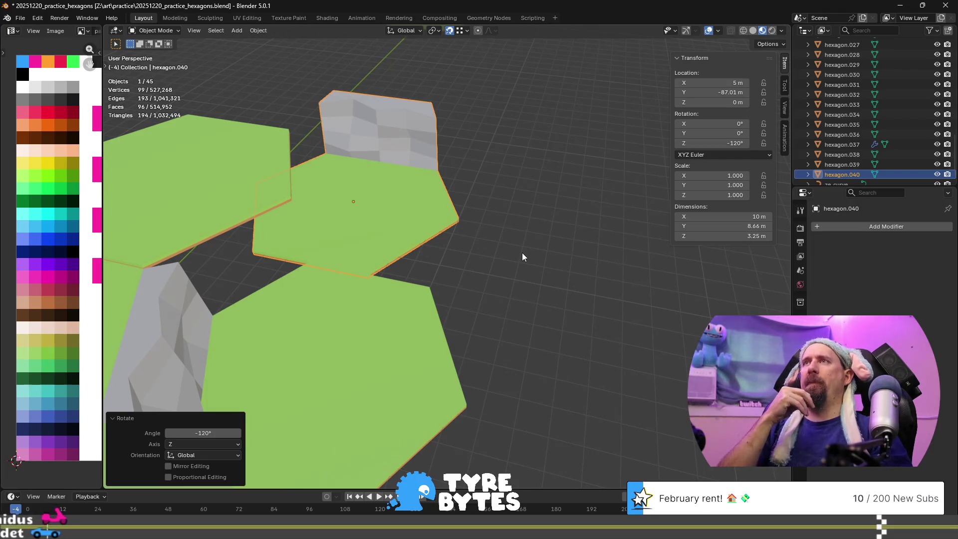
scroll(522, 252, up, 4)
mouse_move(483, 265)
middle_down()
mouse_move(492, 241)
mouse_move(511, 254)
mouse_move(344, 211)
middle_up()
scroll(344, 211, down, 5)
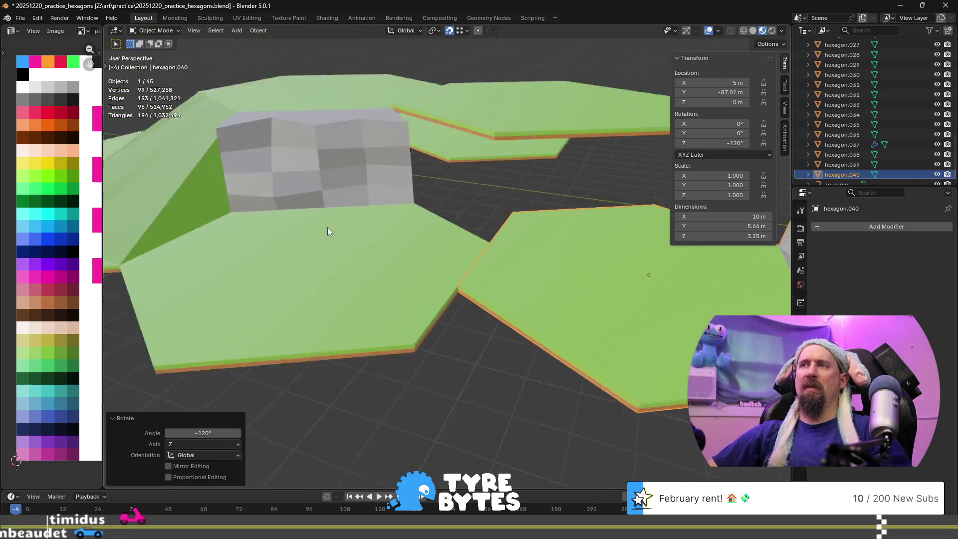
middle_drag(543, 293, 367, 294)
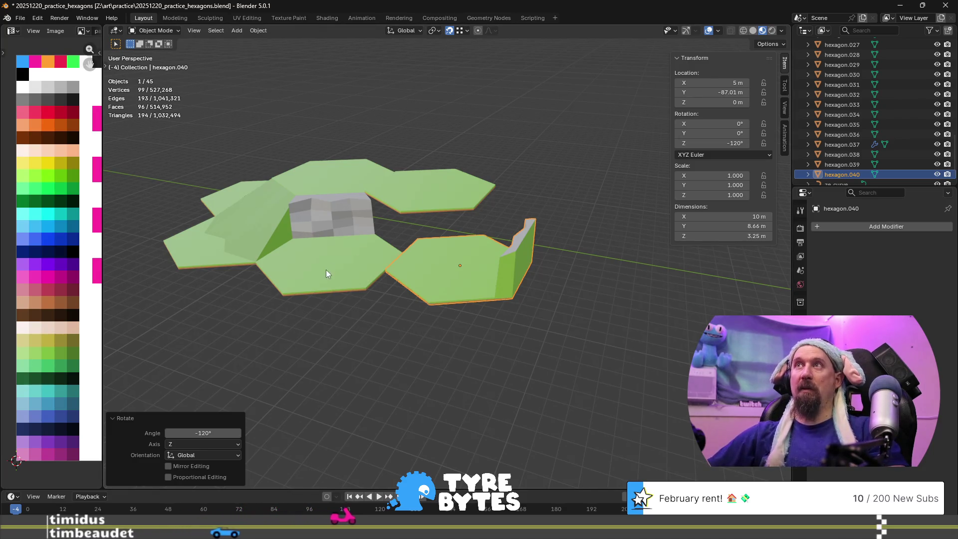
mouse_move(397, 194)
middle_down()
mouse_move(434, 293)
mouse_move(513, 203)
middle_up()
scroll(433, 293, up, 2)
scroll(439, 222, up, 4)
mouse_move(440, 223)
middle_down()
mouse_move(525, 245)
mouse_move(362, 251)
middle_up()
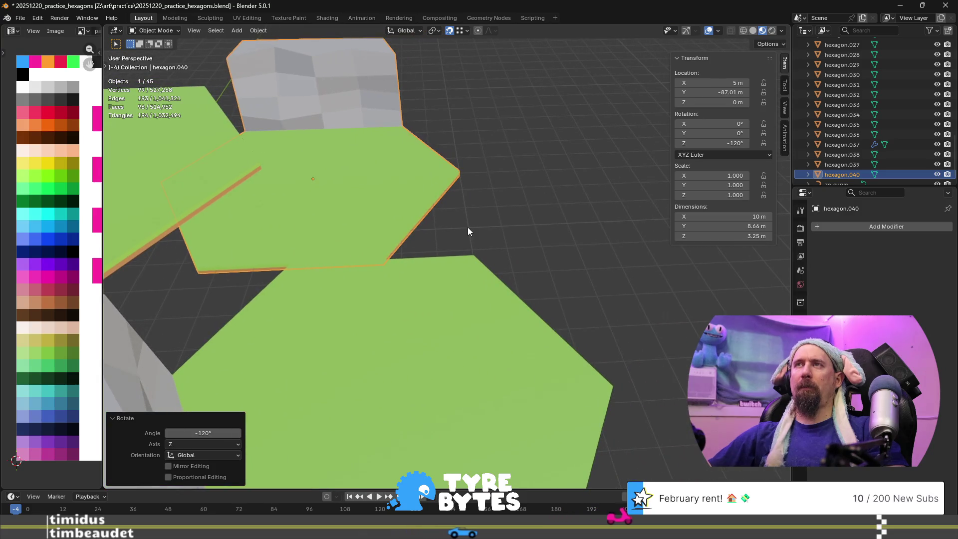
scroll(468, 227, down, 3)
scroll(542, 227, down, 3)
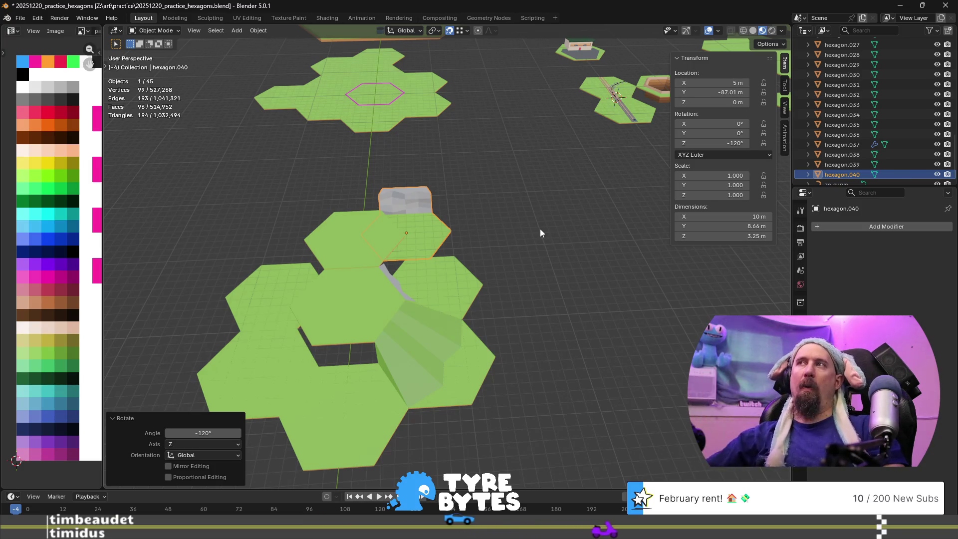
scroll(498, 230, up, 5)
- Slide hexagon.040 2.5352 m along the X axis
mouse_move(493, 230)
middle_down()
mouse_move(433, 235)
mouse_move(388, 205)
mouse_move(421, 196)
mouse_move(456, 204)
middle_up()
key(g)
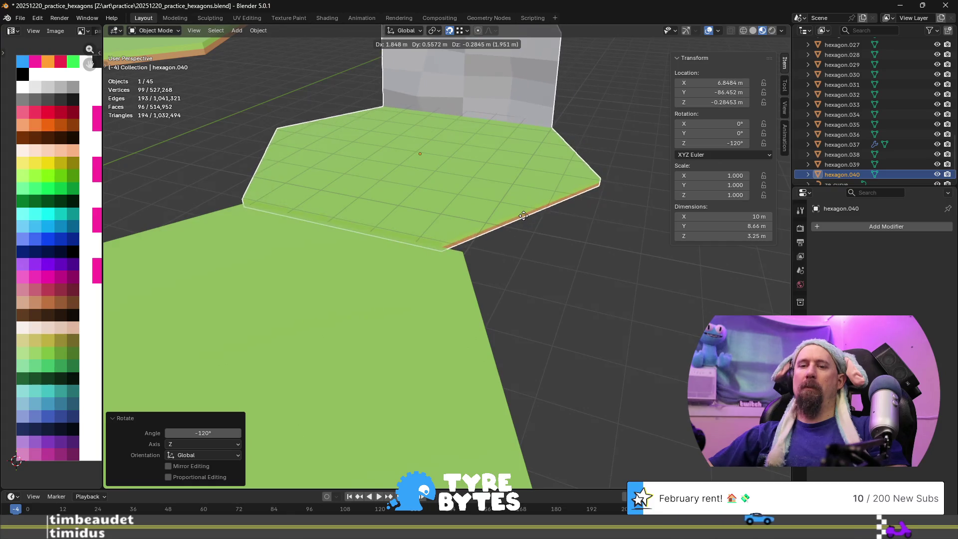
key(x)
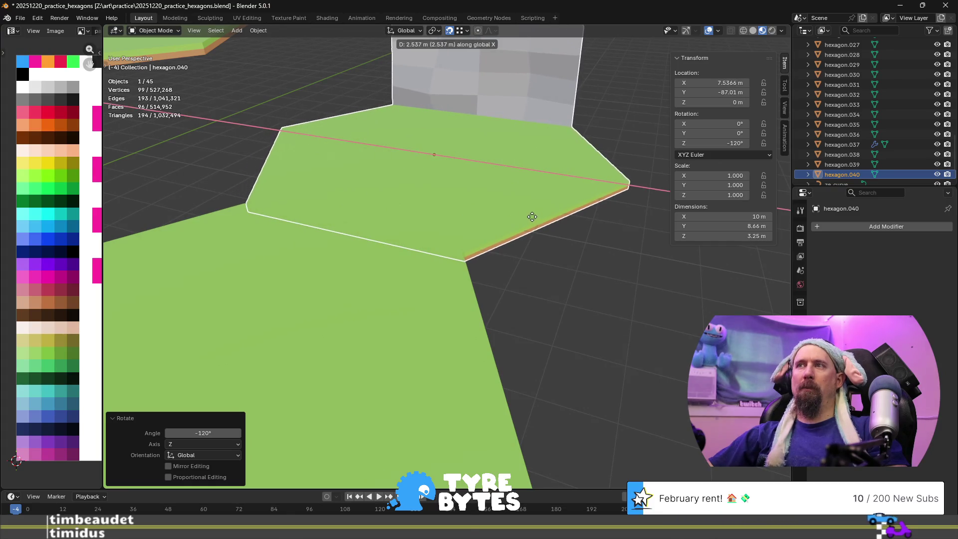
click(519, 235)
scroll(520, 234, up, 5)
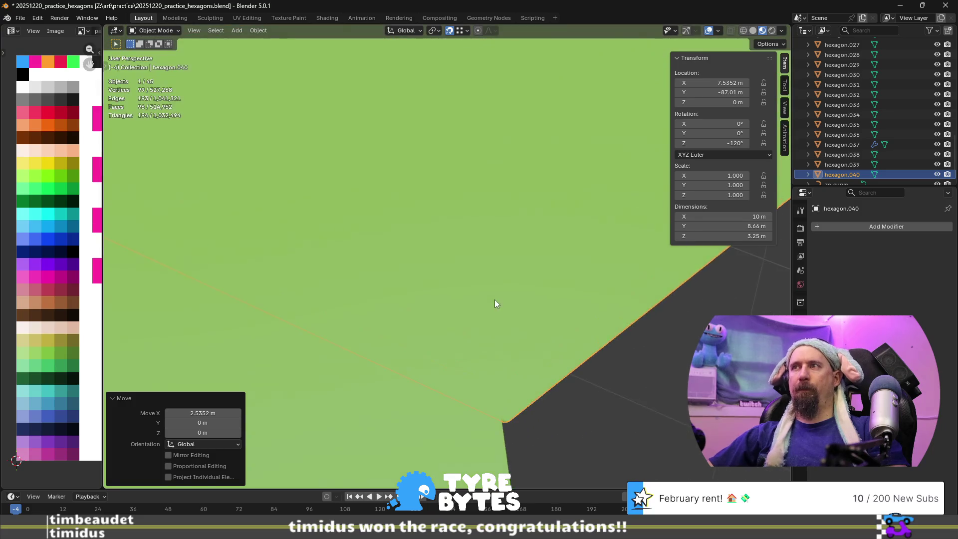
scroll(522, 340, down, 2)
- In top view, nudge hexagon.040 along X until its edge is flush at about 7.5 m
key(KP_7)
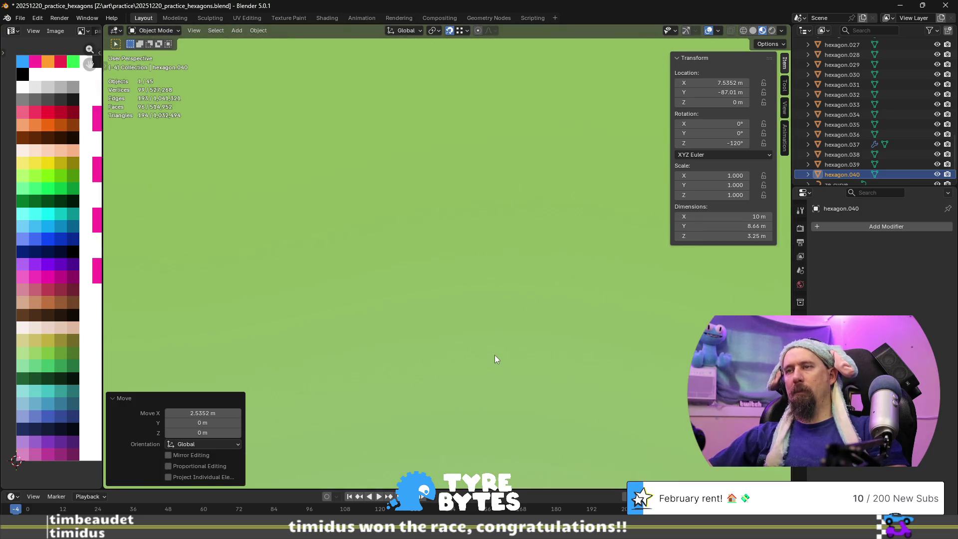
scroll(495, 354, down, 1)
scroll(512, 373, up, 3)
scroll(379, 163, down, 1)
scroll(475, 379, down, 2)
scroll(393, 310, up, 3)
shift+middle_drag(439, 354, 381, 79)
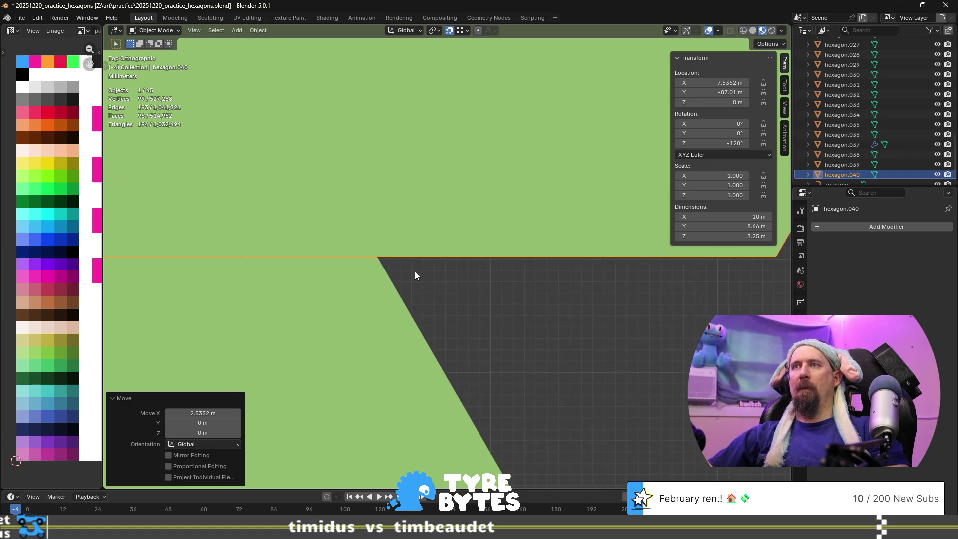
key(g)
key(x)
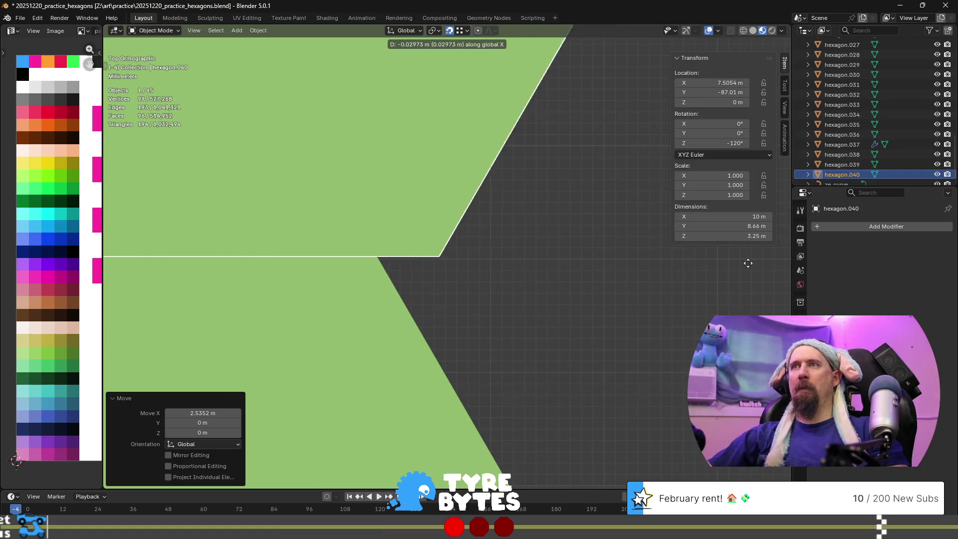
click(701, 261)
- Inspect hexagon.040 among the surrounding hexagons, then duplicate it as hexagon.041
scroll(567, 244, down, 5)
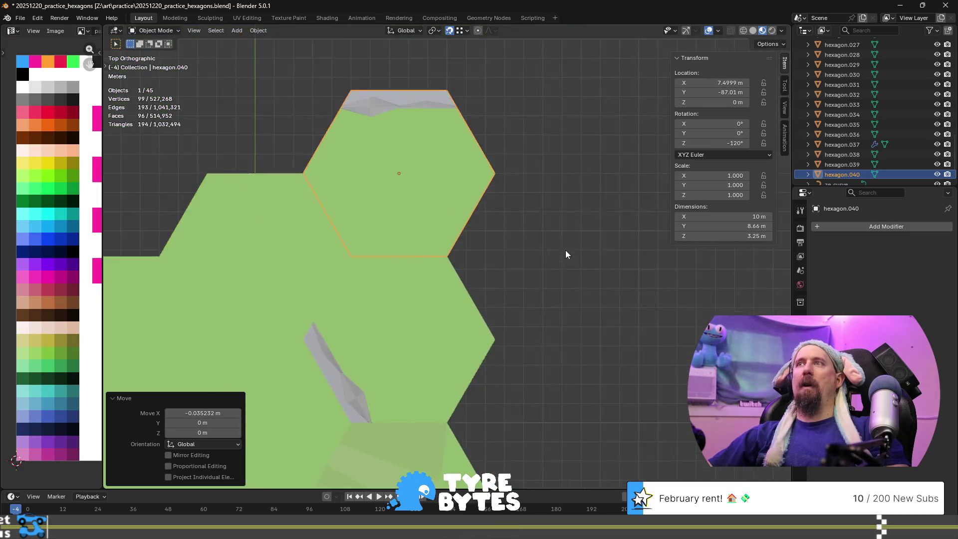
scroll(537, 309, down, 5)
scroll(538, 303, up, 5)
mouse_move(538, 302)
middle_down()
mouse_move(481, 186)
mouse_move(517, 259)
mouse_move(499, 215)
mouse_move(526, 211)
mouse_move(551, 179)
mouse_move(514, 162)
middle_up()
scroll(551, 181, down, 4)
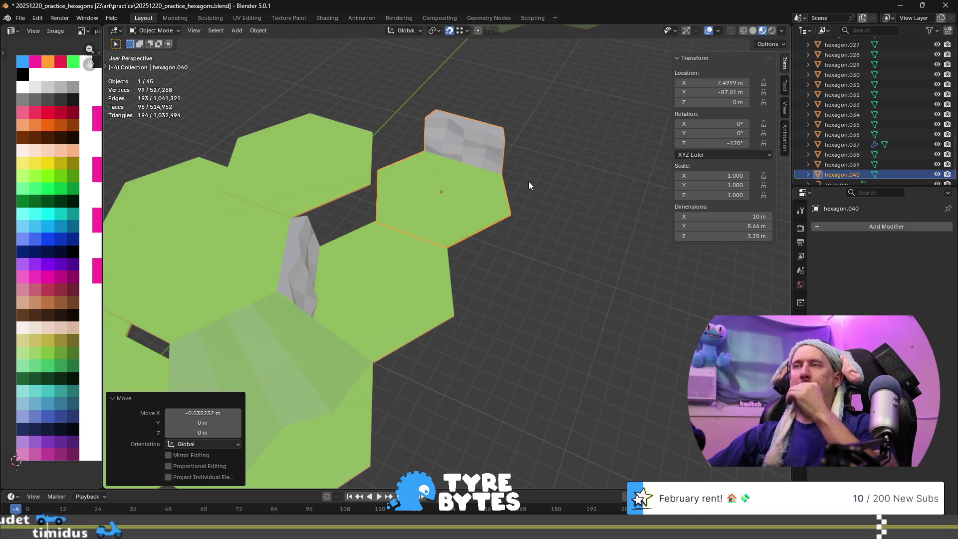
mouse_move(544, 195)
shift+middle_down()
mouse_move(387, 215)
mouse_move(554, 253)
shift+middle_up()
scroll(340, 208, up, 3)
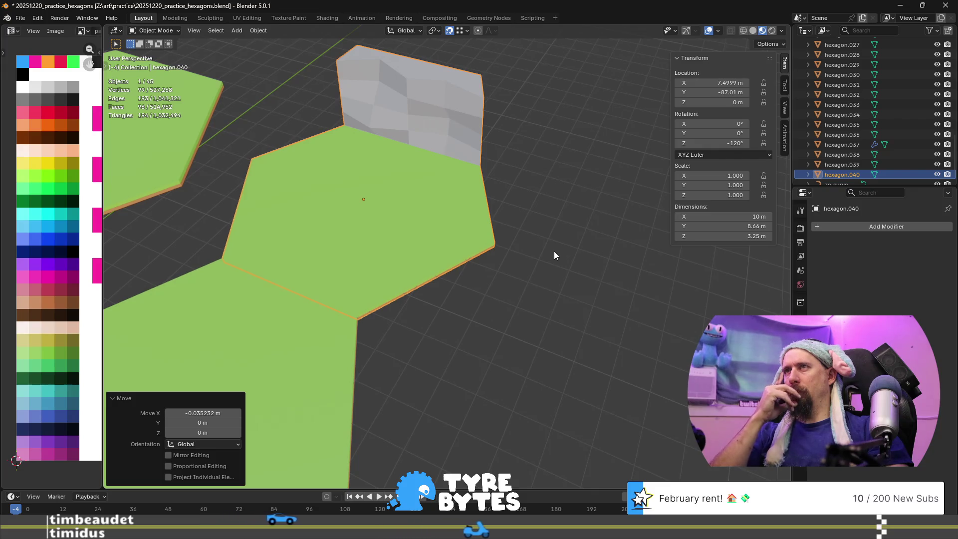
scroll(554, 252, down, 3)
mouse_move(554, 252)
middle_down()
mouse_move(425, 197)
mouse_move(325, 177)
mouse_move(283, 218)
mouse_move(453, 254)
mouse_move(462, 183)
mouse_move(482, 204)
mouse_move(326, 242)
middle_up()
scroll(493, 203, down, 2)
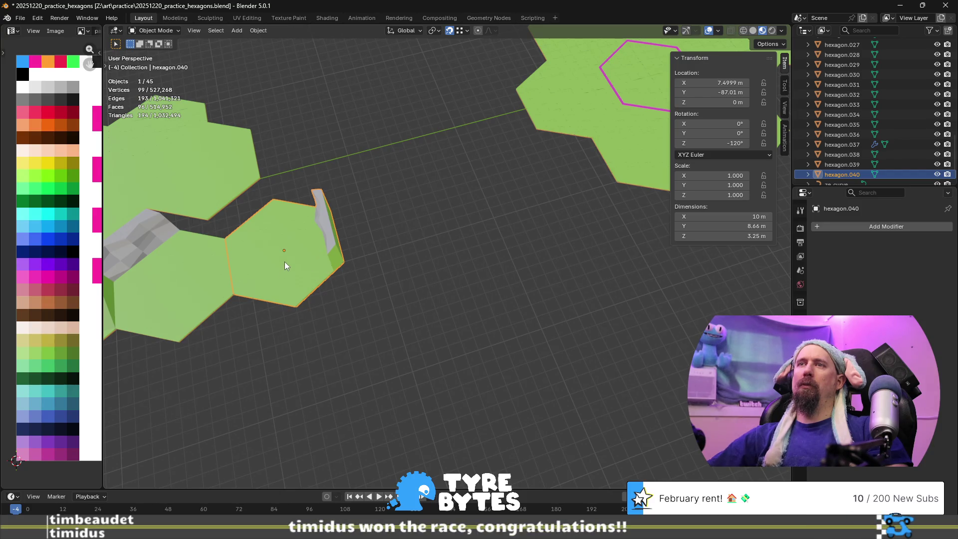
key(shift+d)
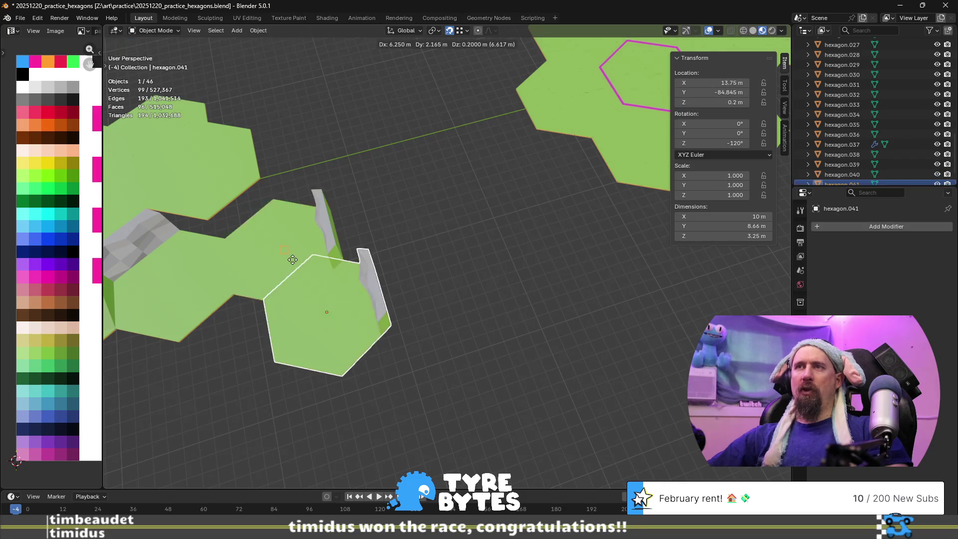
- Place hexagon.041 along the Y axis, then move it about 9.5 m further along Y
key(y)
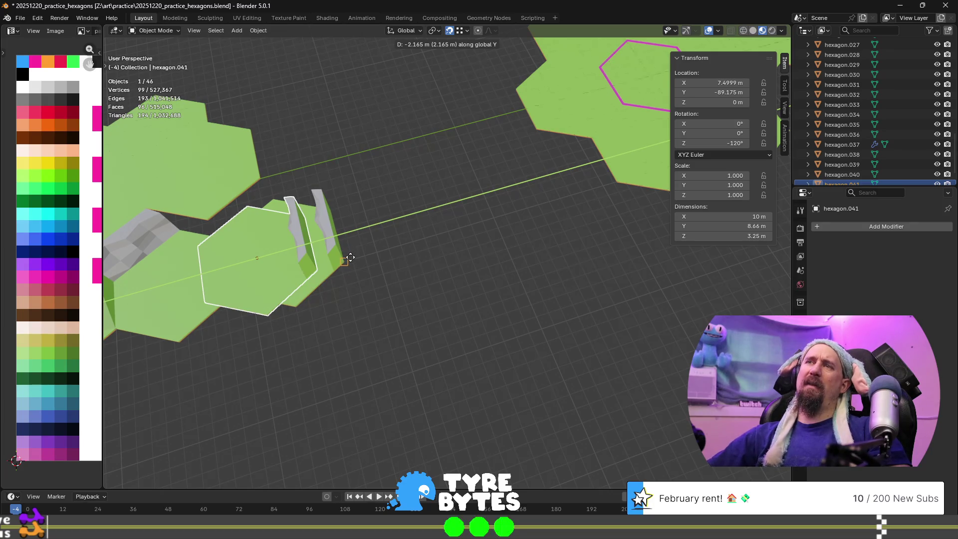
click(344, 267)
mouse_move(344, 267)
middle_down()
mouse_move(311, 292)
mouse_move(277, 245)
mouse_move(343, 281)
middle_up()
key(g)
key(y)
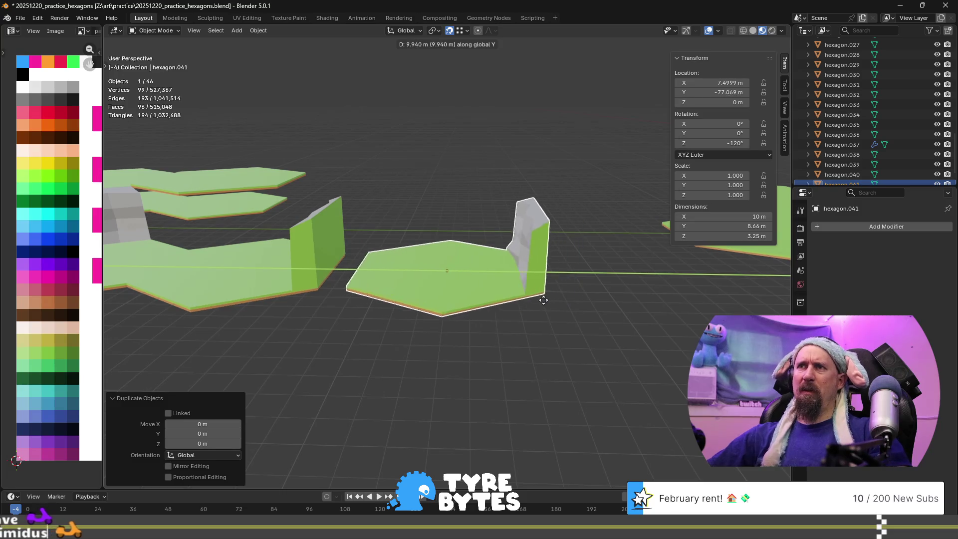
click(409, 282)
mouse_move(409, 281)
middle_down()
mouse_move(298, 292)
mouse_move(378, 325)
middle_up()
- Nudge hexagon.041 1.32 m along Y, then shift it back 8.288 m
key(g)
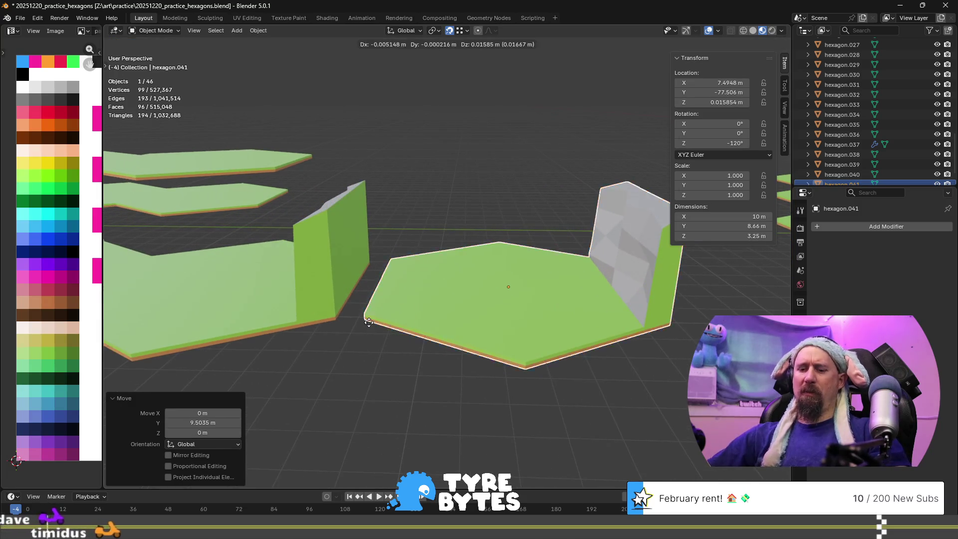
key(y)
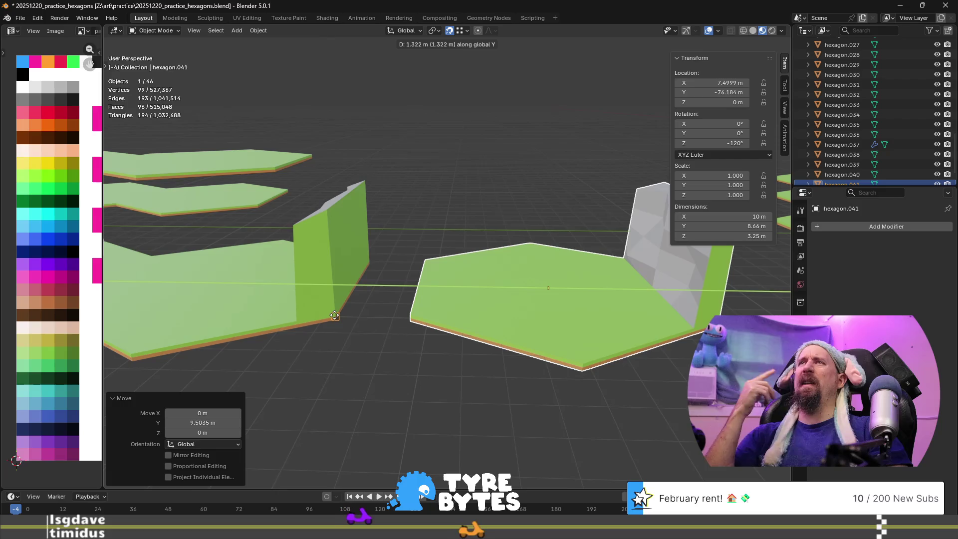
click(335, 316)
mouse_move(357, 307)
middle_down()
mouse_move(438, 318)
mouse_move(430, 289)
mouse_move(394, 253)
mouse_move(402, 257)
middle_up()
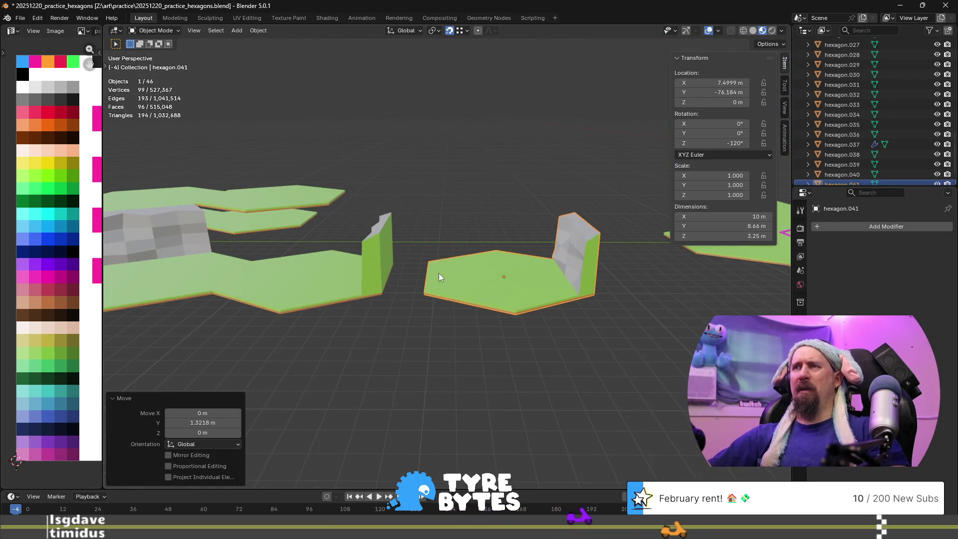
key(g)
click(588, 286)
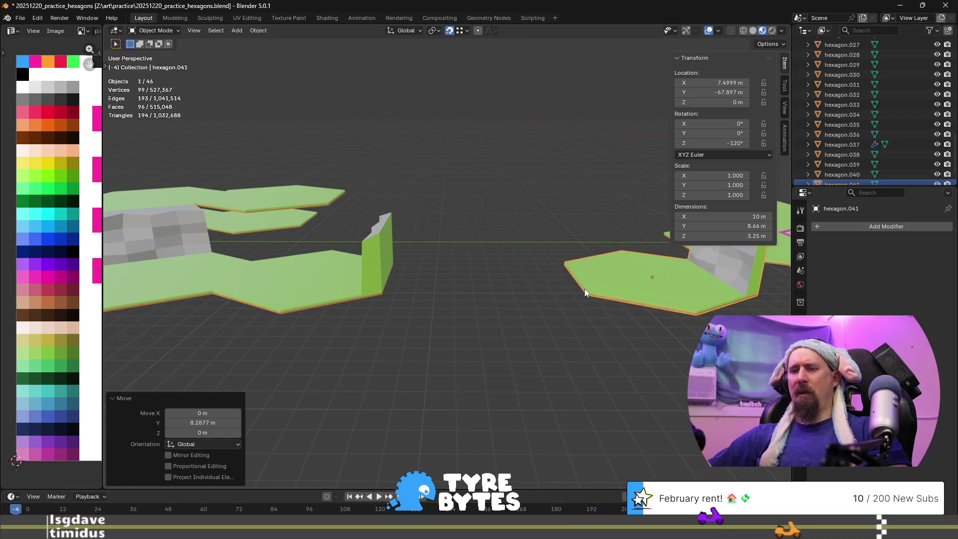
key(g)
key(y)
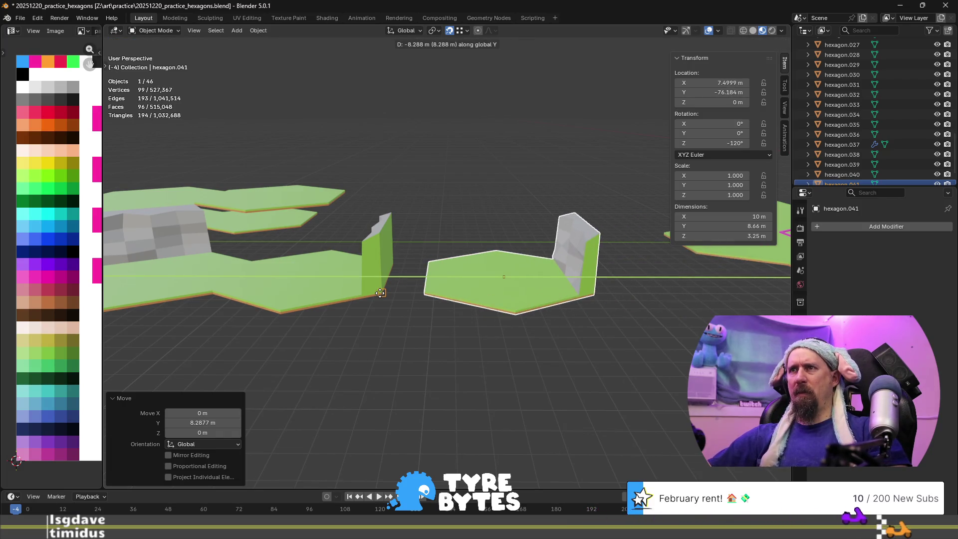
click(379, 292)
- Try hexagon.041 at further Y positions, including 4.33 m on, then return it to its earlier spot
key(g)
key(y)
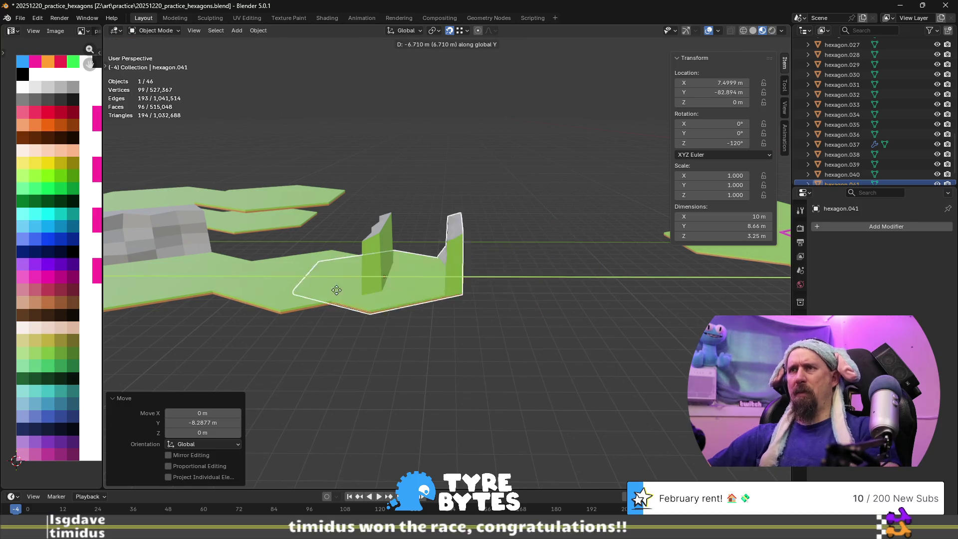
click(380, 290)
key(g)
key(y)
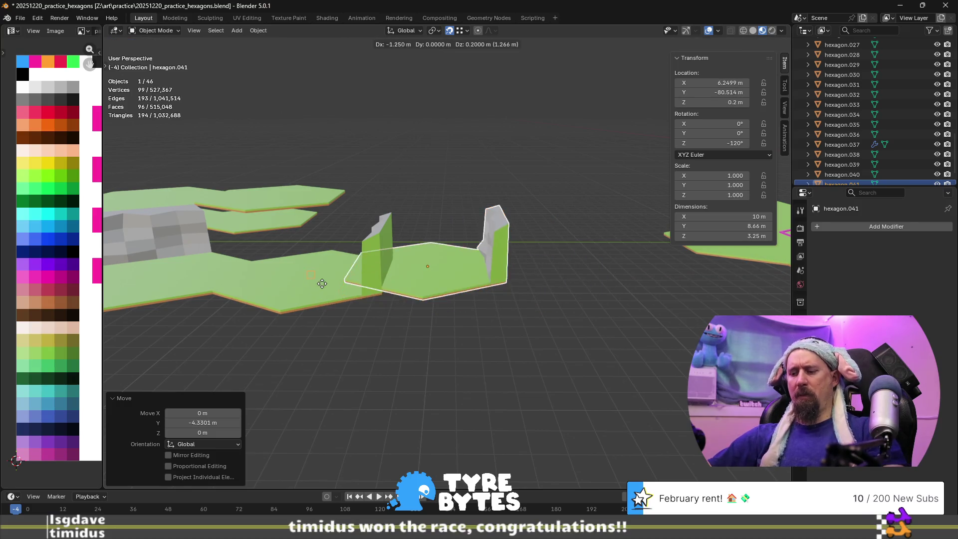
click(427, 295)
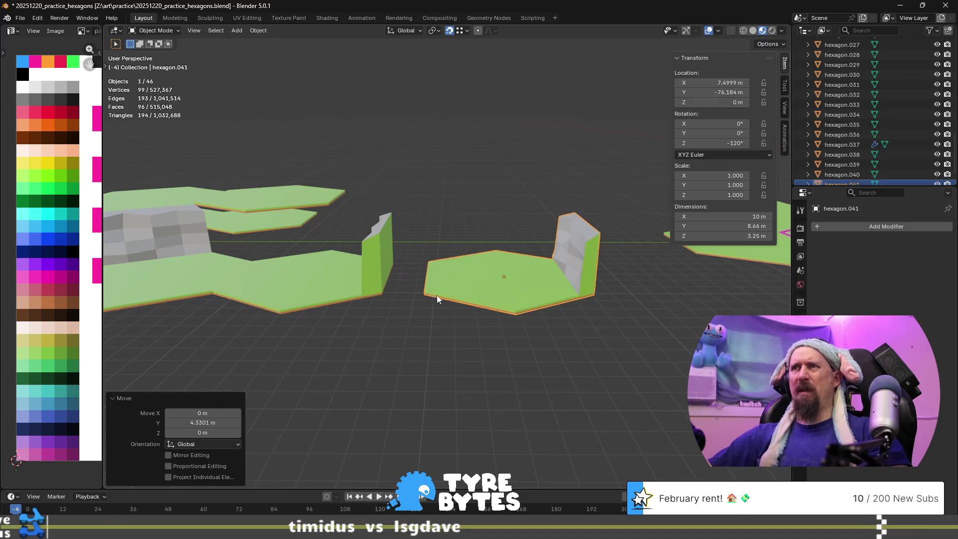
key(g)
key(y)
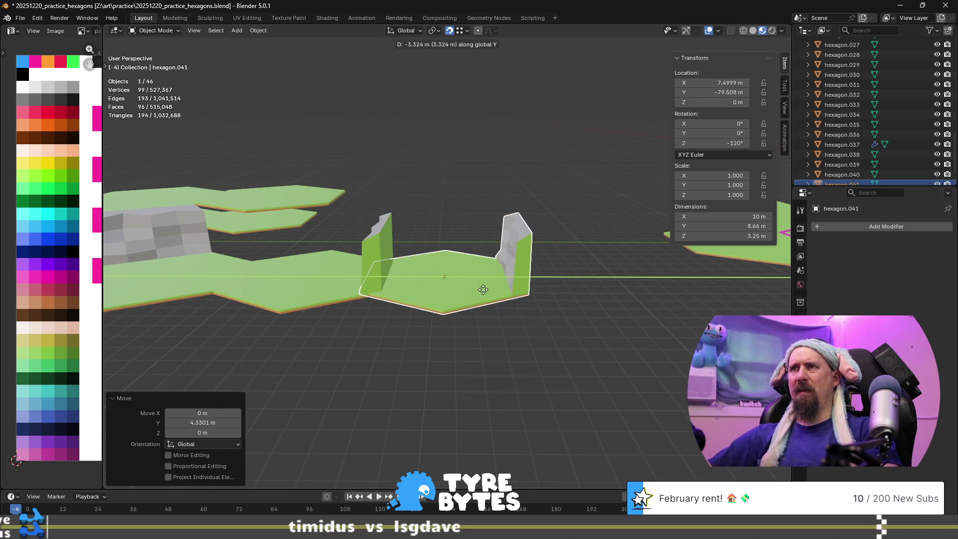
click(472, 290)
key(g)
key(y)
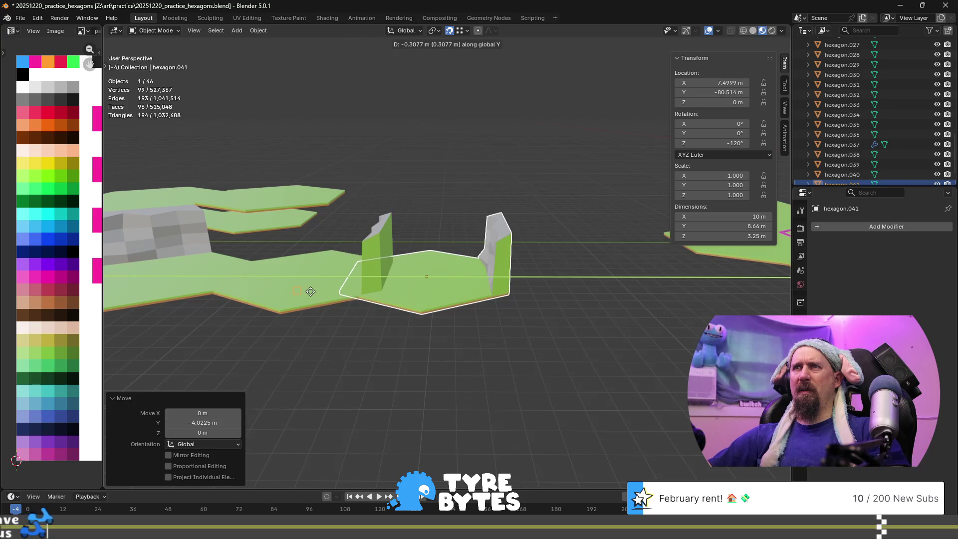
click(382, 291)
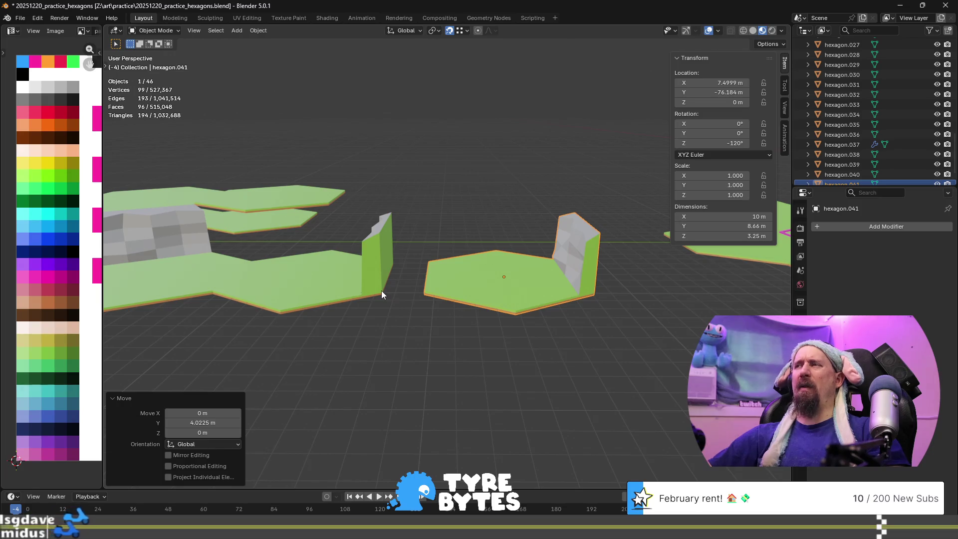
- Orbit and zoom to inspect the gap between tiles, ending in top orthographic view
scroll(381, 291, up, 3)
mouse_move(381, 295)
middle_down()
mouse_move(492, 310)
mouse_move(411, 334)
mouse_move(394, 319)
middle_up()
scroll(407, 251, up, 5)
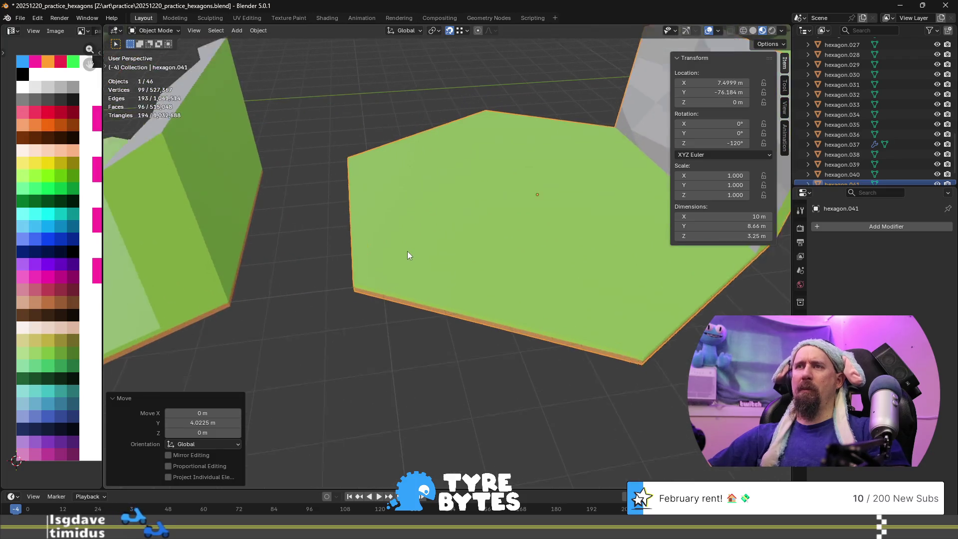
middle_drag(421, 271, 439, 269)
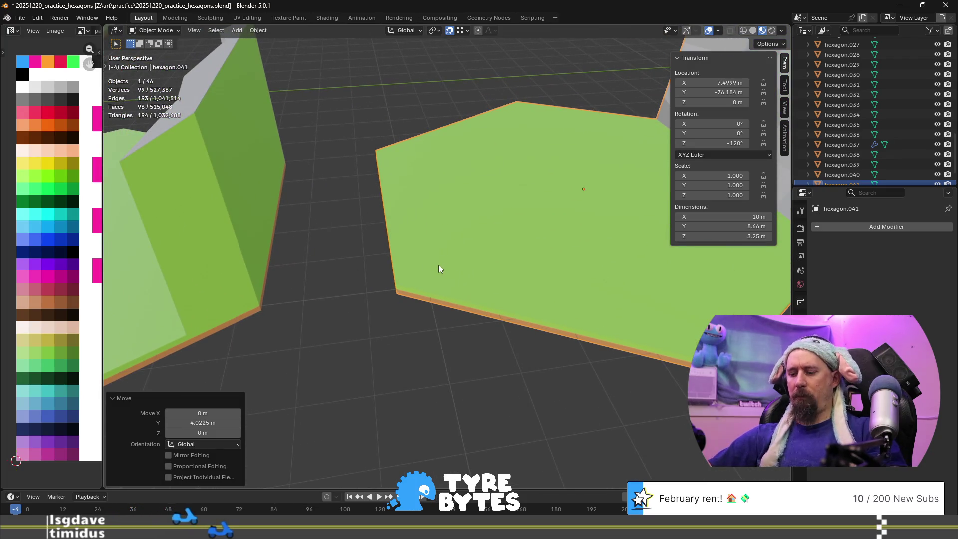
key(KP_7)
- Nudge hexagon.041 along Y in top view and tilt the view to check its edges
scroll(358, 293, down, 3)
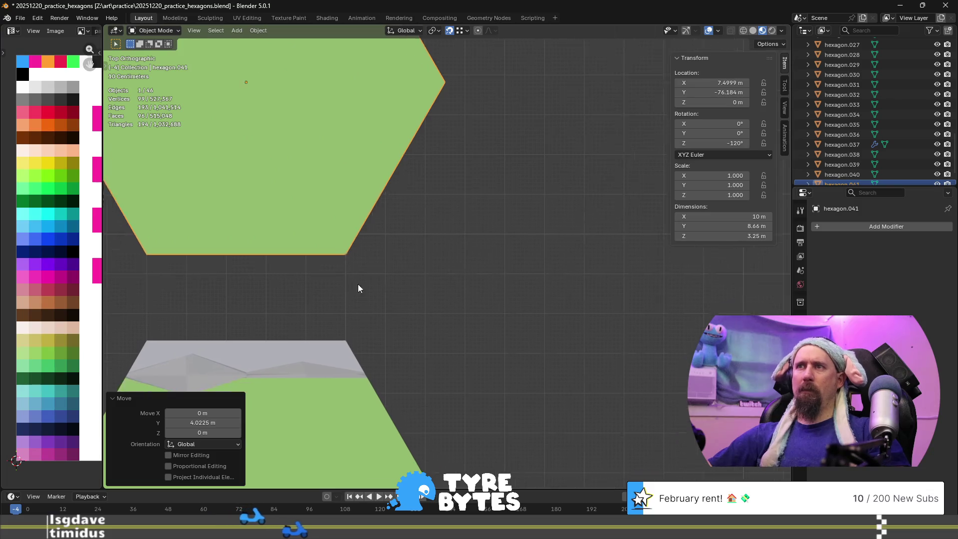
scroll(439, 259, up, 5)
scroll(379, 260, up, 2)
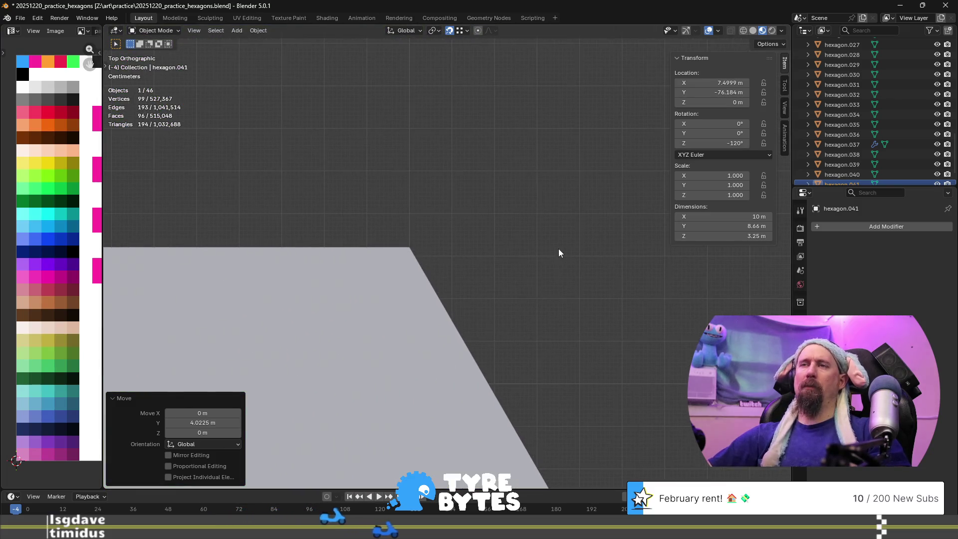
key(g)
key(y)
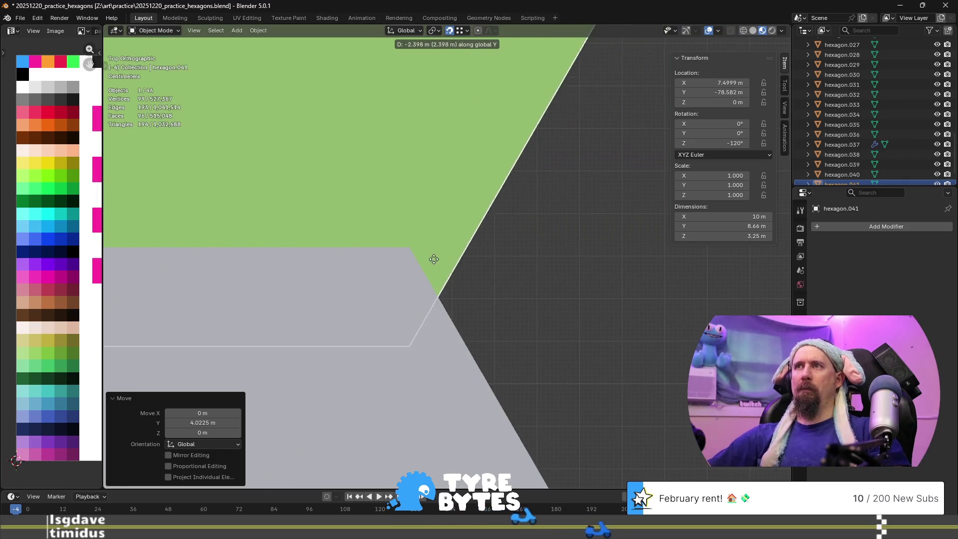
click(448, 161)
scroll(439, 241, up, 3)
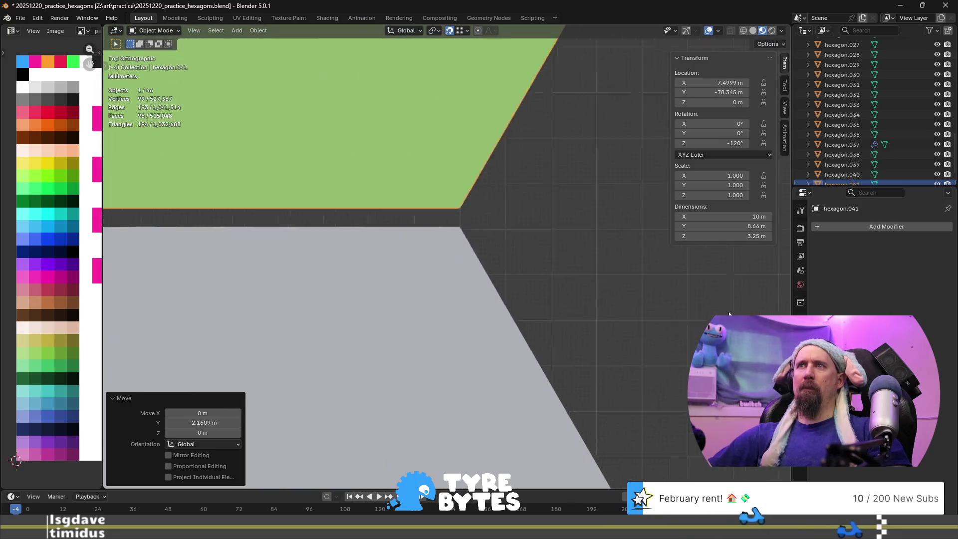
scroll(524, 216, up, 3)
scroll(383, 289, down, 2)
middle_drag(537, 204, 462, 208)
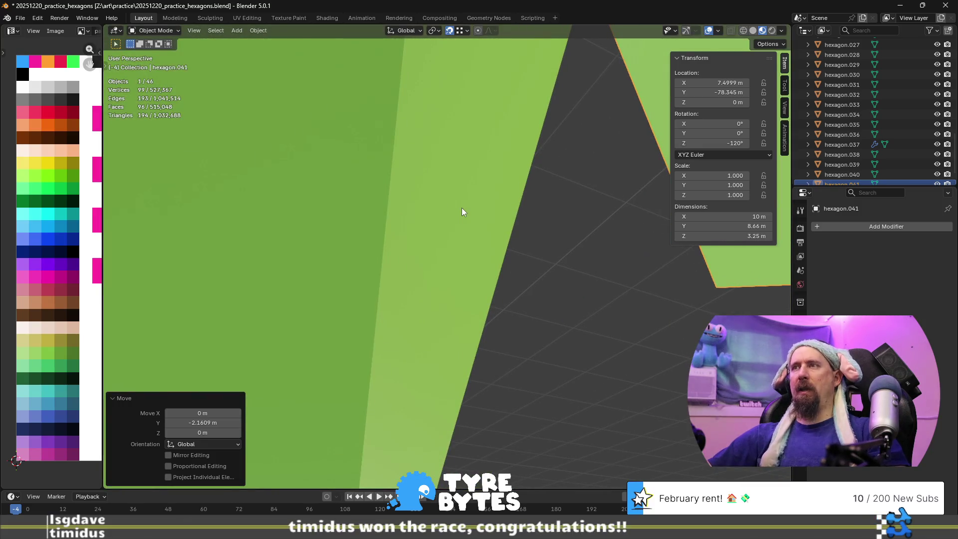
key(KP_7)
scroll(478, 190, down, 3)
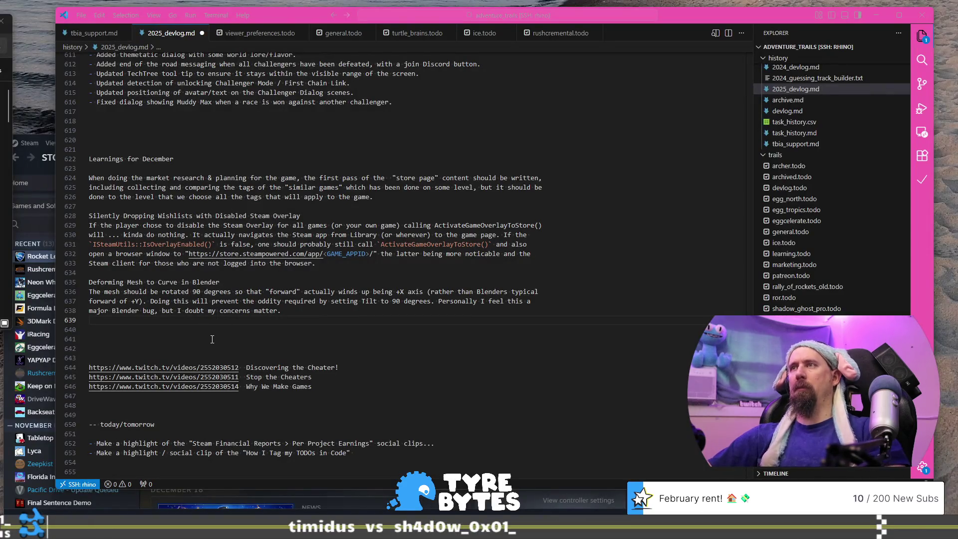
- Set hexagon.041 flush with the grey tile at Y -78.35 m, then duplicate the neighbouring cliff tile
key(alt+Tab)
key(g)
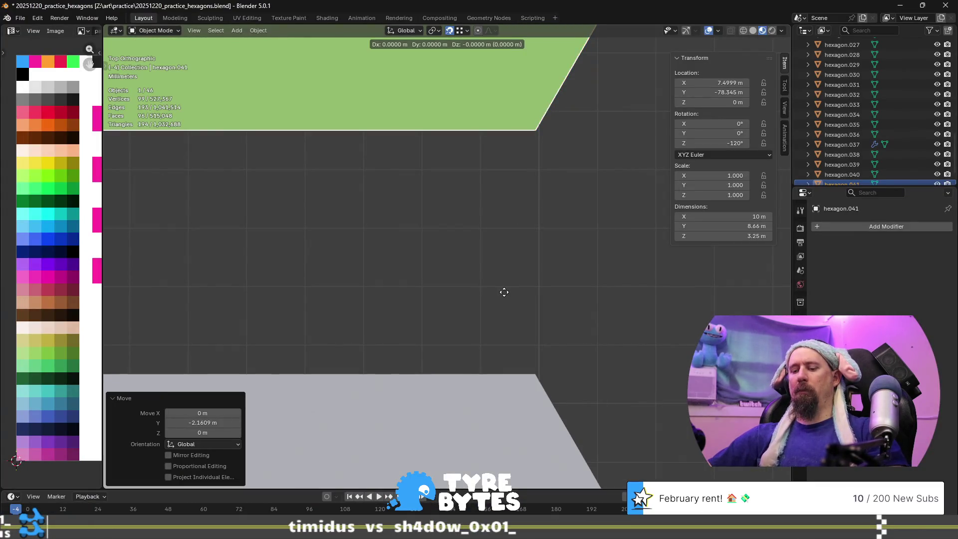
key(y)
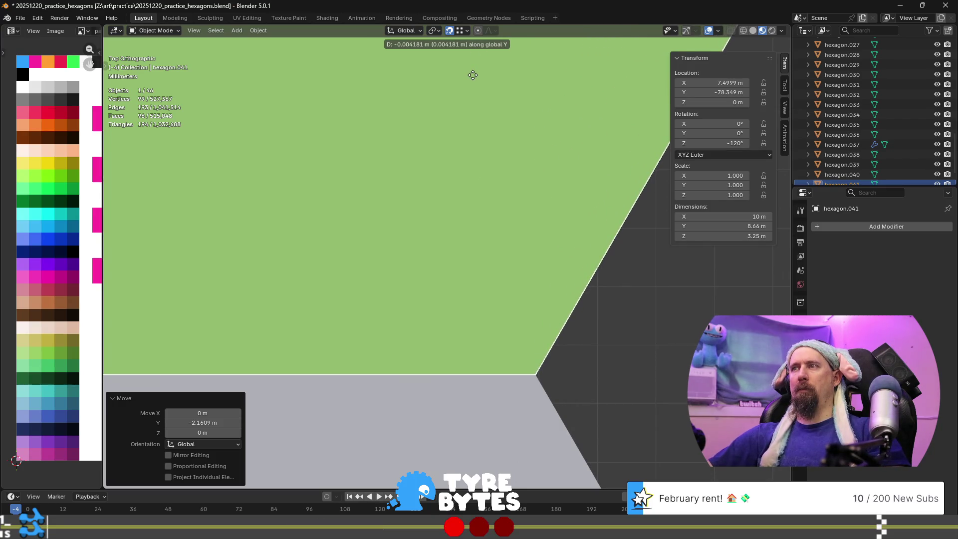
click(473, 75)
mouse_move(552, 233)
shift+middle_down()
mouse_move(490, 171)
mouse_move(460, 182)
shift+middle_up()
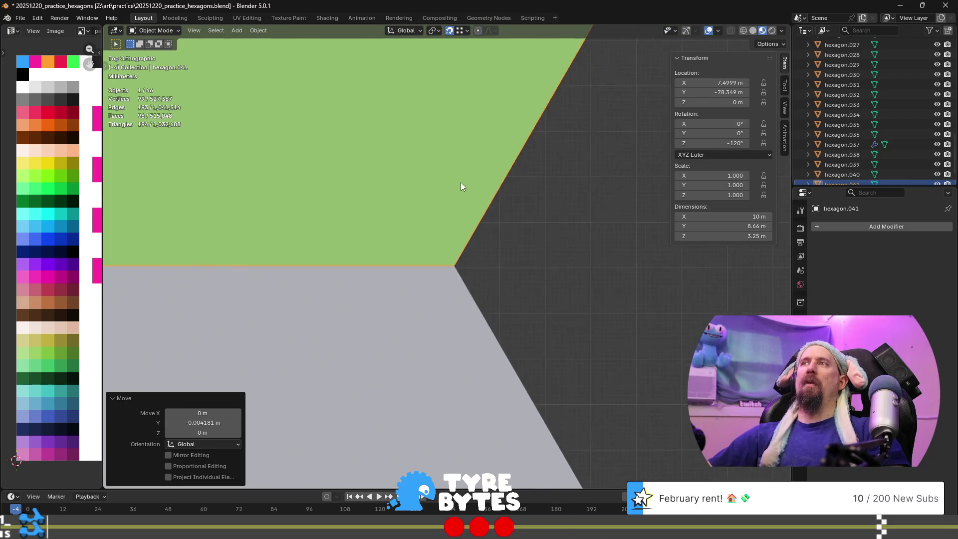
scroll(472, 183, down, 15)
scroll(499, 229, up, 4)
mouse_move(501, 232)
middle_down()
mouse_move(413, 145)
mouse_move(500, 259)
mouse_move(448, 263)
mouse_move(489, 296)
mouse_move(505, 261)
middle_up()
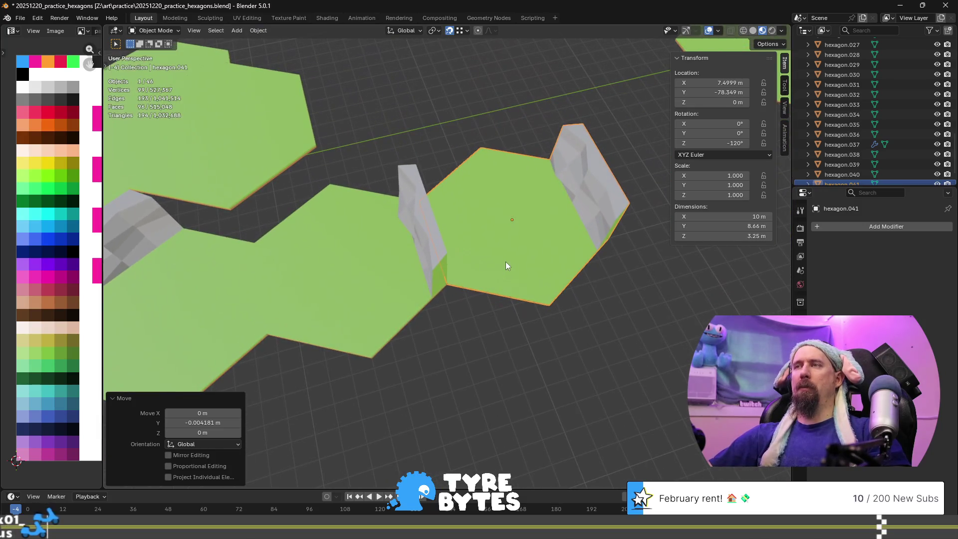
click(314, 278)
key(shift+d)
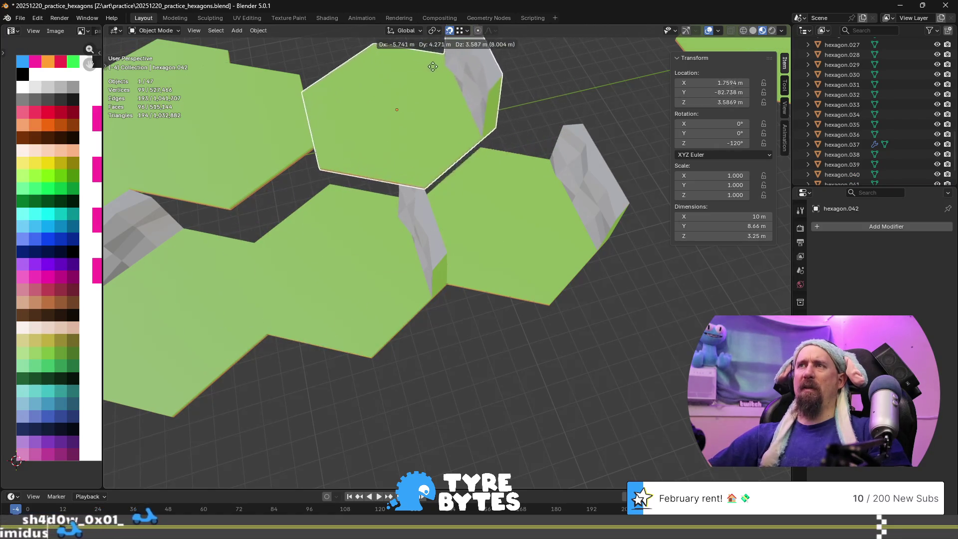
- Undo the unwanted duplicate and move the cliff tile further along the row on the ground plane
click(320, 163)
middle_drag(319, 163, 386, 118)
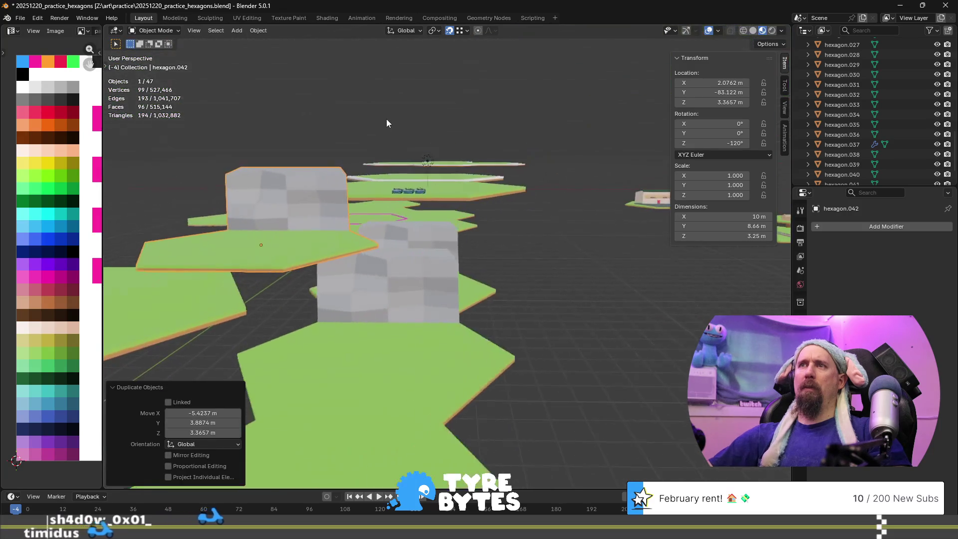
key(ctrl+z)
key(g)
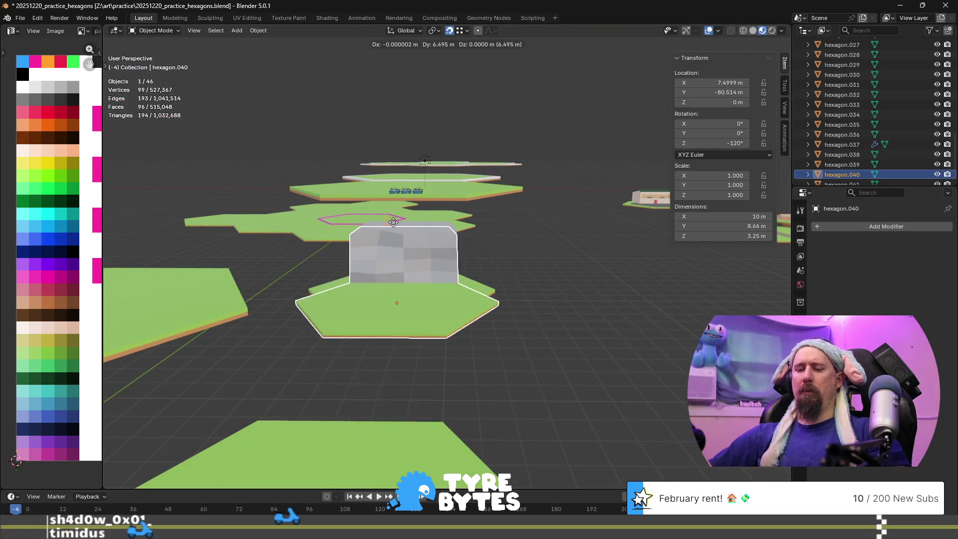
key(shift+z)
click(338, 271)
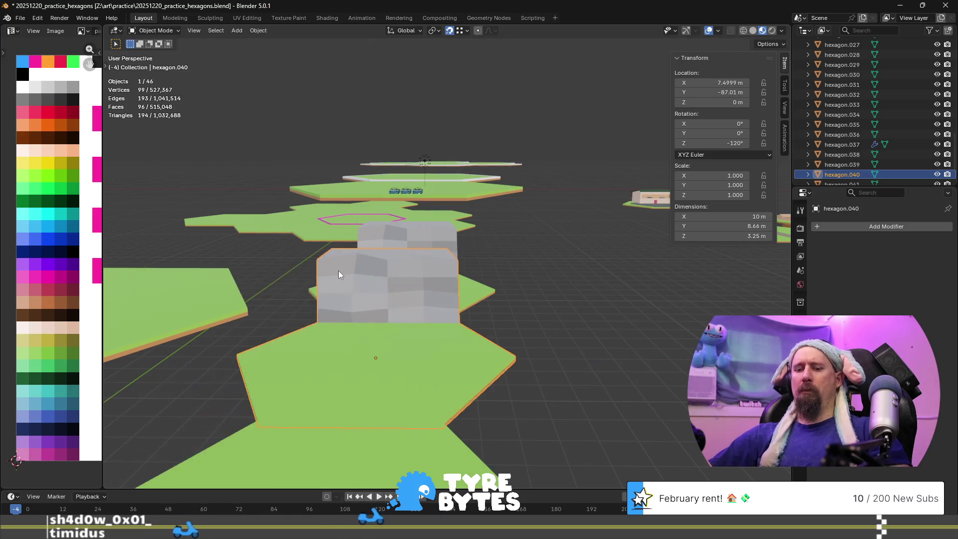
- Duplicate the cliff tile and fit copy hexagon.042 flush at X -1.25 m, Y -84.845 m
key(shift+d)
key(shift+z)
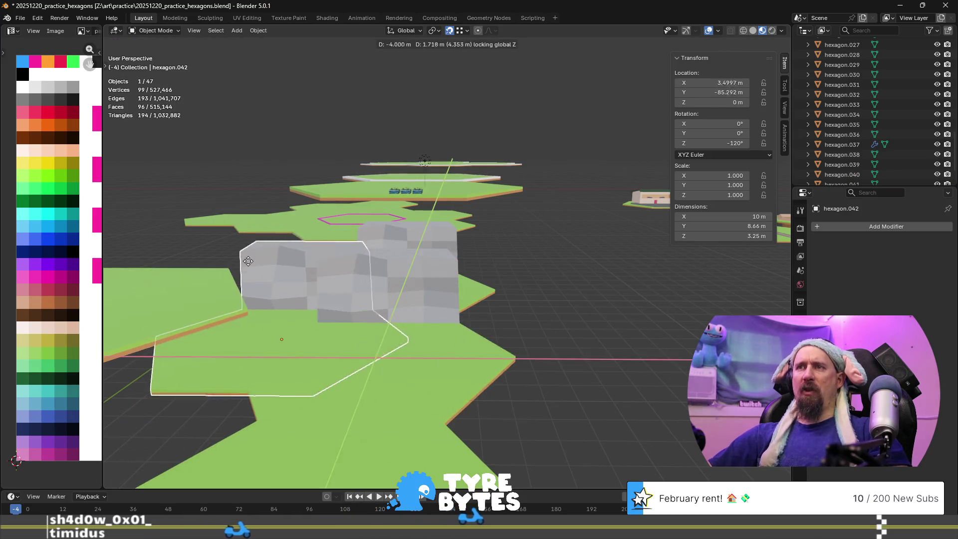
click(196, 242)
mouse_move(197, 241)
middle_down()
mouse_move(440, 356)
mouse_move(551, 344)
mouse_move(479, 396)
mouse_move(441, 259)
middle_up()
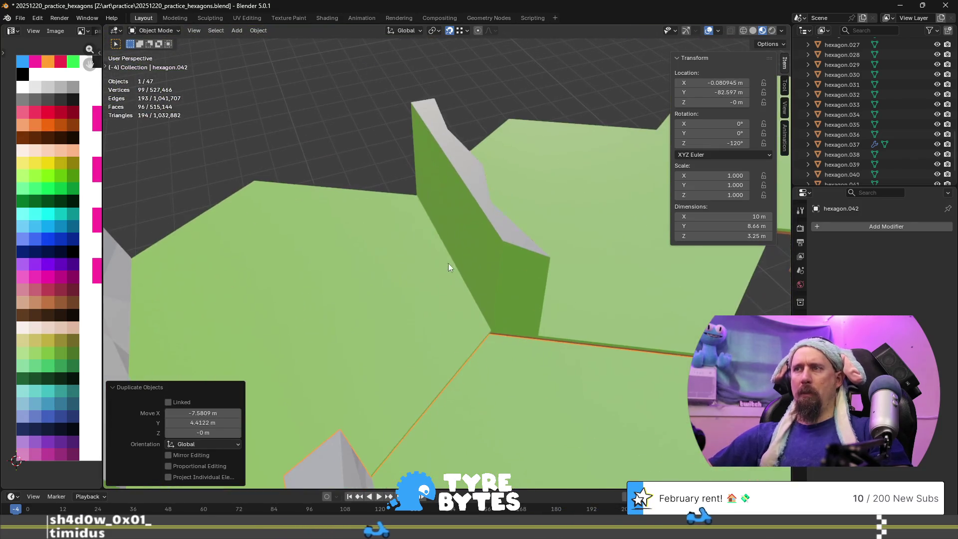
key(g)
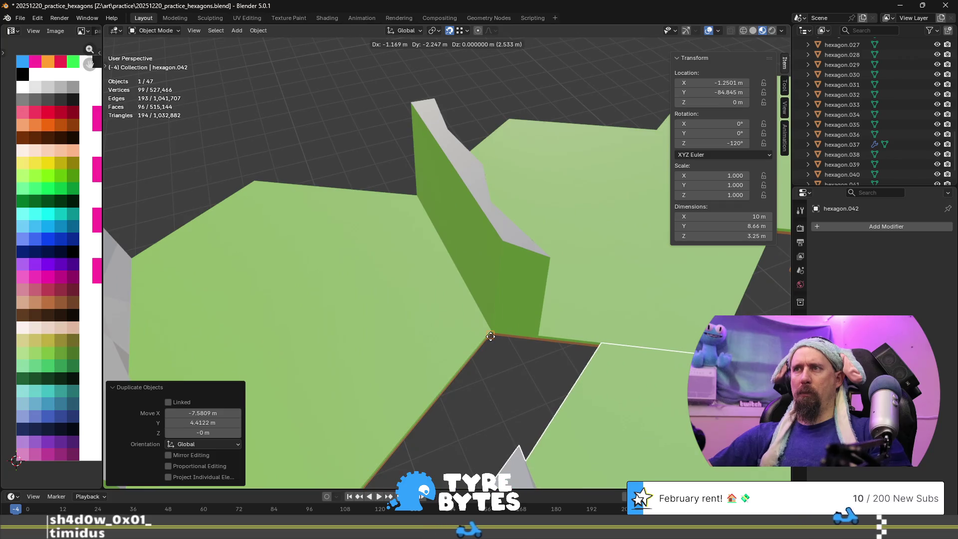
click(492, 342)
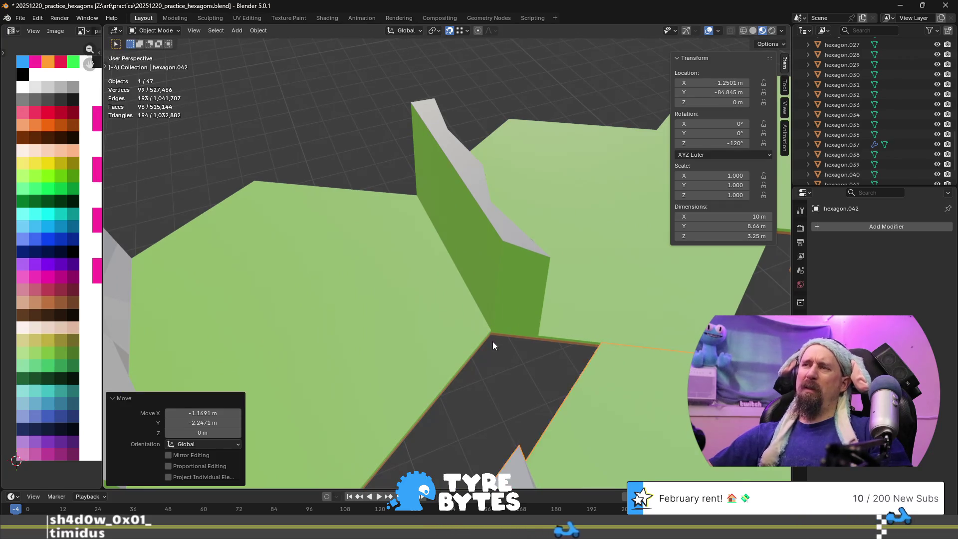
scroll(494, 370, down, 5)
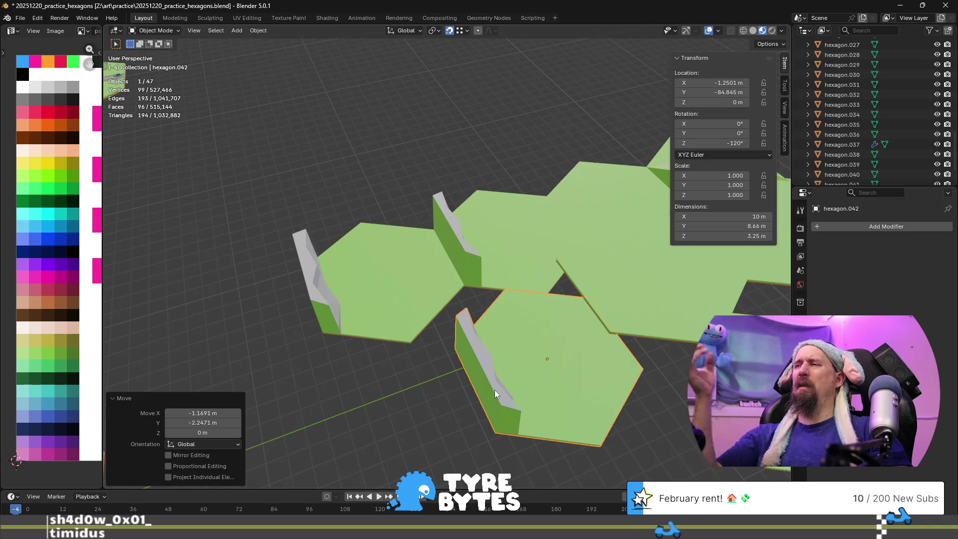
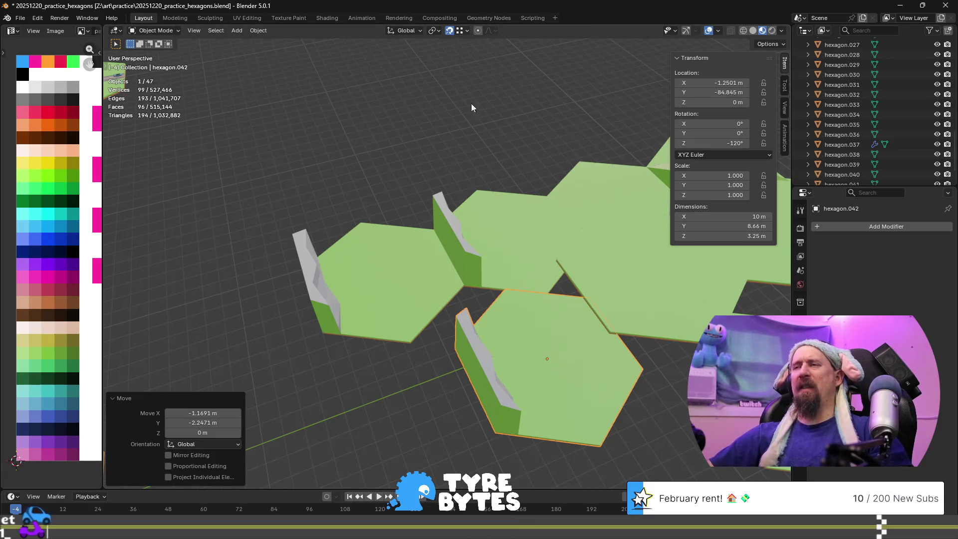
- Inspect hexagon.042's rock wall, trying a move and then cancelling it
scroll(513, 361, up, 5)
mouse_move(513, 360)
middle_down()
mouse_move(567, 364)
mouse_move(487, 301)
middle_up()
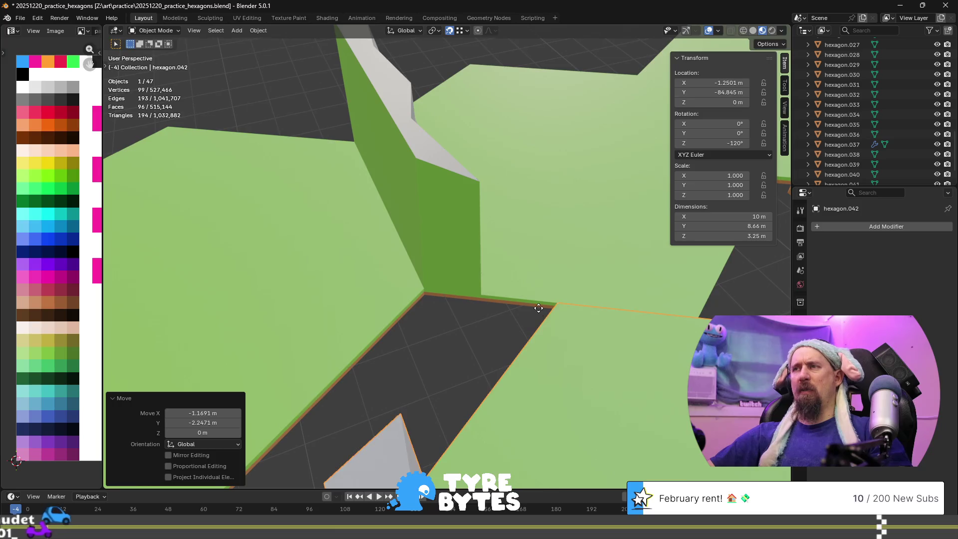
key(g)
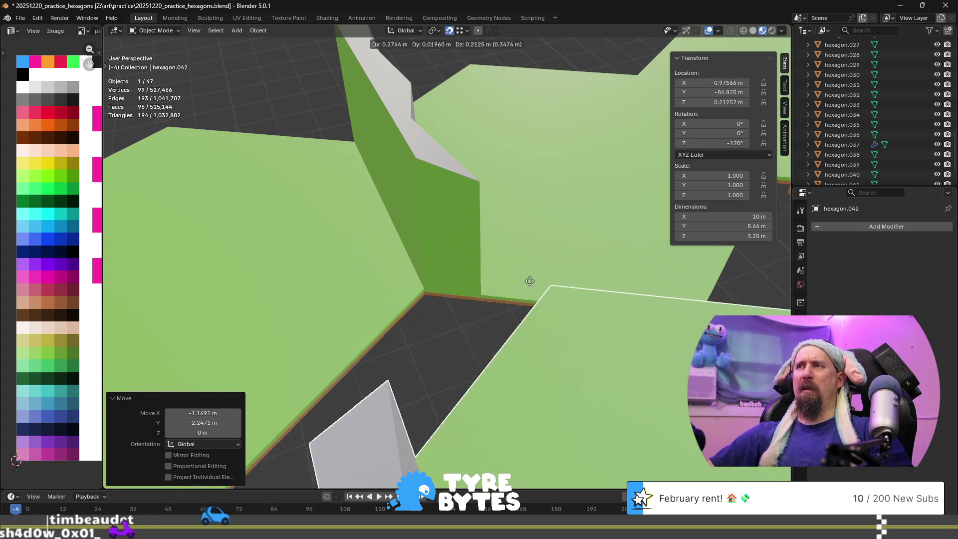
right_click(477, 274)
- Orbit around the tiles, then begin sliding hexagon.042 sideways with its height locked
scroll(477, 275, down, 5)
middle_drag(468, 299, 378, 245)
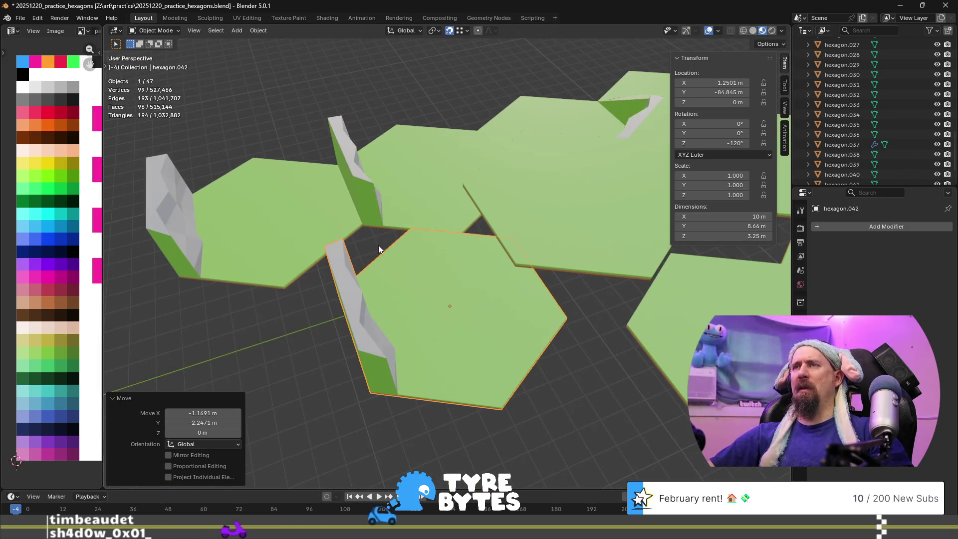
scroll(378, 245, down, 8)
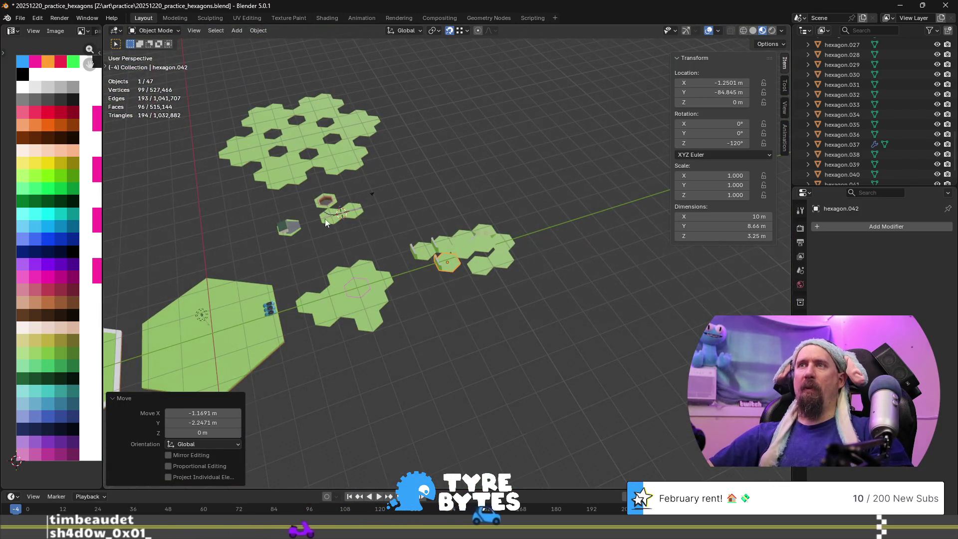
scroll(325, 222, up, 4)
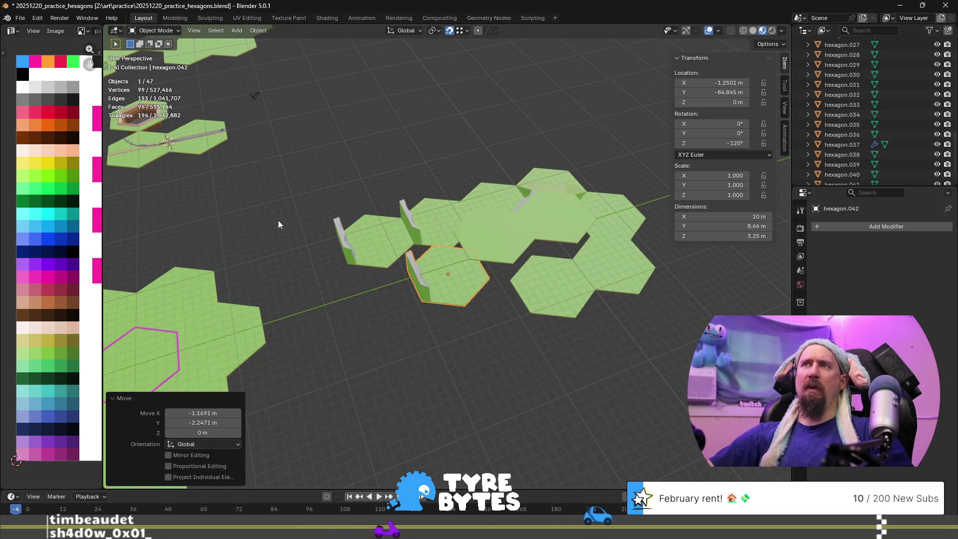
scroll(447, 219, up, 4)
mouse_move(447, 218)
middle_down()
mouse_move(456, 214)
mouse_move(434, 268)
middle_up()
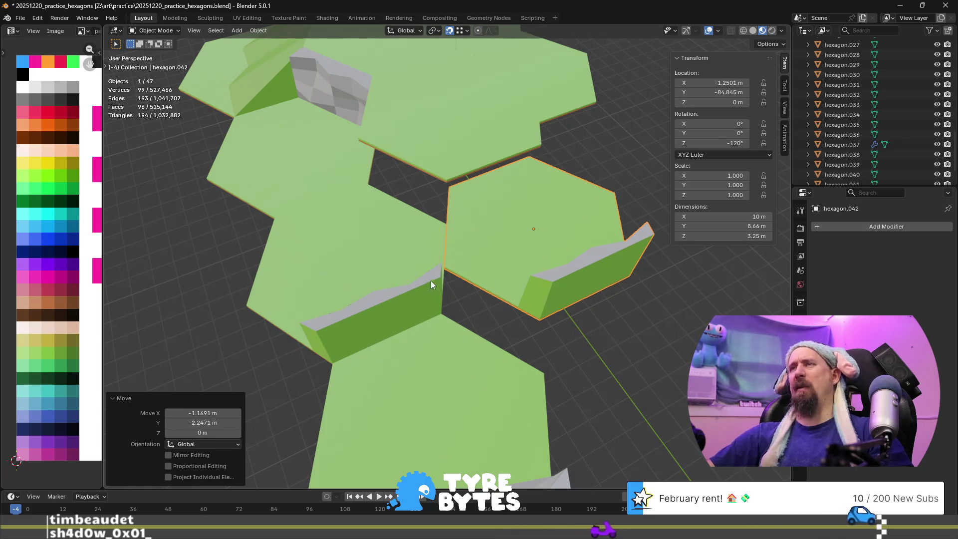
mouse_move(456, 265)
middle_down()
mouse_move(430, 288)
mouse_move(298, 283)
middle_up()
scroll(309, 279, up, 5)
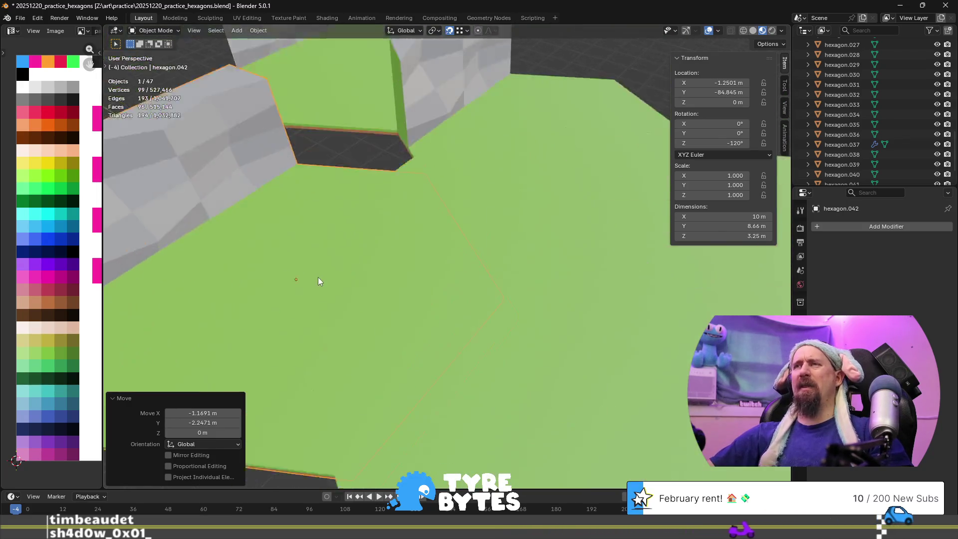
scroll(316, 278, down, 5)
middle_drag(386, 275, 244, 340)
scroll(287, 316, up, 3)
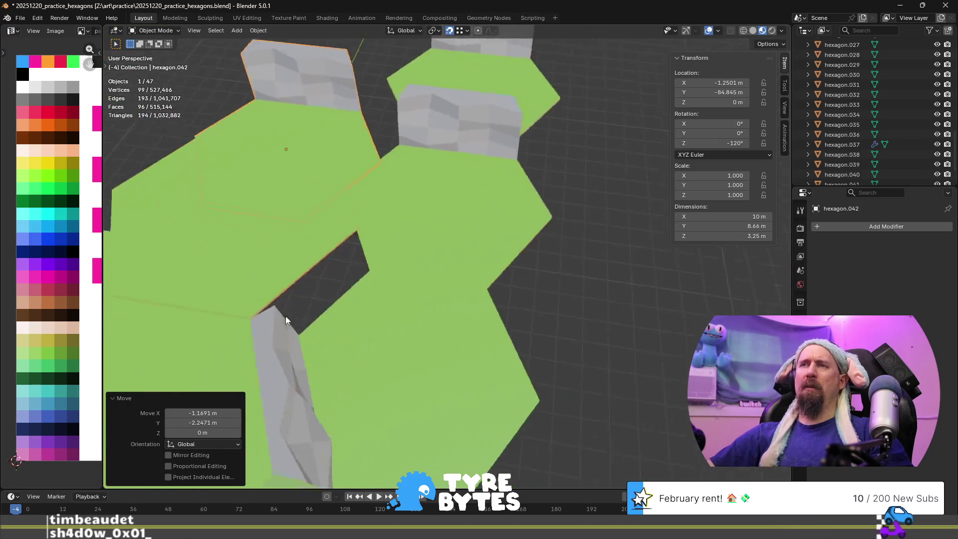
scroll(407, 224, down, 5)
middle_drag(407, 224, 374, 357)
scroll(352, 344, up, 2)
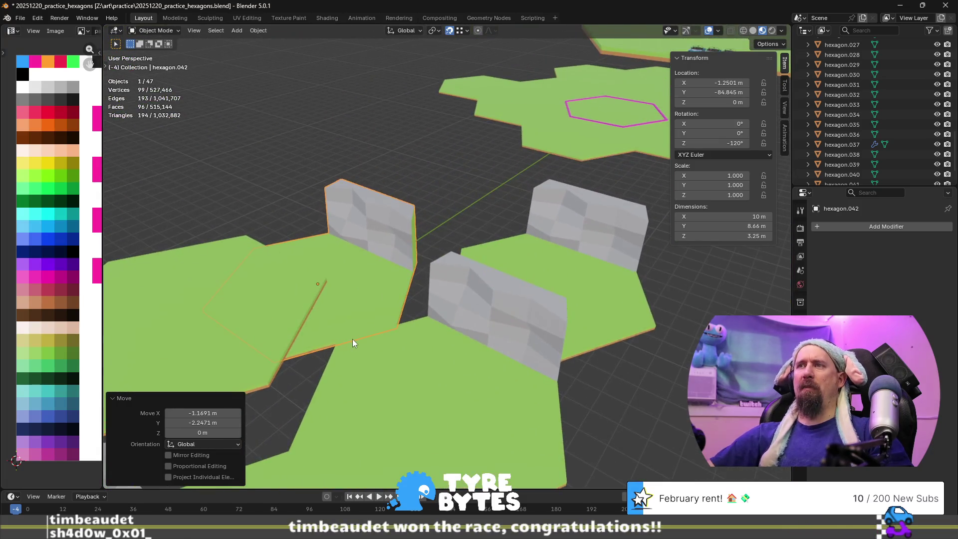
scroll(352, 343, up, 2)
key(g)
key(shift+z)
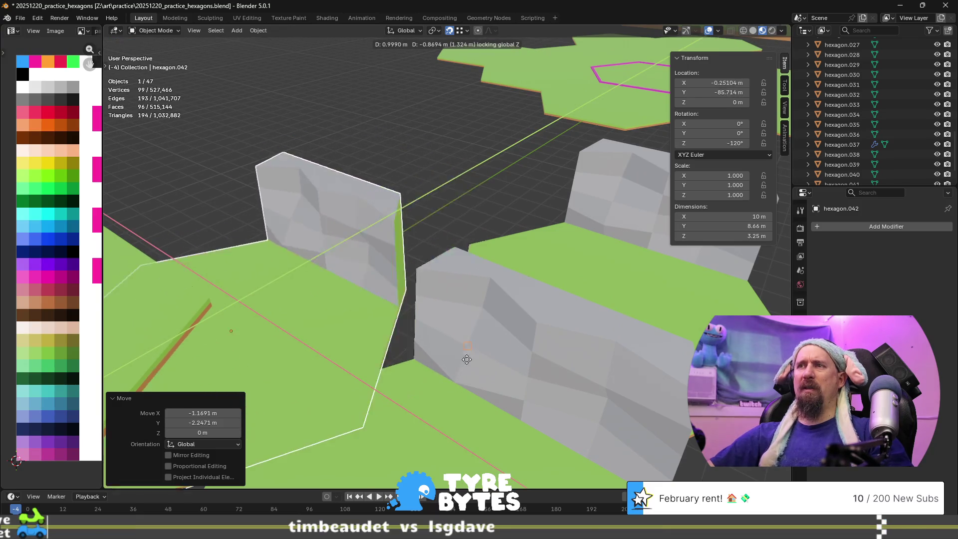
- Confirm the slide, then in top view move hexagon.042 3.01 m along Y
click(469, 337)
mouse_move(470, 336)
middle_down()
mouse_move(501, 380)
mouse_move(552, 376)
mouse_move(481, 370)
mouse_move(446, 380)
mouse_move(585, 358)
mouse_move(549, 381)
middle_up()
key(KP_7)
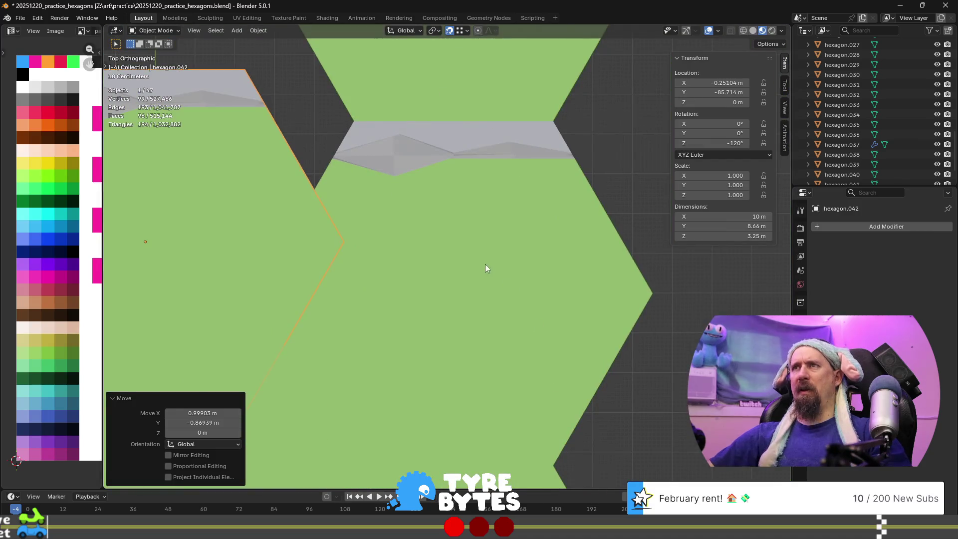
key(g)
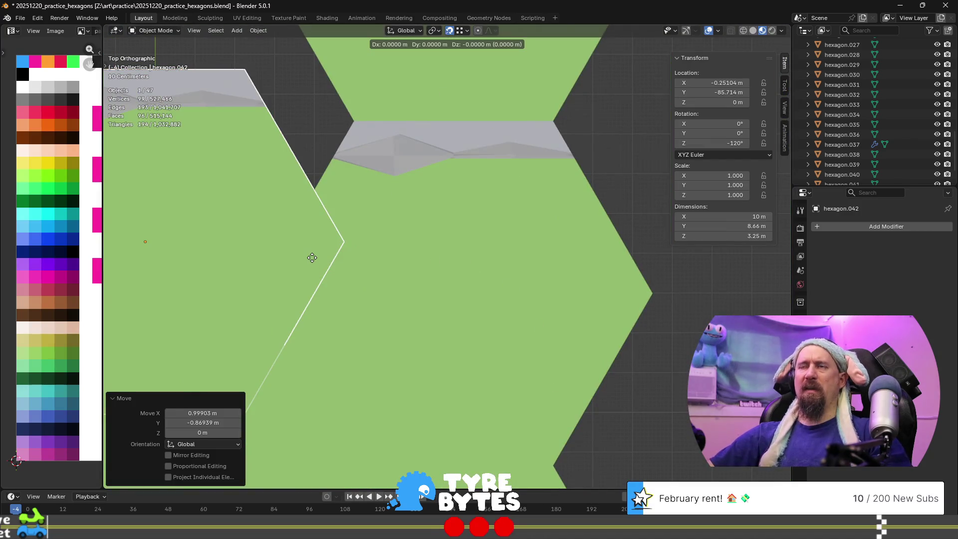
key(y)
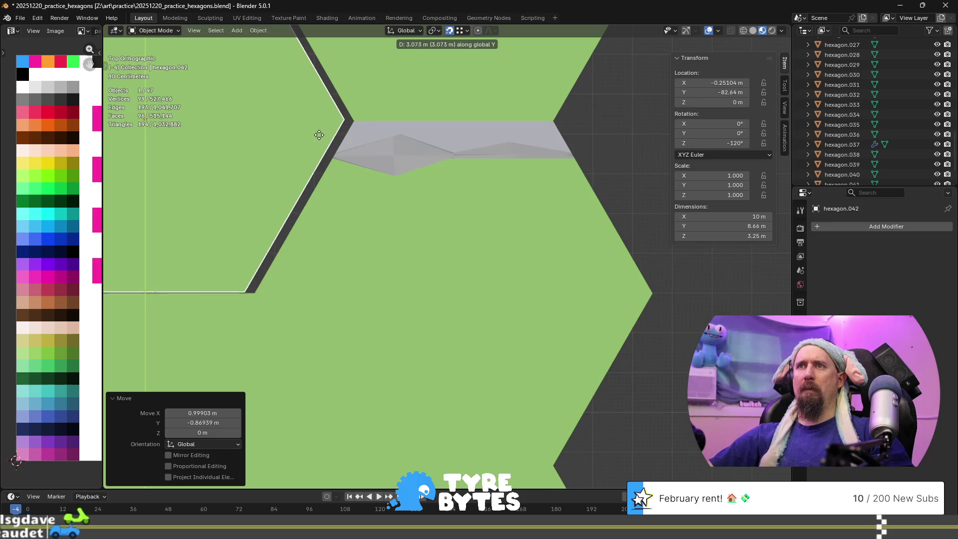
click(318, 137)
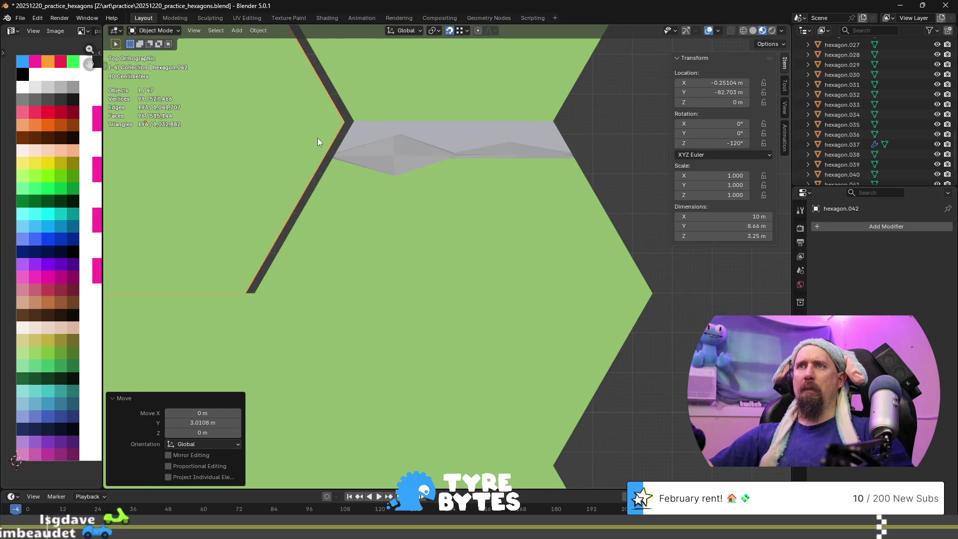
- Pan to the remaining gap and begin fine-tuning the tile's position with Z locked
shift+middle_drag(194, 303, 515, 243)
scroll(493, 302, up, 3)
mouse_move(528, 339)
shift+middle_down()
mouse_move(436, 297)
mouse_move(411, 308)
shift+middle_up()
key(g)
key(shift+z)
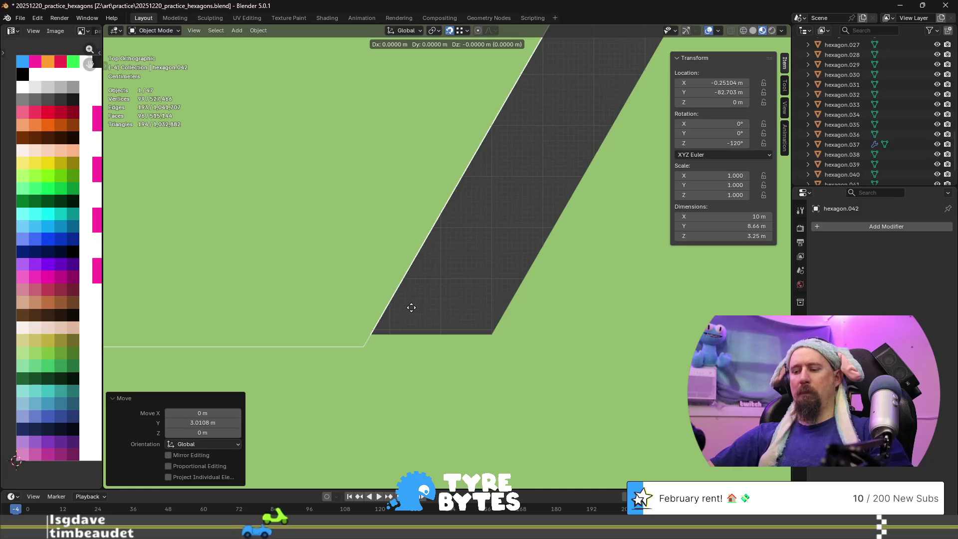
- Set hexagon.042 flush at about X 0.00, Y -82.68 and deselect all tiles
click(538, 294)
scroll(539, 295, down, 3)
scroll(537, 294, down, 5)
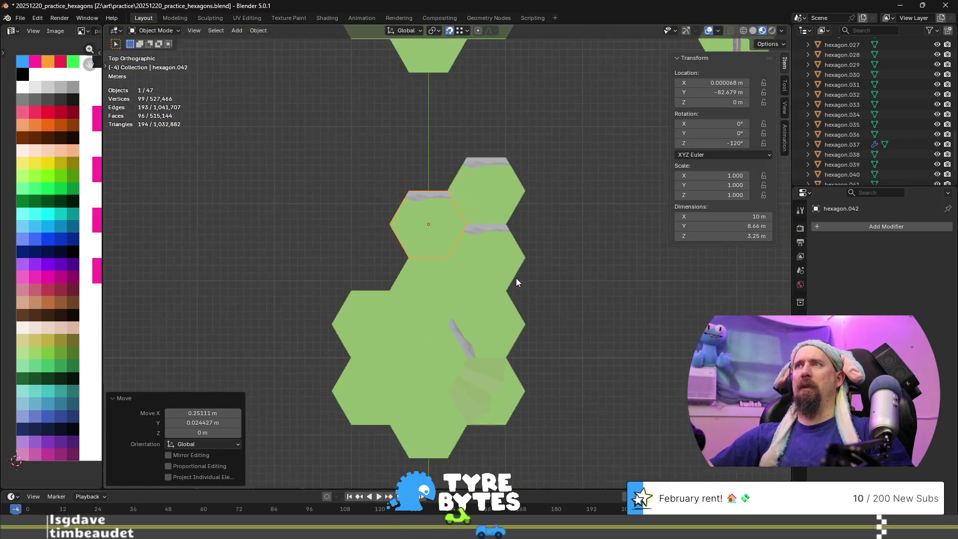
click(613, 206)
scroll(515, 246, up, 4)
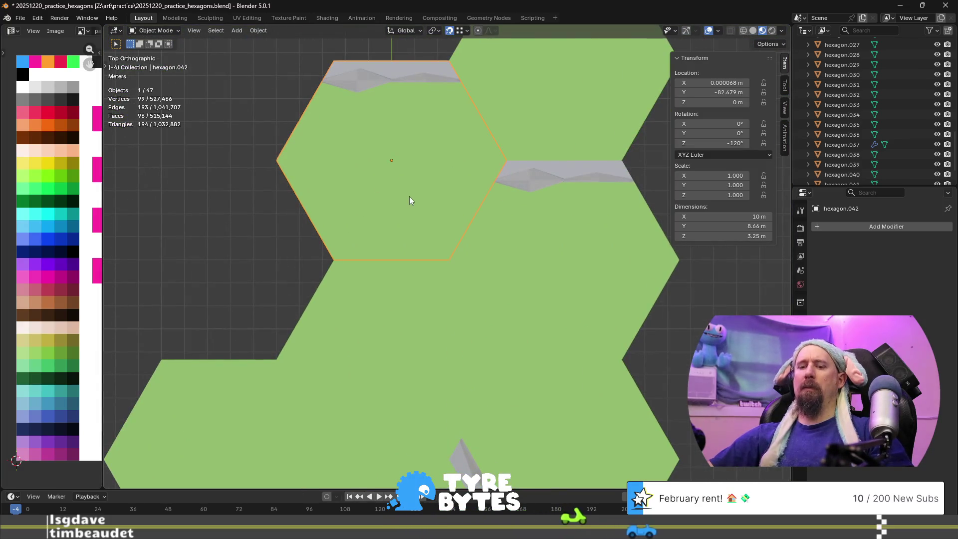
- Rotate hexagon.042 by -60° about Z to -180°, then select hexagon.041
click(409, 196)
key(r)
key(z)
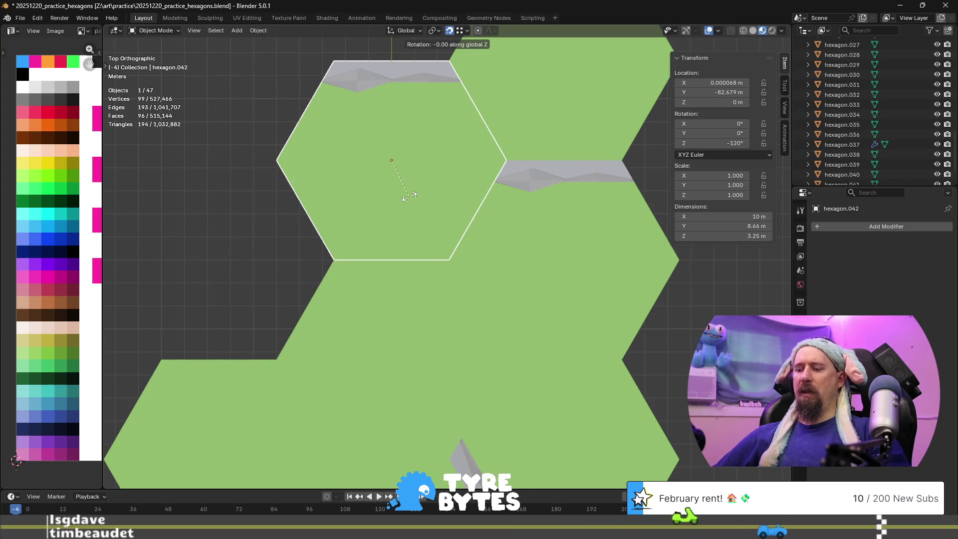
text(60-60)
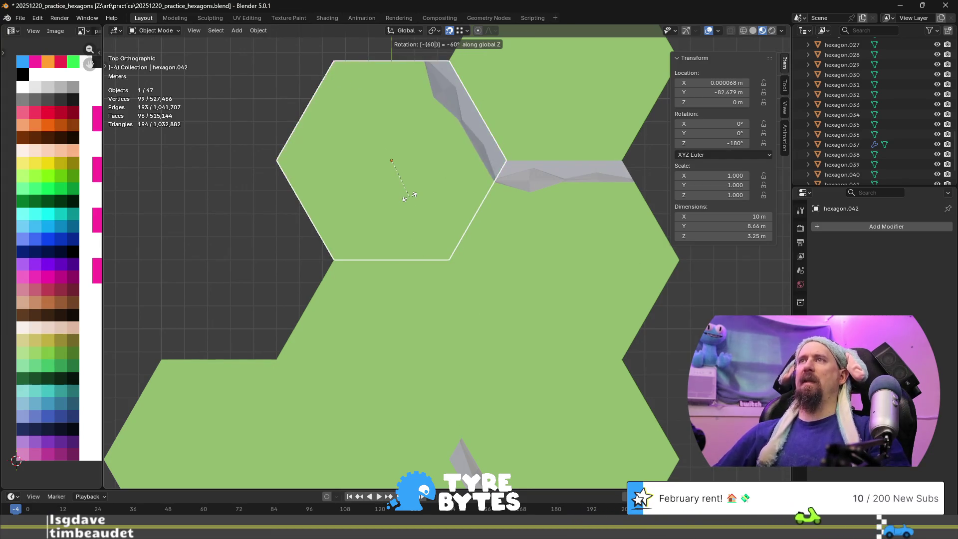
key(Return)
scroll(455, 258, down, 7)
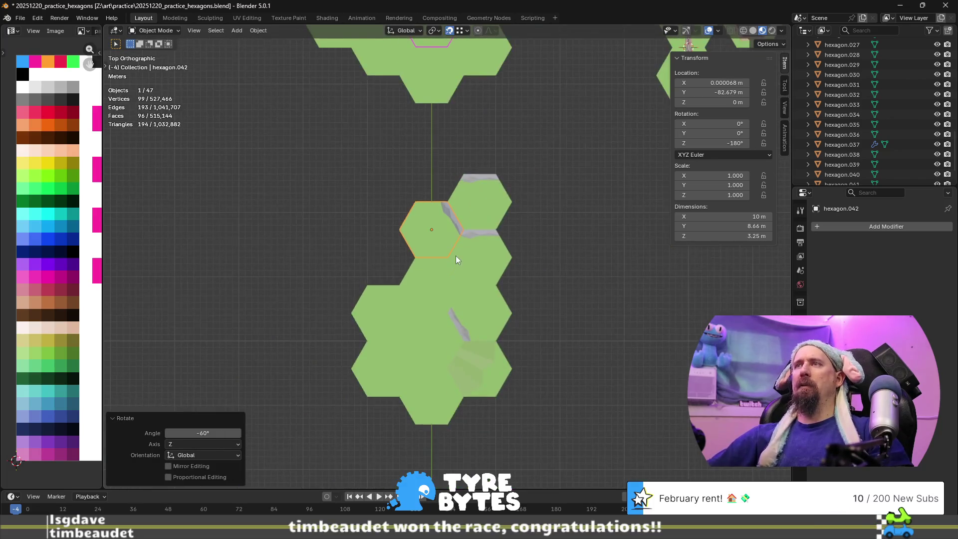
scroll(496, 256, up, 4)
click(532, 162)
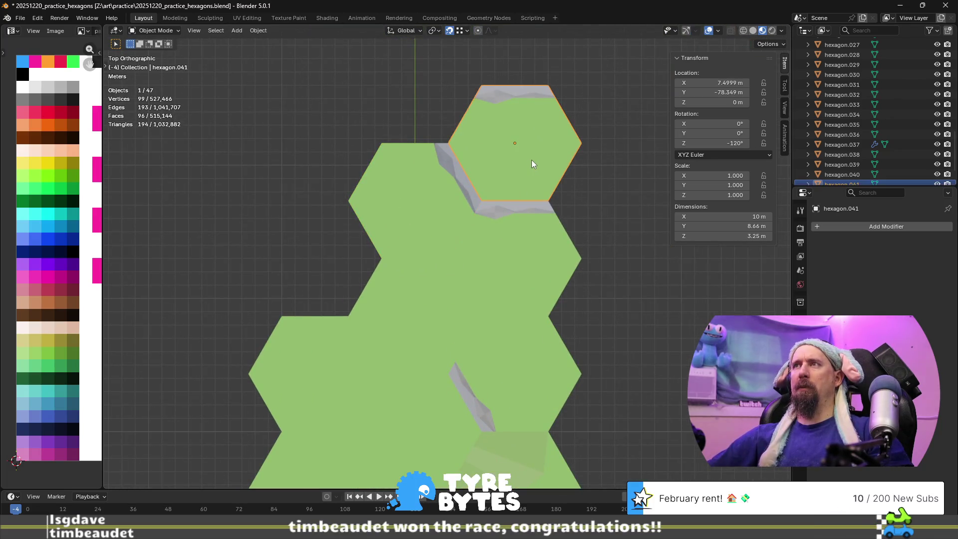
- Snap the 3D cursor to hexagon.041 and duplicate hexagon.040 and hexagon.042 in place
key(shift+s)
click(528, 217)
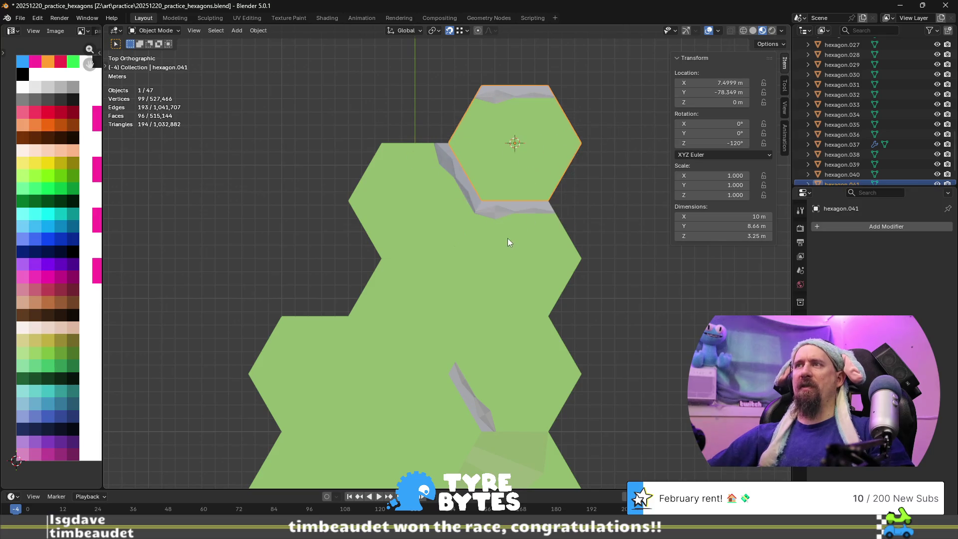
click(508, 240)
shift+click(442, 220)
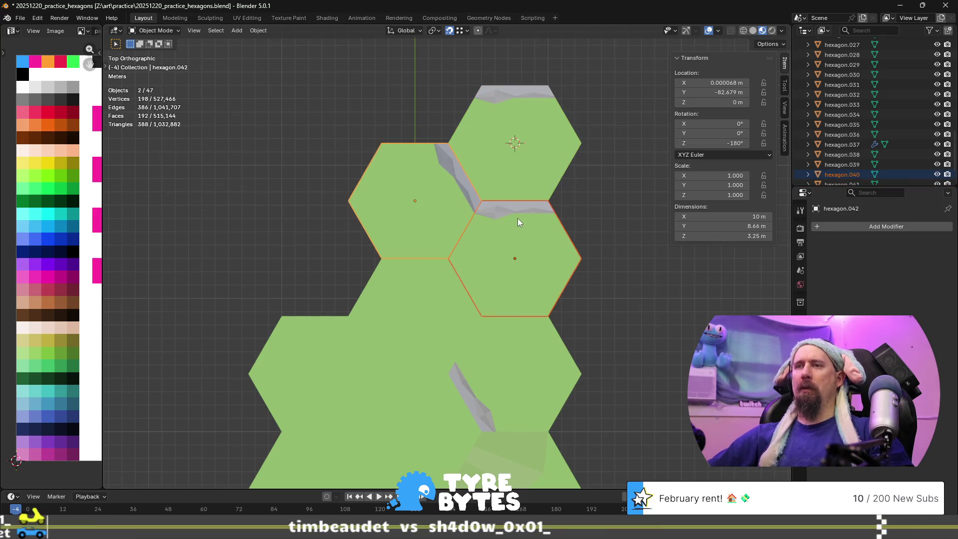
key(shift+d)
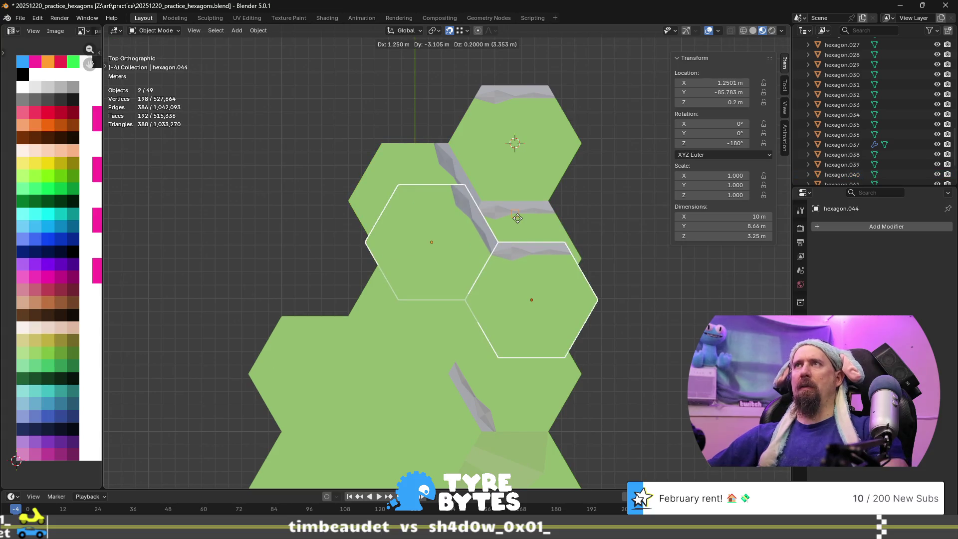
right_click(518, 218)
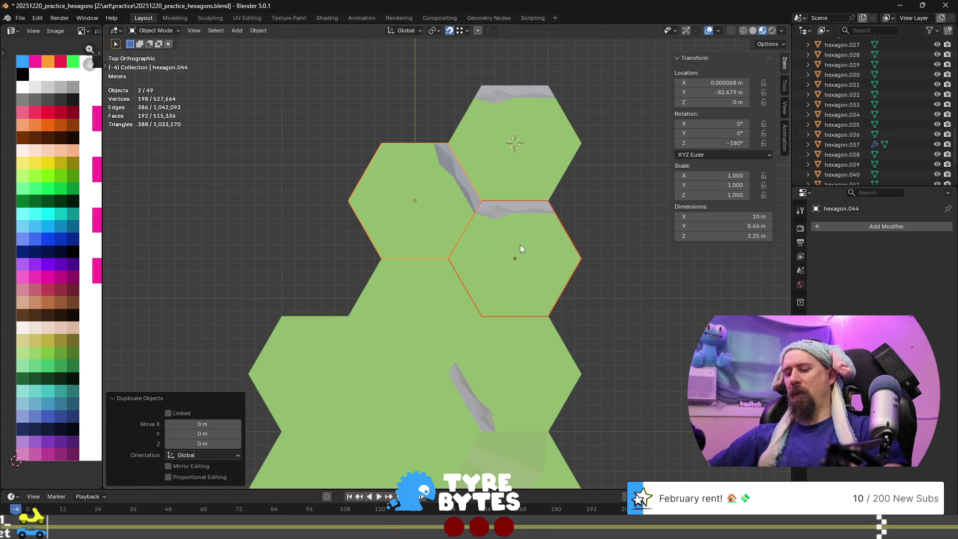
key(g)
right_click(456, 238)
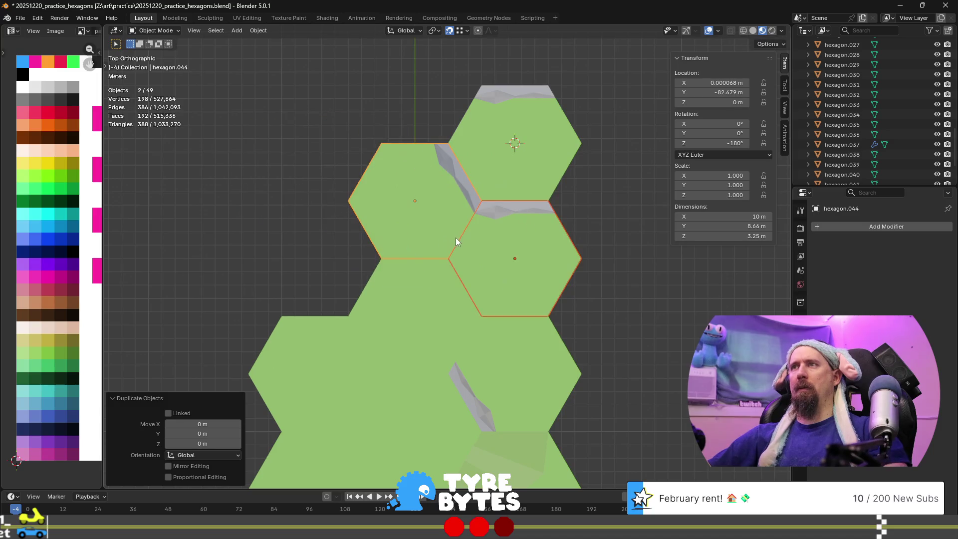
- Set the pivot to the 3D cursor and rotate the tile pair 120° twice
click(436, 31)
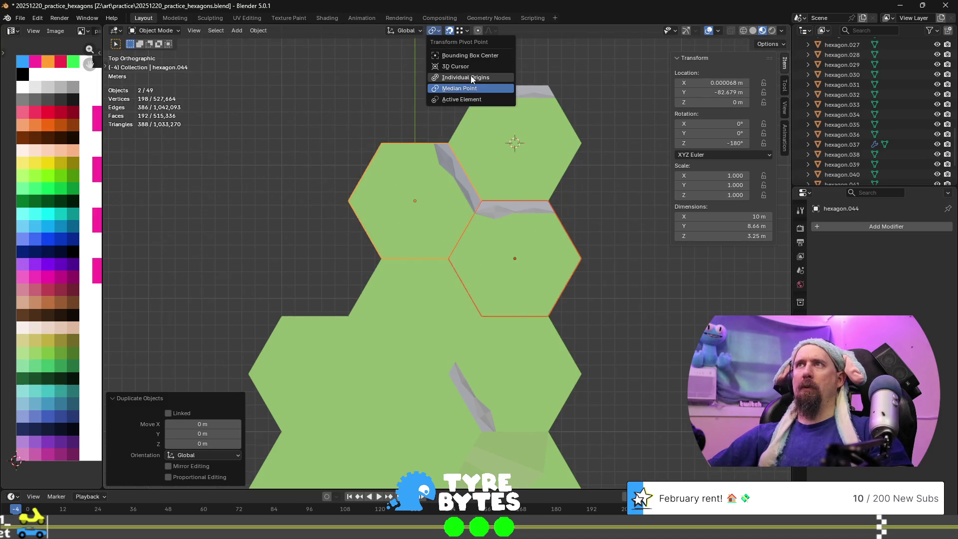
click(475, 69)
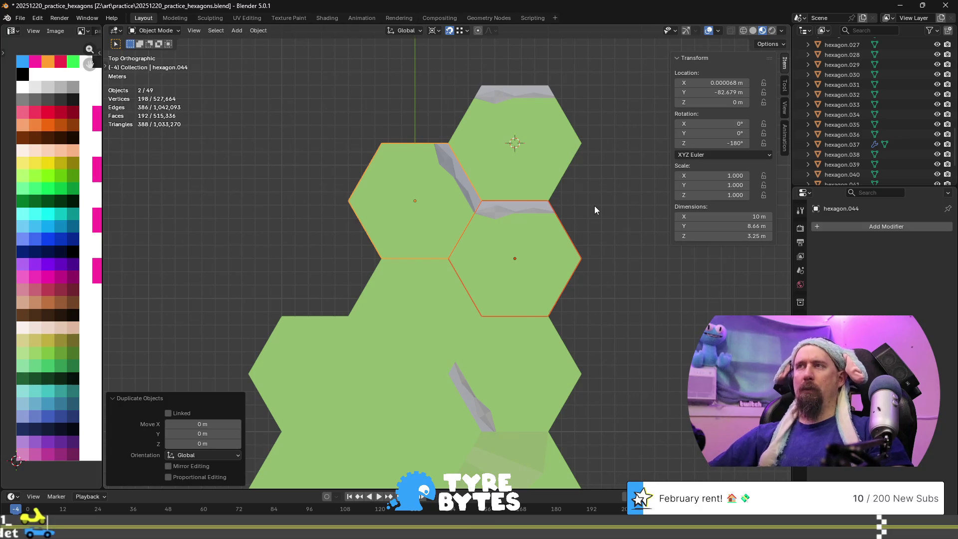
key(r)
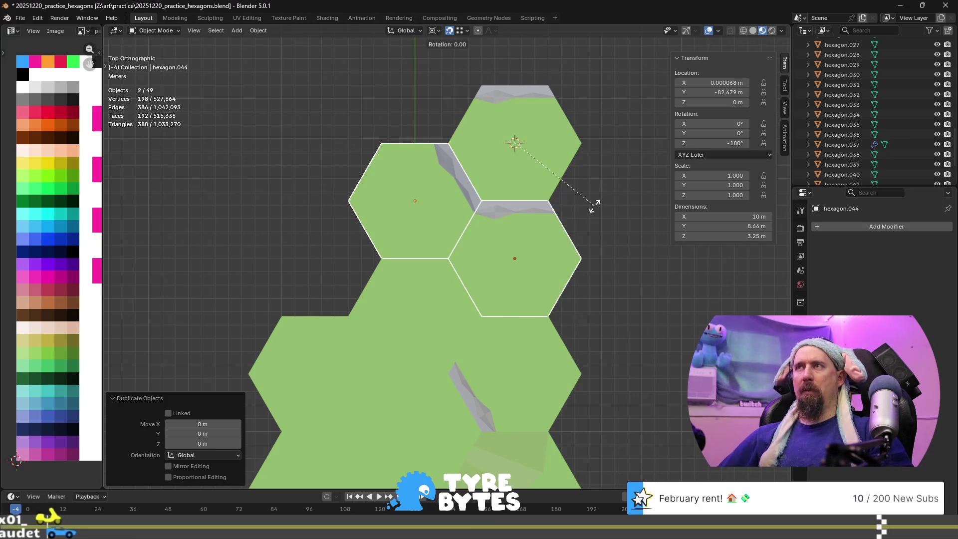
text(12)
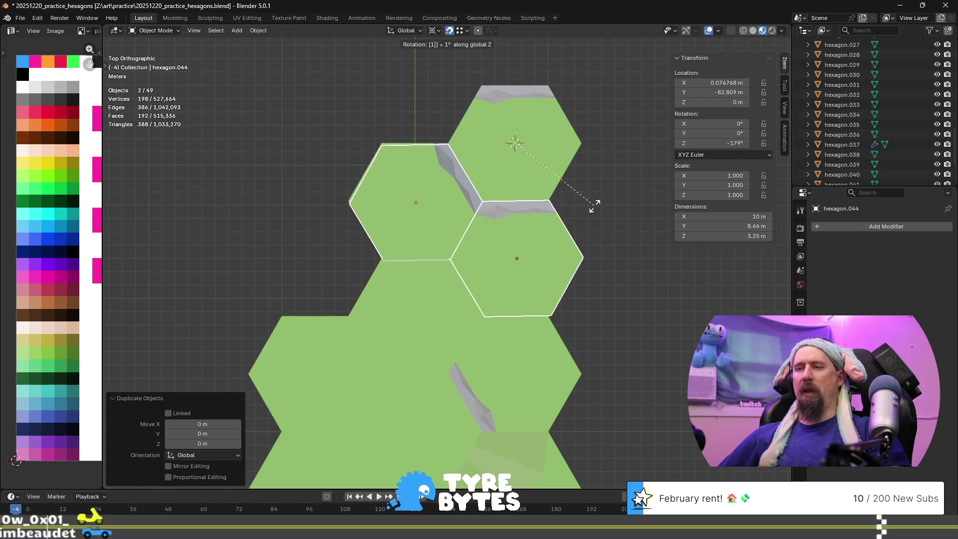
text(0)
key(Return)
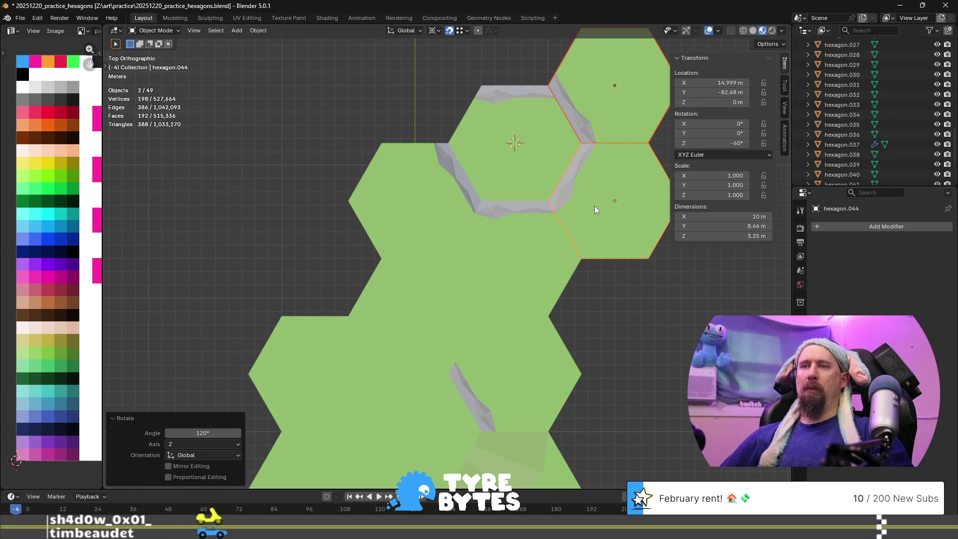
text(r120)
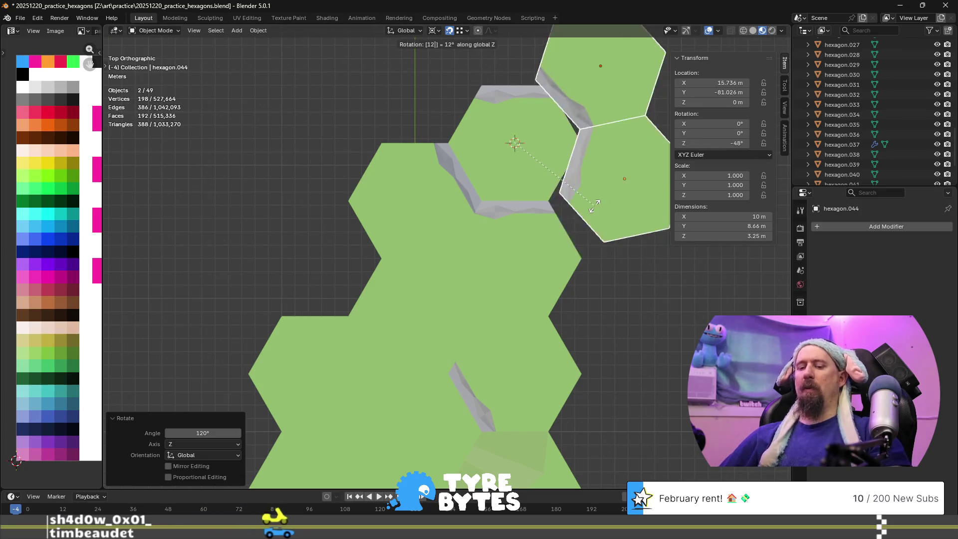
key(Return)
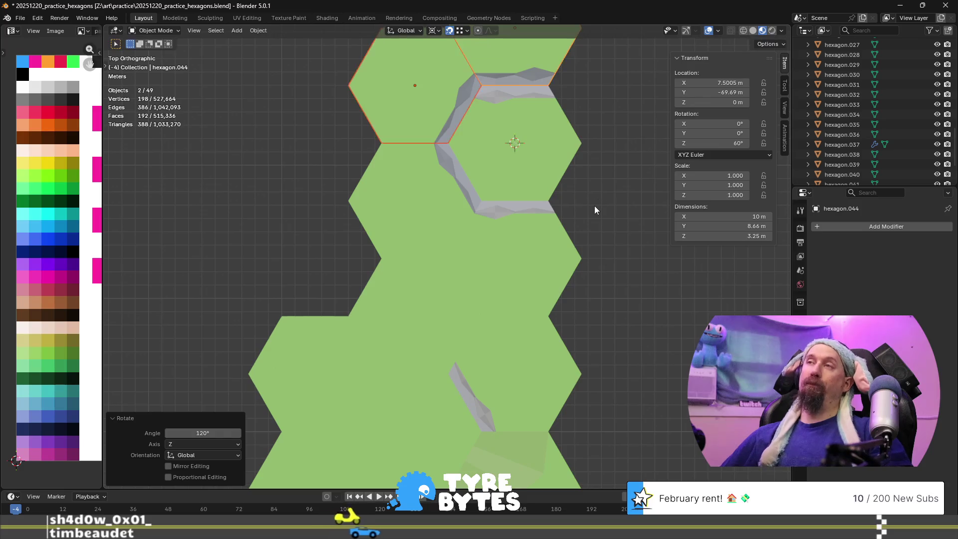
- Add a copy of the rock-edged tiles rotated -120° around the centre hexagon
key(shift+d)
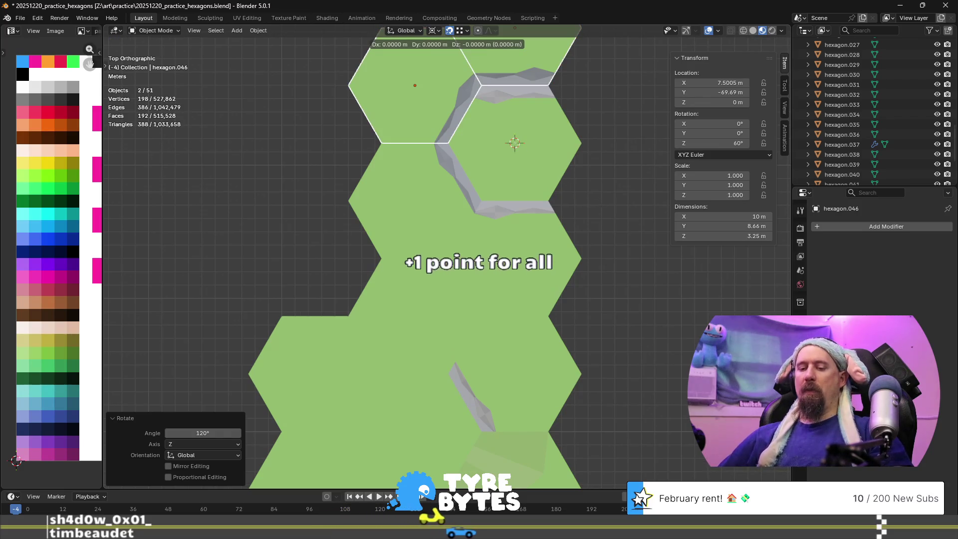
text(r-120)
key(Return)
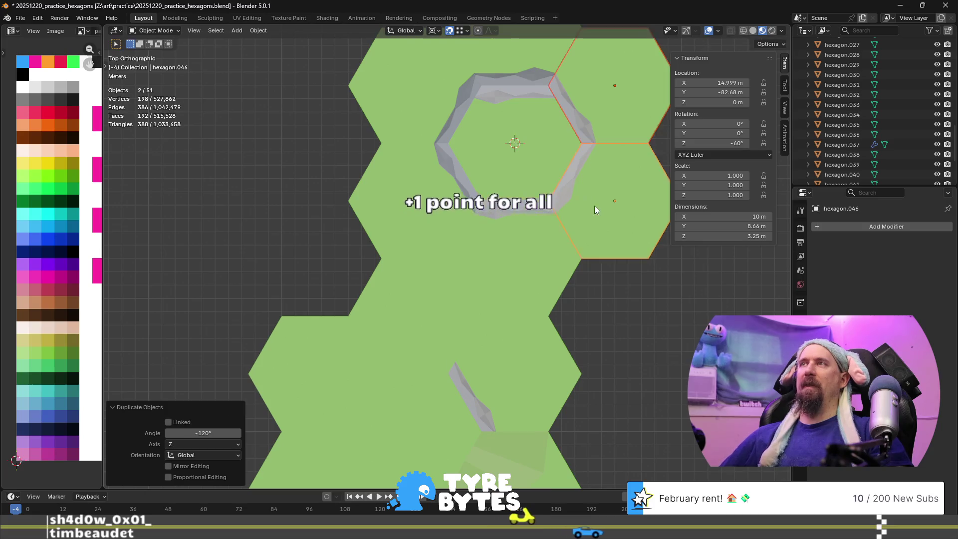
key(ctrl+z)
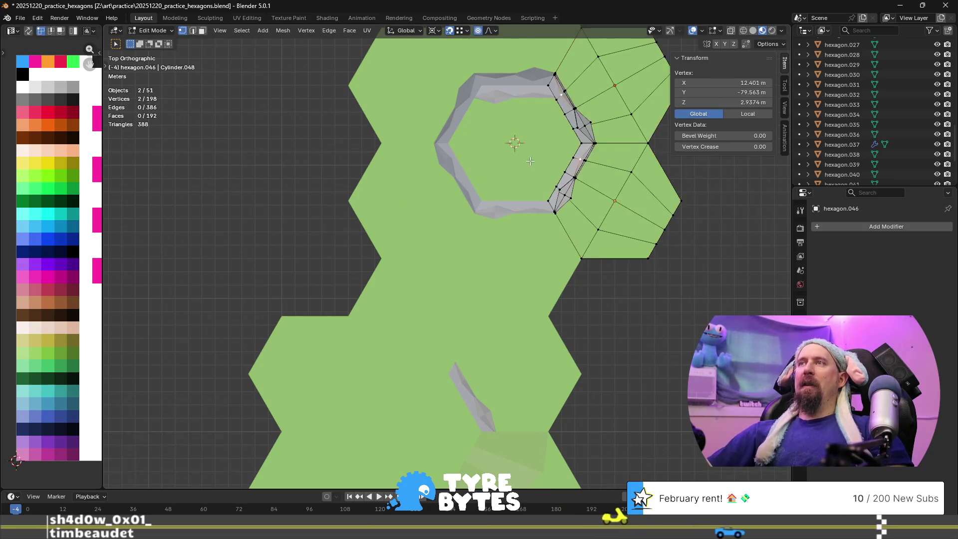
key(ctrl+z)
click(530, 195)
mouse_move(530, 197)
middle_down()
mouse_move(438, 149)
mouse_move(450, 179)
middle_up()
key(Delete)
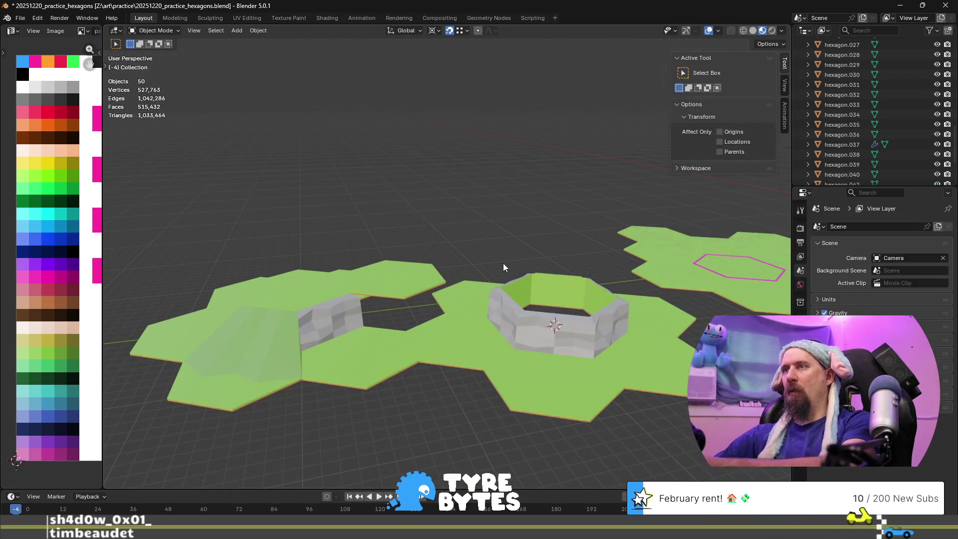
scroll(526, 342, up, 4)
mouse_move(507, 347)
middle_down()
mouse_move(600, 328)
mouse_move(545, 340)
mouse_move(411, 314)
mouse_move(376, 319)
mouse_move(326, 294)
mouse_move(502, 348)
mouse_move(301, 295)
mouse_move(346, 319)
mouse_move(445, 342)
middle_up()
scroll(298, 295, up, 2)
key(ctrl+v)
scroll(454, 326, up, 3)
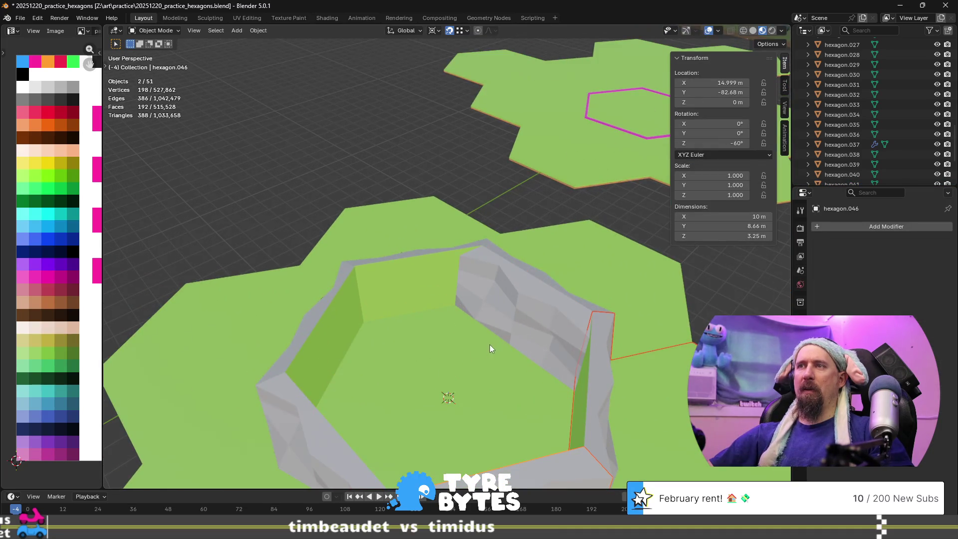
scroll(505, 344, up, 2)
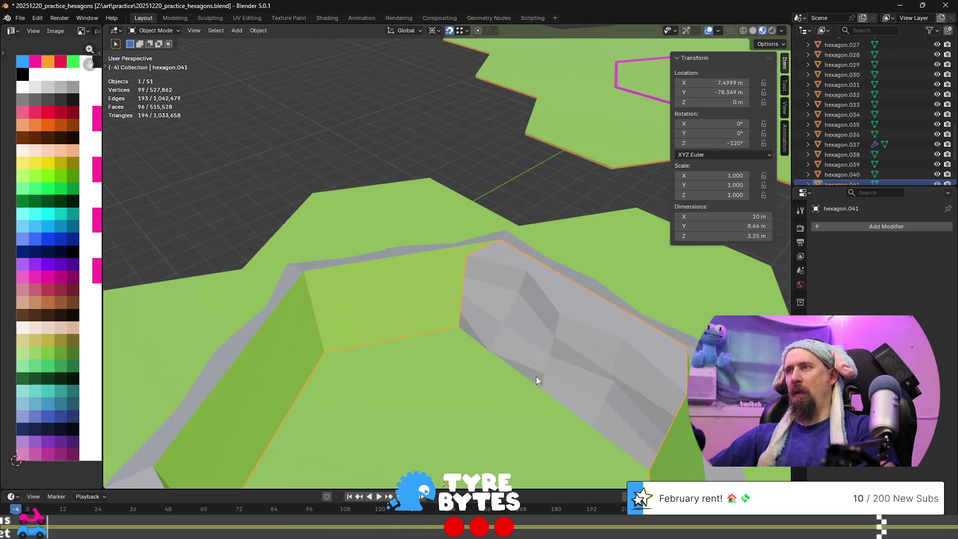
key(Tab)
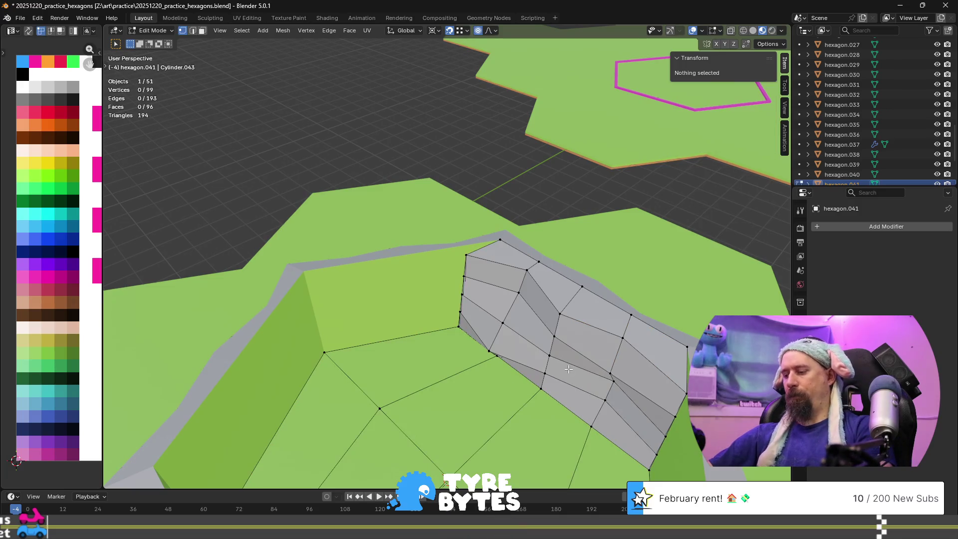
- Orbit to the wall side and select the left column of rock-wall faces
key(l)
click(555, 384)
mouse_move(555, 384)
middle_down()
mouse_move(569, 303)
mouse_move(306, 269)
middle_up()
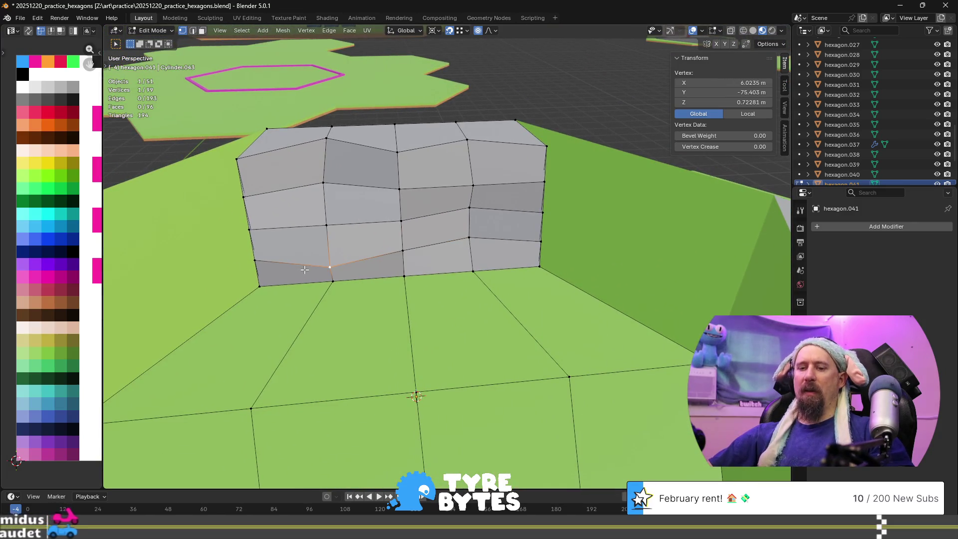
key(3)
click(304, 270)
shift+click(292, 244)
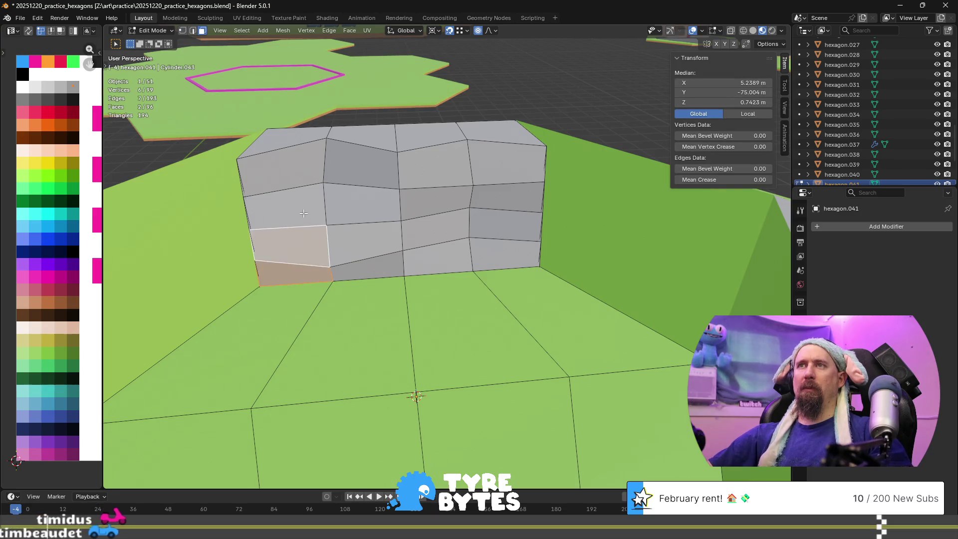
shift+click(287, 205)
shift+click(282, 167)
- Add the remaining wall faces and delete them, leaving 90 vertices and 80 faces
shift+click(362, 162)
shift+click(365, 205)
shift+click(367, 245)
shift+click(372, 267)
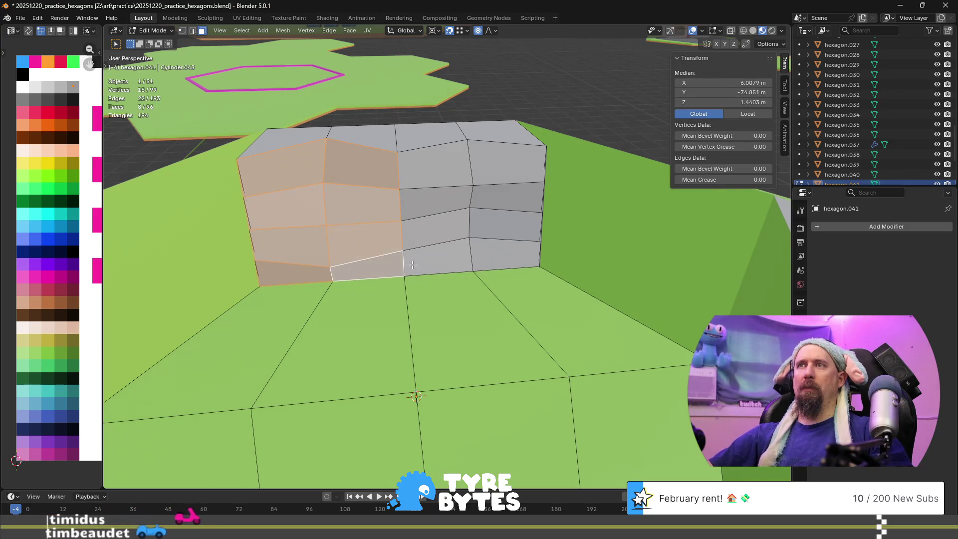
mouse_move(423, 254)
mouse_down()
mouse_move(505, 165)
mouse_move(443, 197)
mouse_up()
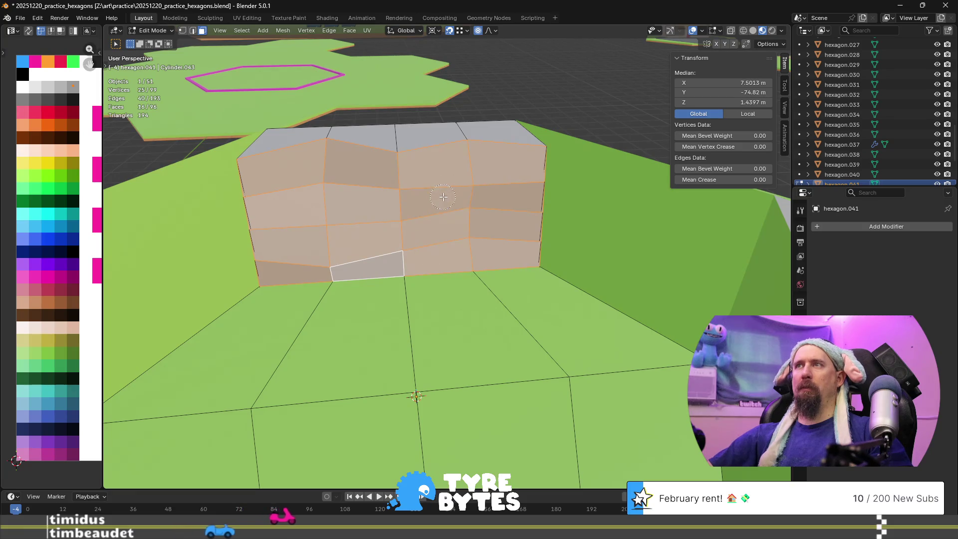
key(x)
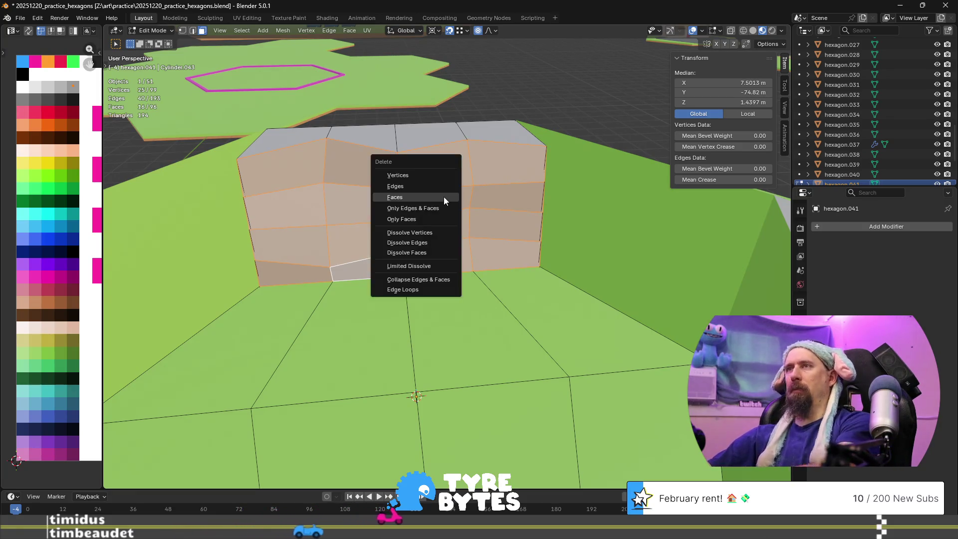
click(444, 197)
middle_drag(443, 197, 430, 275)
middle_drag(235, 227, 300, 246)
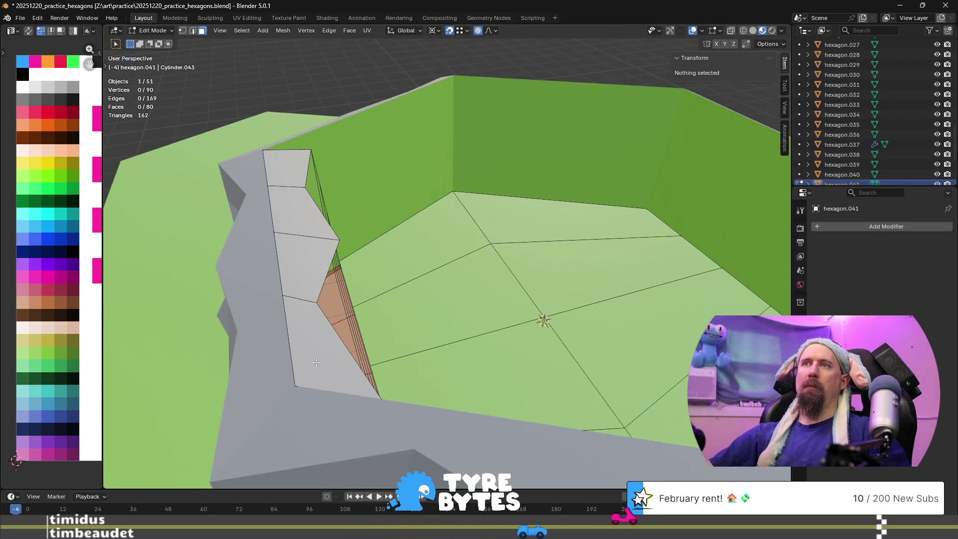
- Select the four leftover wall faces and scale them to 0 in Z onto the floor
click(309, 313)
shift+click(298, 228)
shift+click(303, 247)
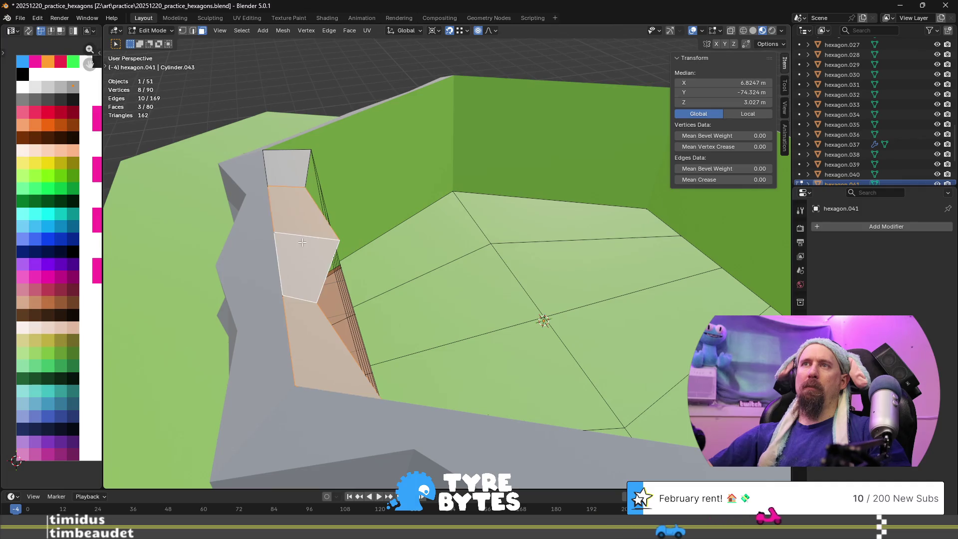
shift+click(292, 165)
middle_drag(292, 165, 331, 255)
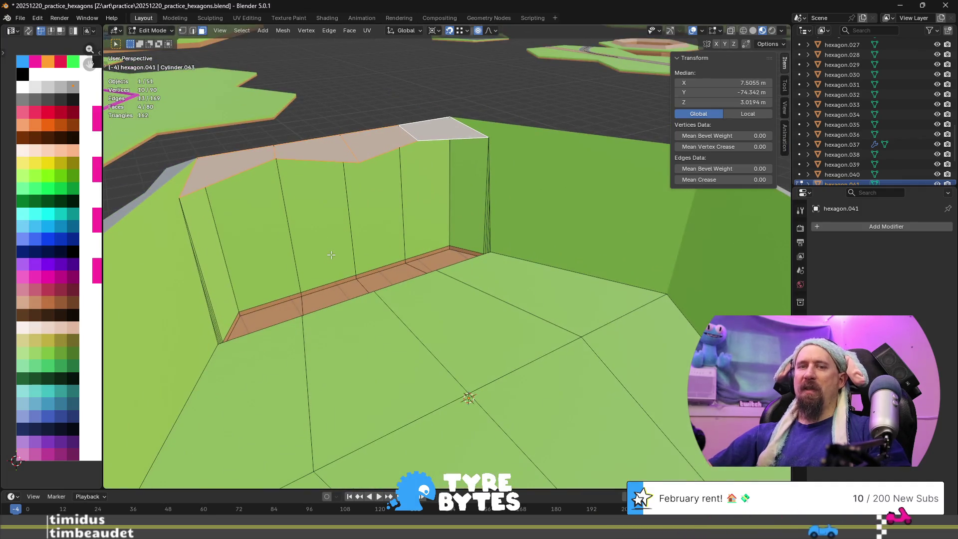
key(s)
key(z)
key(0)
key(Return)
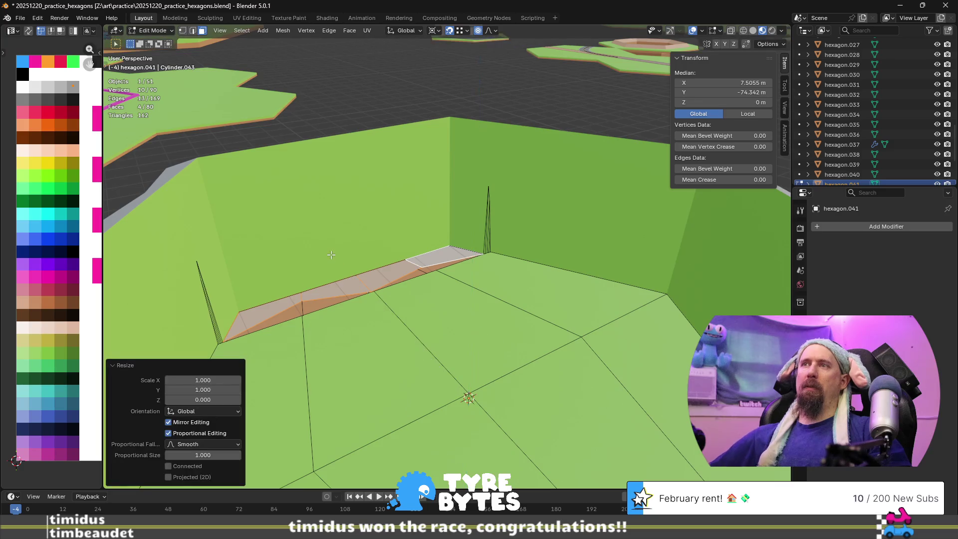
- Merge the strip's stray corner vertices at the last-selected one, leaving 89 vertices
scroll(358, 329, up, 2)
middle_drag(372, 358, 484, 340)
key(1)
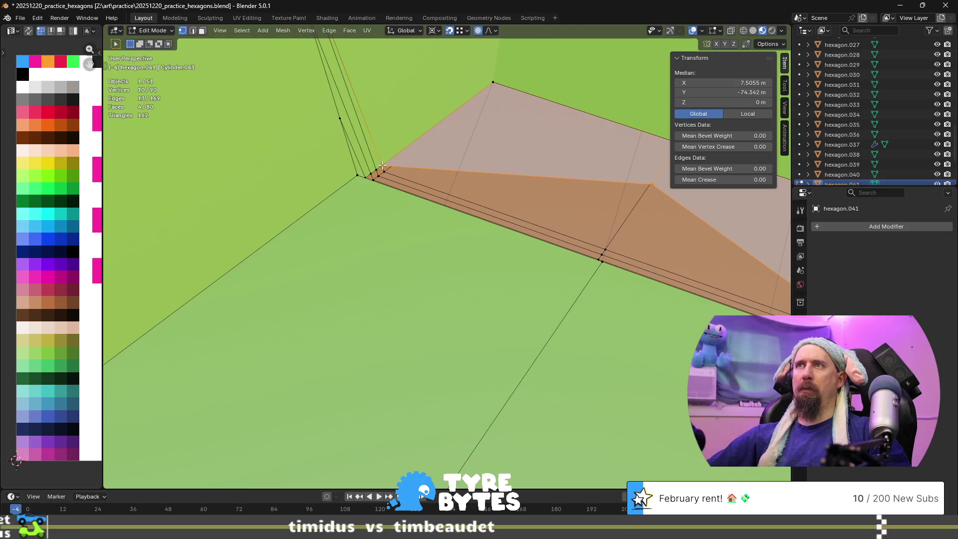
click(359, 175)
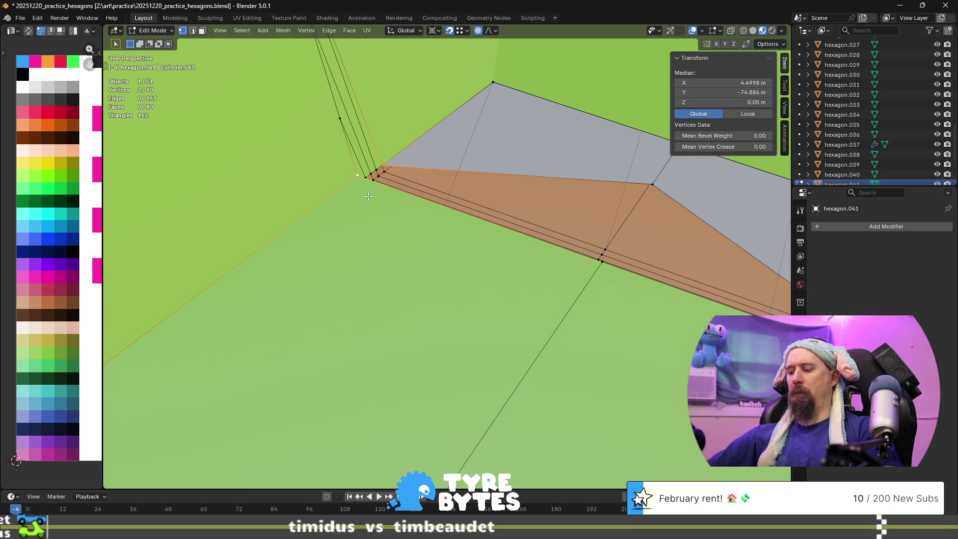
key(alt+m)
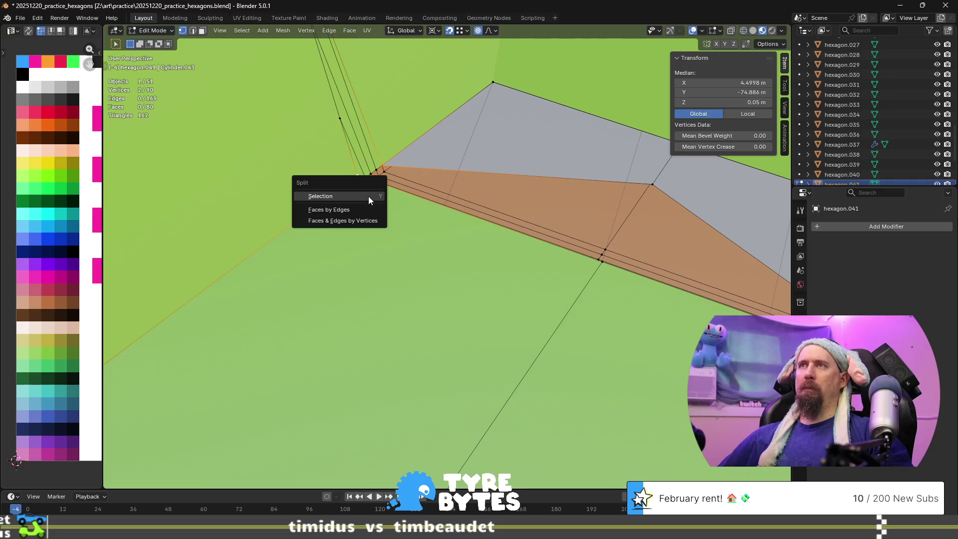
click(368, 196)
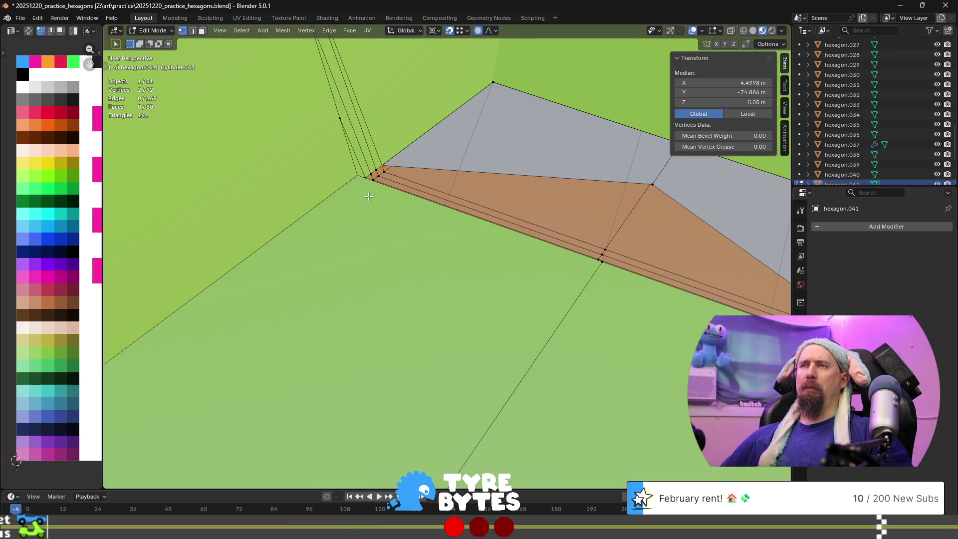
key(ctrl+z)
key(m)
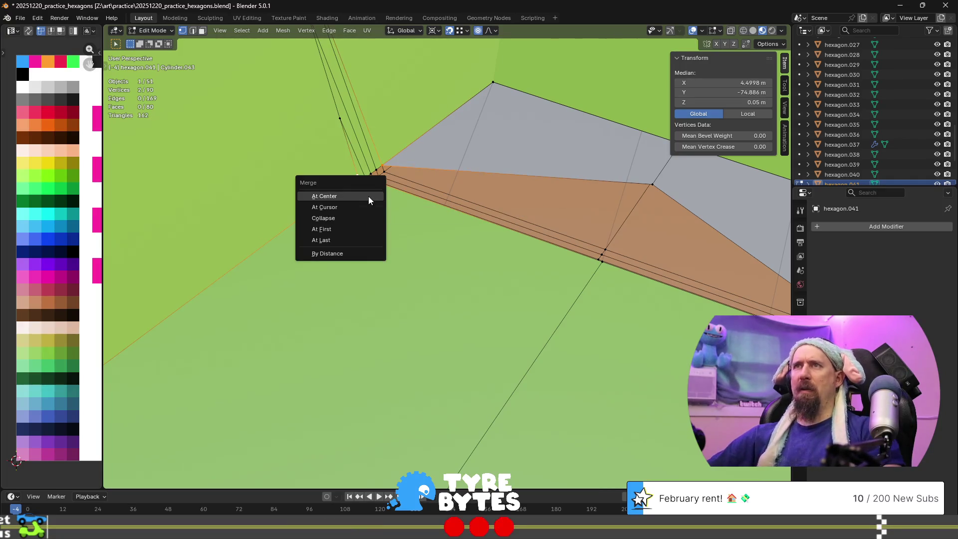
click(357, 229)
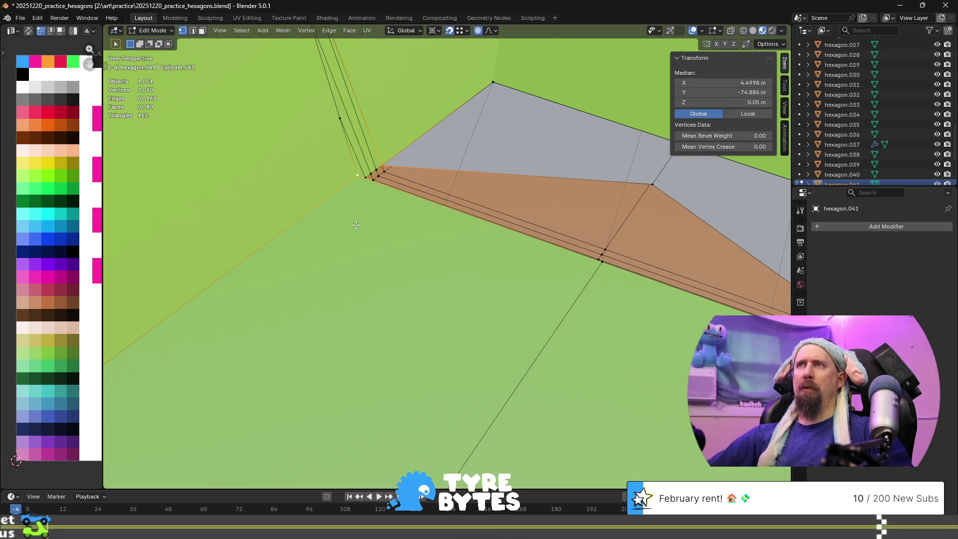
key(m)
click(348, 237)
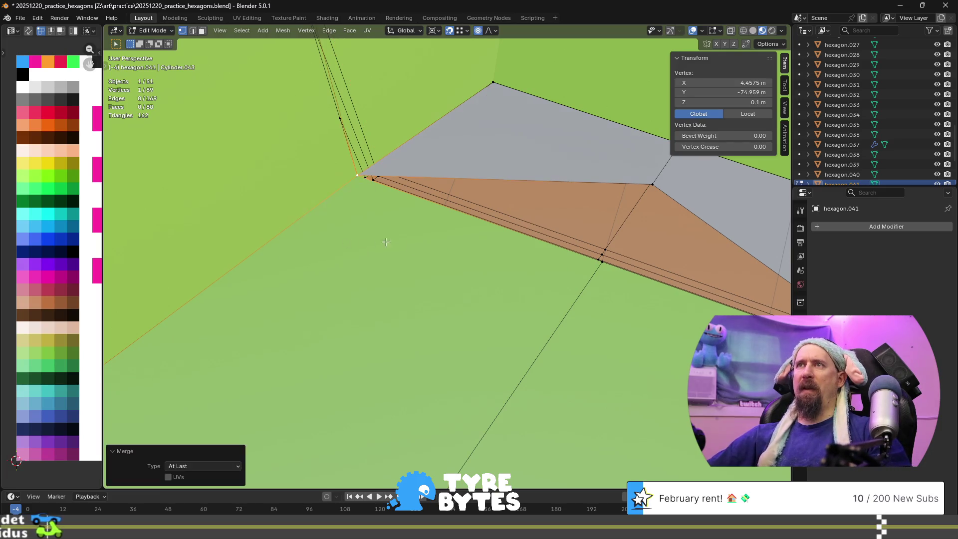
shift+click(603, 254)
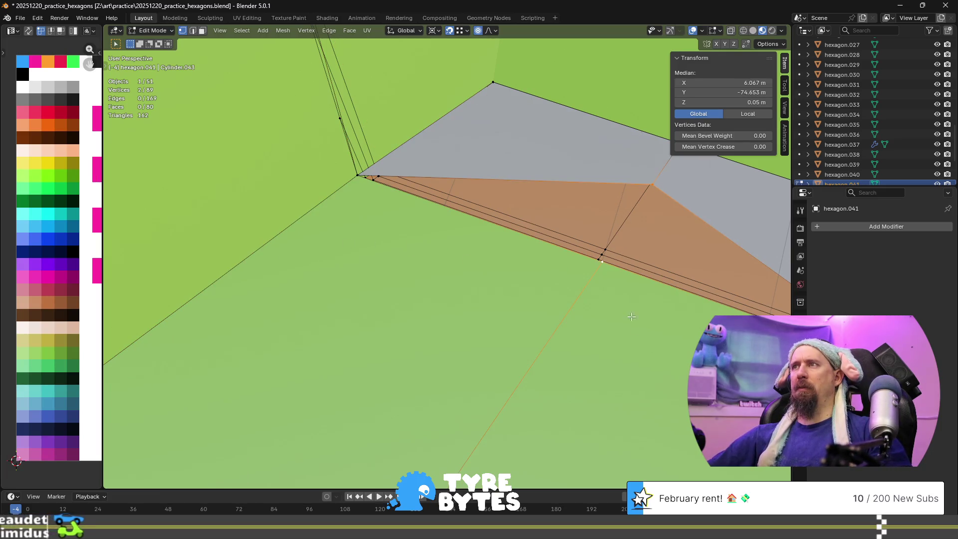
- Merge the selected doubled vertices along the strip edge at the last vertex
middle_drag(602, 254, 559, 348)
scroll(559, 349, down, 5)
scroll(502, 370, down, 8)
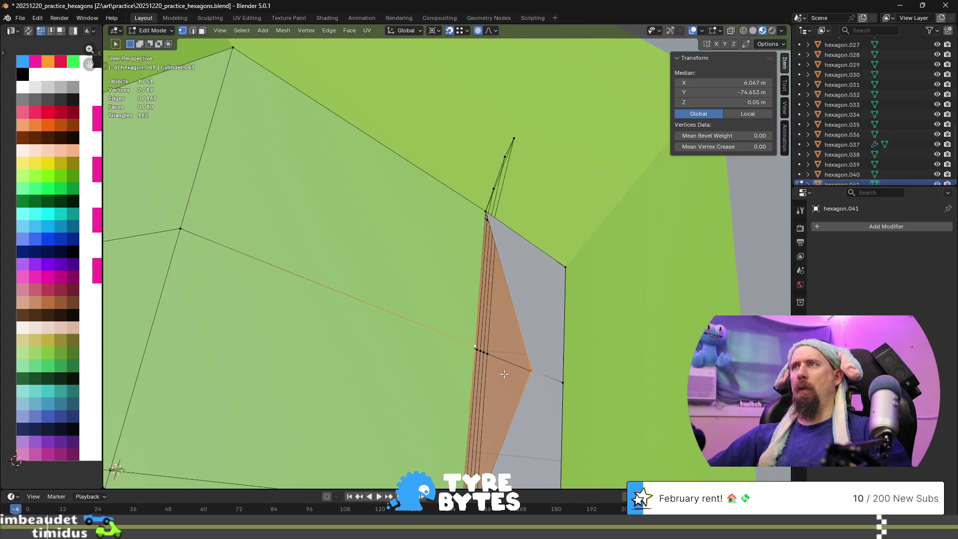
scroll(502, 370, down, 3)
scroll(501, 371, up, 6)
mouse_move(501, 371)
middle_down()
mouse_move(463, 305)
mouse_move(471, 319)
mouse_move(599, 354)
mouse_move(453, 444)
middle_up()
key(m)
click(470, 318)
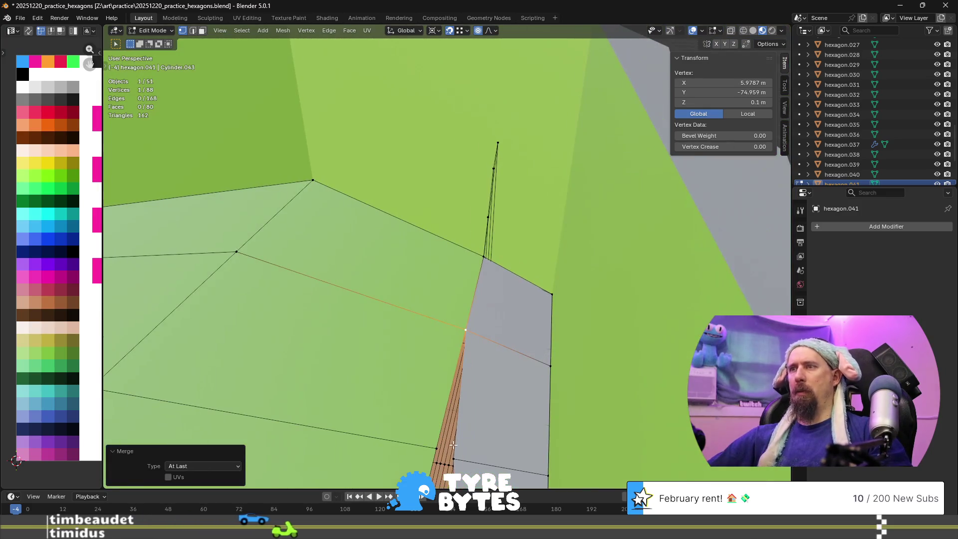
- Merge a bottom-cluster vertex pair and a neighbouring vertex pair, each at last
click(464, 456)
shift+click(434, 448)
key(m)
click(427, 445)
mouse_move(427, 445)
middle_down()
mouse_move(520, 424)
mouse_move(554, 327)
middle_up()
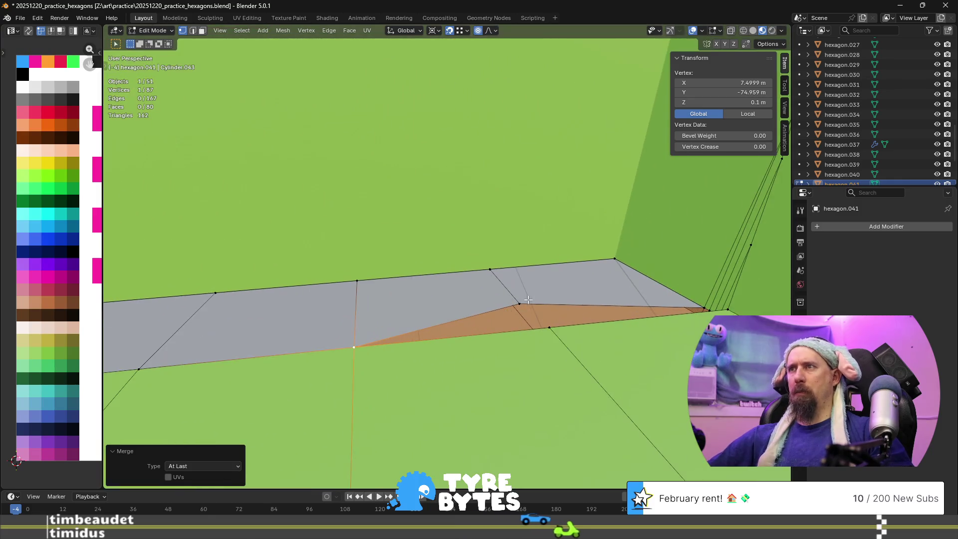
shift+click(551, 327)
key(m)
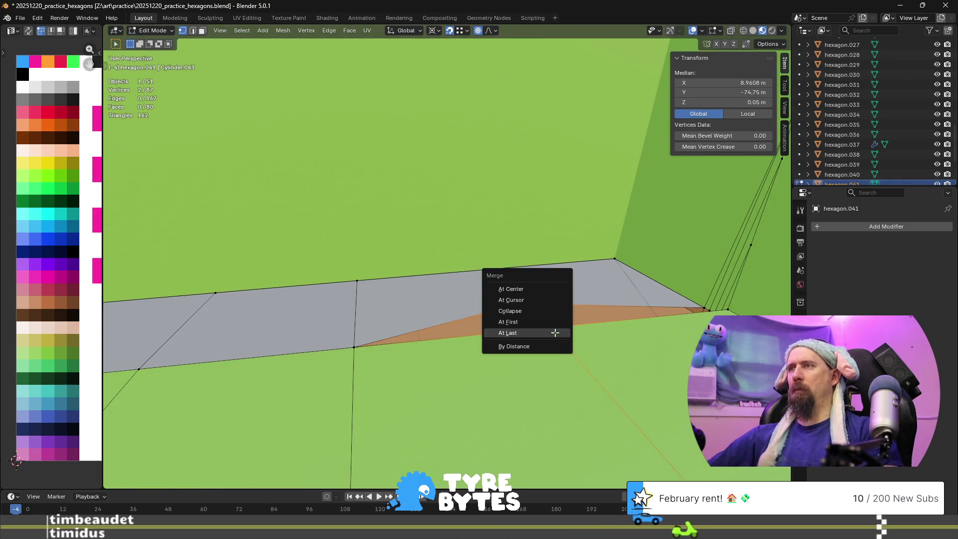
click(554, 332)
- Try merging two road-corner vertices at the wall corner, then undo it
click(690, 303)
middle_drag(731, 309, 702, 313)
shift+click(507, 64)
mouse_move(507, 63)
middle_down()
mouse_move(524, 111)
mouse_move(534, 60)
mouse_move(532, 98)
middle_up()
mouse_move(479, 248)
middle_down()
mouse_move(518, 287)
mouse_move(509, 314)
middle_up()
key(m)
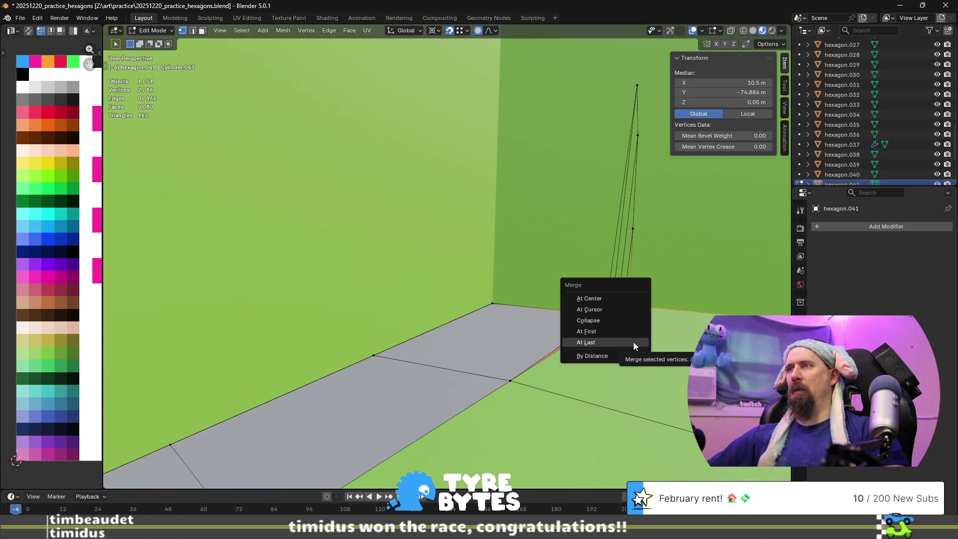
click(633, 343)
mouse_move(633, 343)
middle_down()
mouse_move(603, 333)
mouse_move(642, 331)
mouse_move(617, 365)
mouse_move(505, 312)
mouse_move(460, 317)
mouse_move(504, 309)
mouse_move(449, 329)
mouse_move(362, 324)
mouse_move(429, 285)
middle_up()
key(ctrl+z)
- Attempt two more corner-vertex merges at last, undoing both
scroll(429, 285, up, 4)
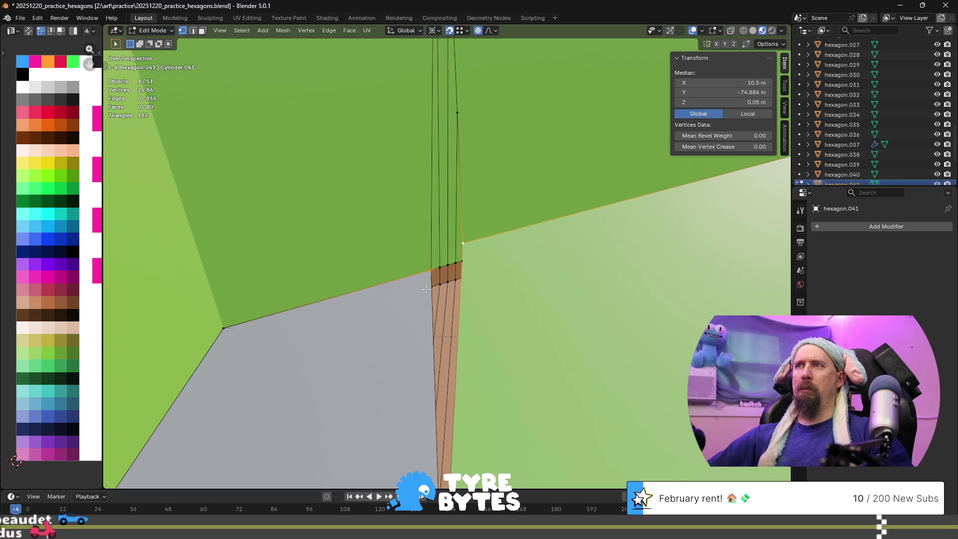
key(m)
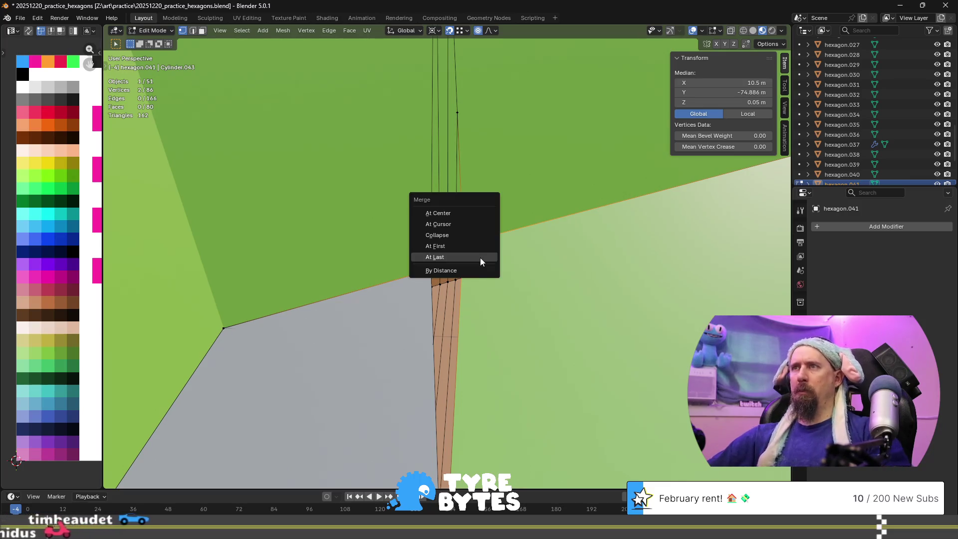
click(480, 258)
middle_drag(480, 258, 524, 231)
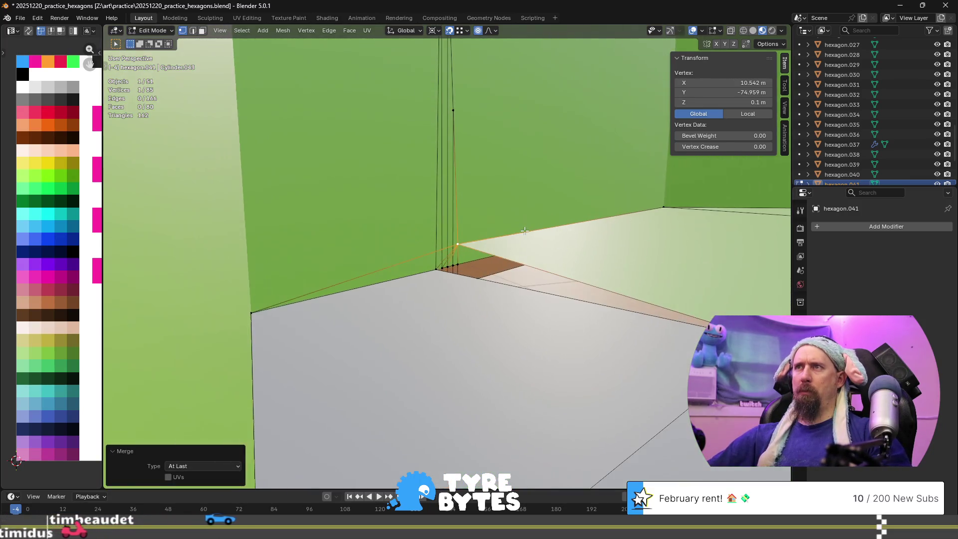
key(ctrl+z)
click(444, 278)
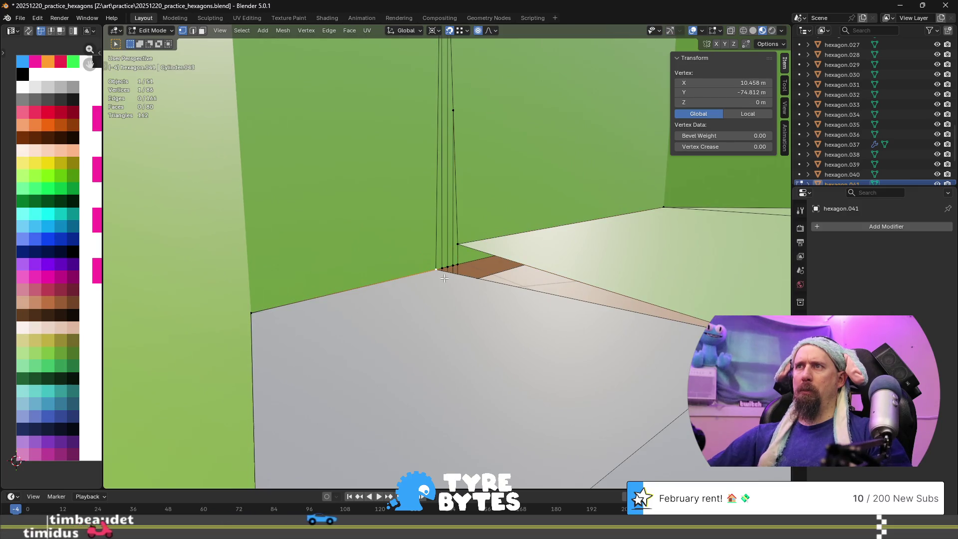
shift+click(458, 244)
key(m)
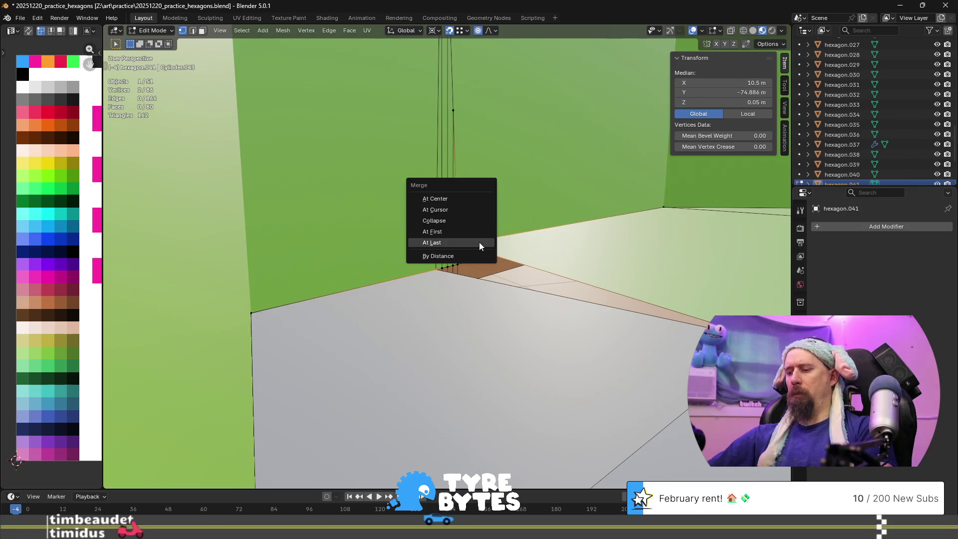
click(479, 242)
mouse_move(479, 242)
middle_down()
mouse_move(528, 210)
mouse_move(505, 258)
mouse_move(406, 249)
mouse_move(454, 200)
mouse_move(403, 309)
middle_up()
key(ctrl+z)
- Select the edge loop running along the strip at the wall corner
scroll(454, 200, down, 5)
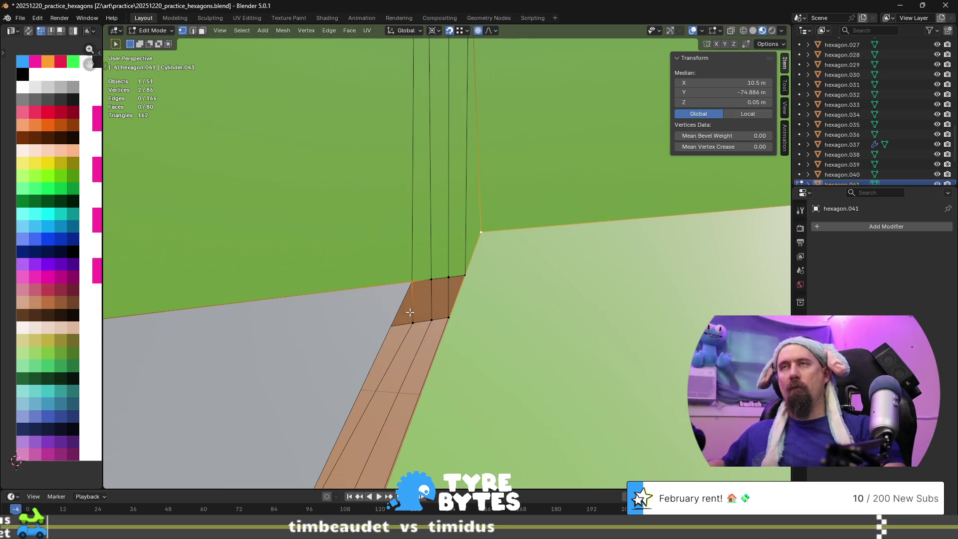
scroll(419, 309, up, 1)
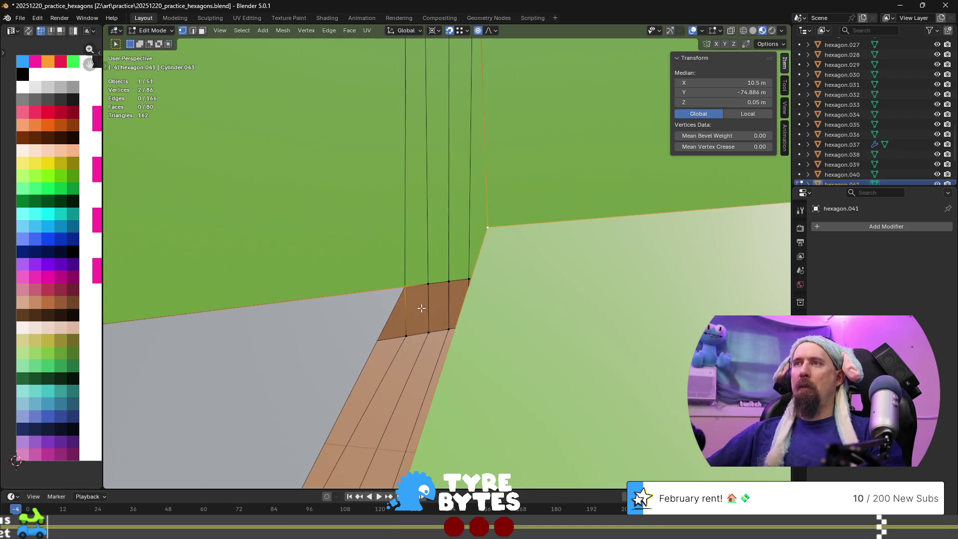
scroll(423, 308, down, 1)
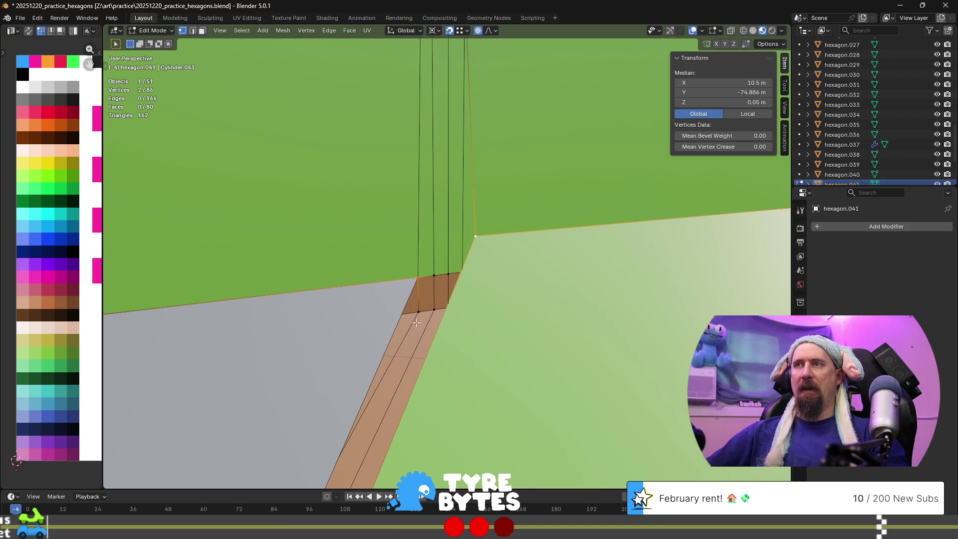
alt+click(416, 322)
scroll(426, 264, down, 3)
middle_drag(426, 263, 432, 171)
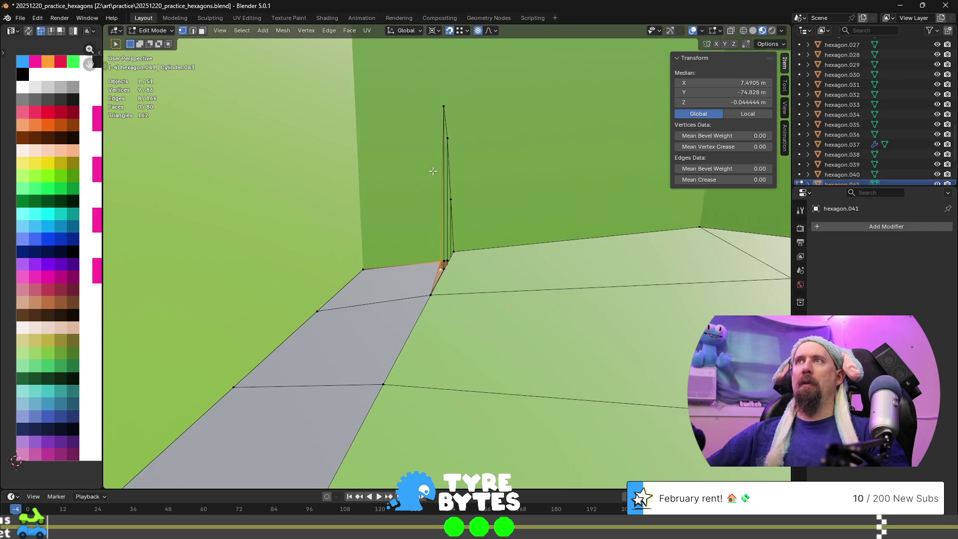
- Delete the eight selected strip edges, leaving 86 vertices, 158 edges and 64 faces
key(x)
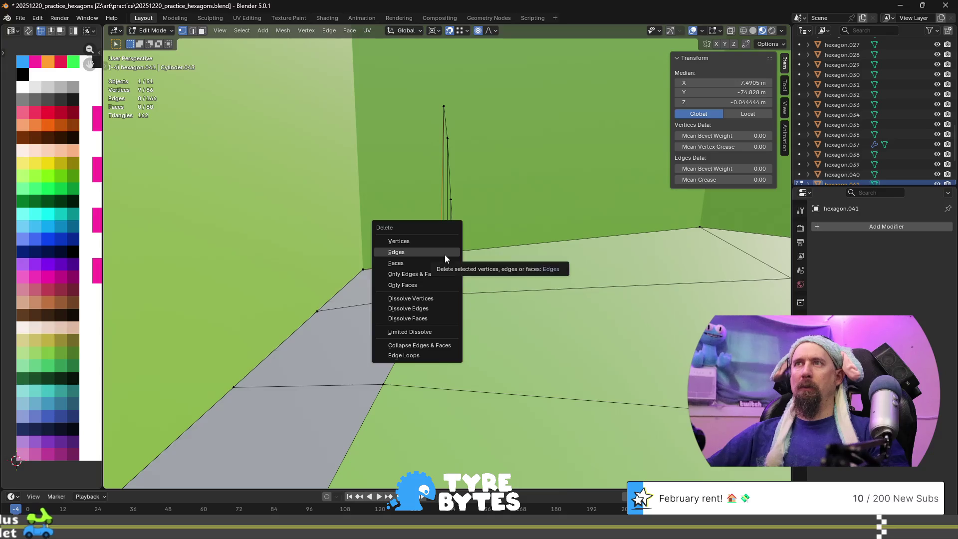
click(444, 255)
scroll(440, 265, up, 3)
key(ctrl+z)
scroll(434, 284, up, 2)
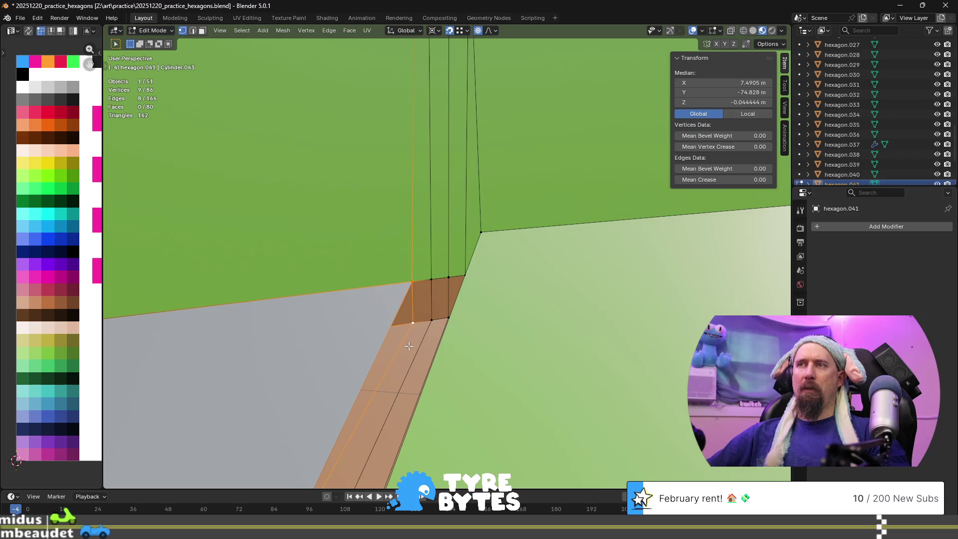
scroll(419, 333, down, 2)
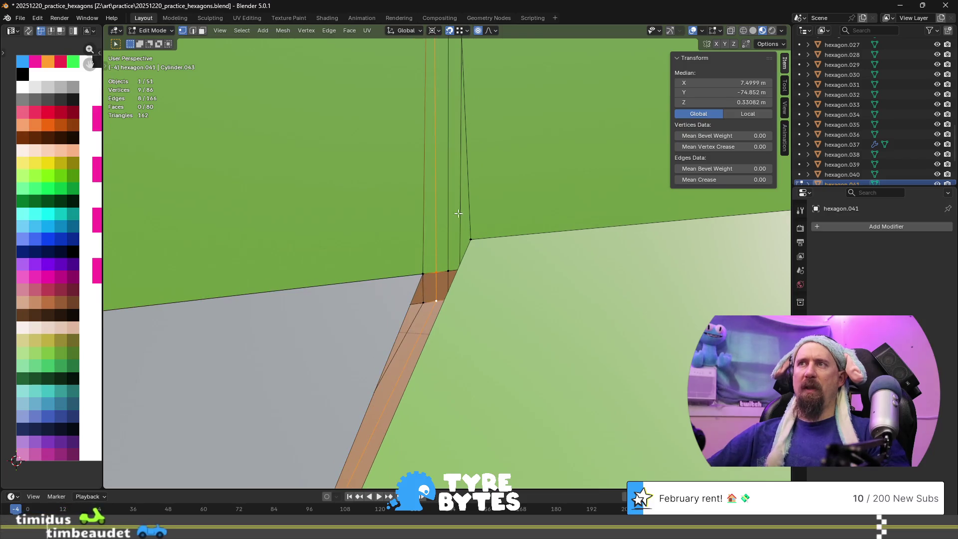
scroll(453, 196, down, 3)
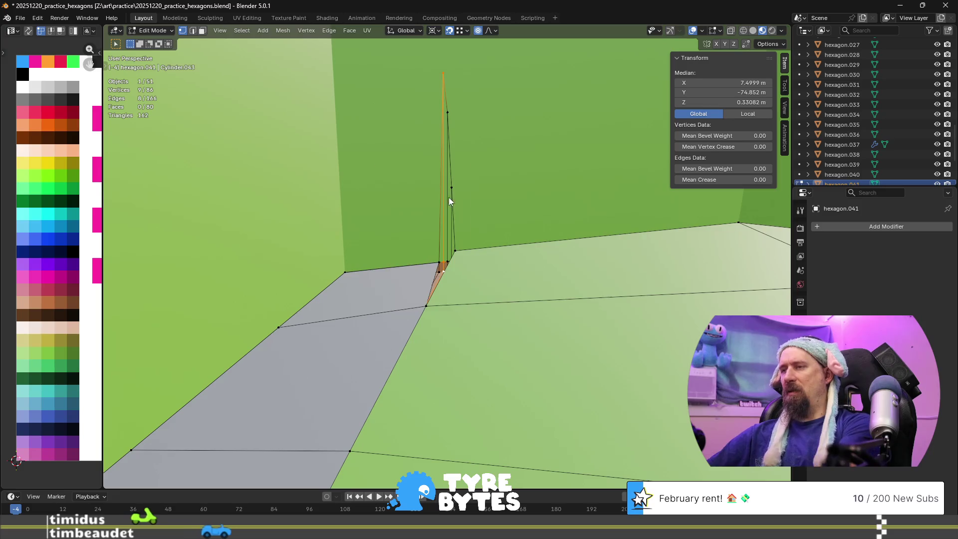
key(x)
click(449, 196)
scroll(436, 243, up, 2)
scroll(436, 242, up, 5)
- Delete the inner edge loop beside the strip, then undo it
mouse_move(436, 242)
middle_down()
mouse_move(587, 240)
mouse_move(530, 263)
mouse_move(492, 330)
mouse_move(487, 242)
middle_up()
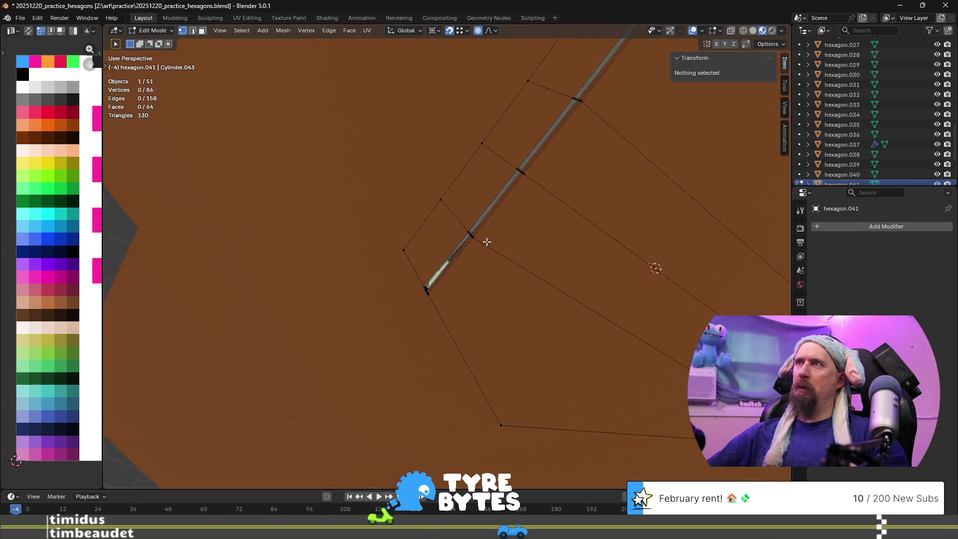
middle_drag(499, 165, 405, 315)
alt+click(453, 248)
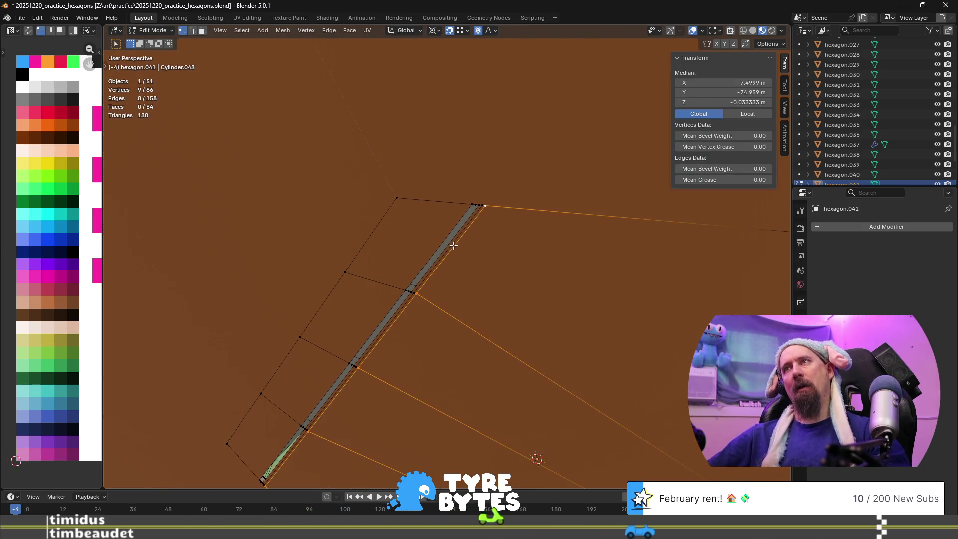
scroll(450, 250, up, 5)
scroll(412, 220, down, 3)
alt+click(440, 243)
key(x)
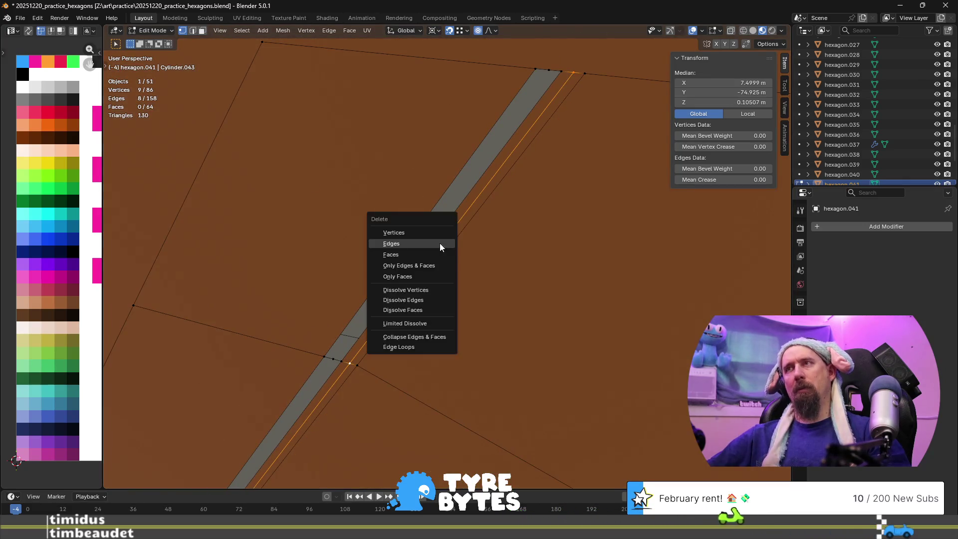
click(439, 244)
key(ctrl+z)
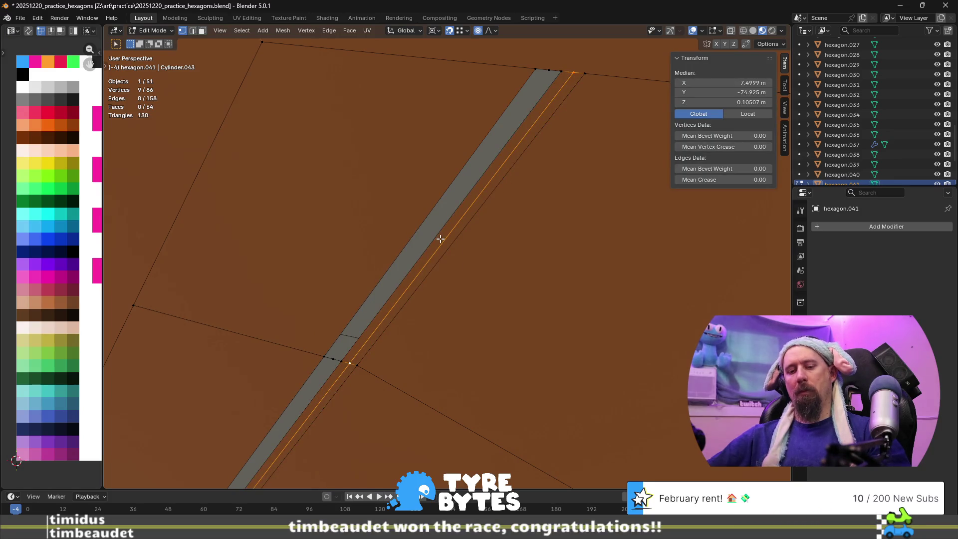
- In face mode, delete the two face loops along the strip
key(3)
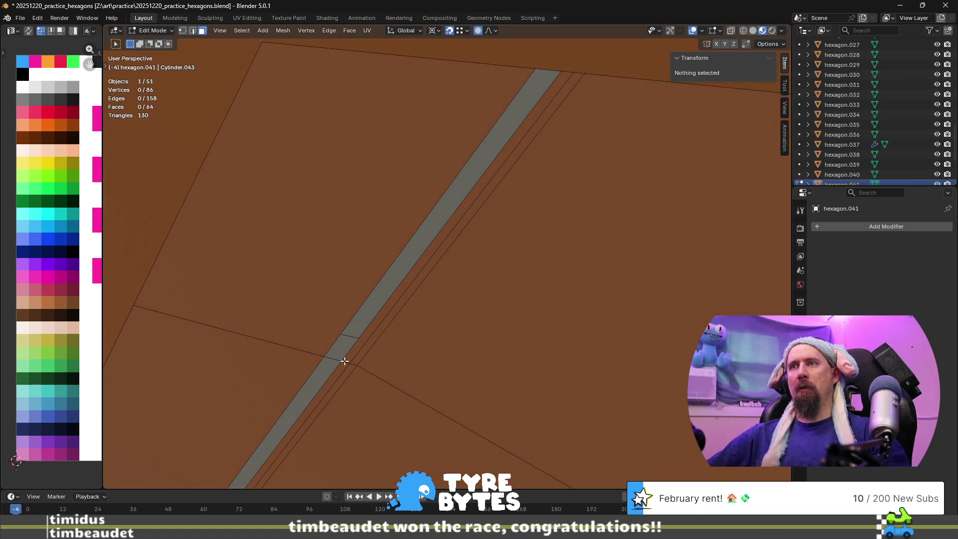
alt+click(344, 361)
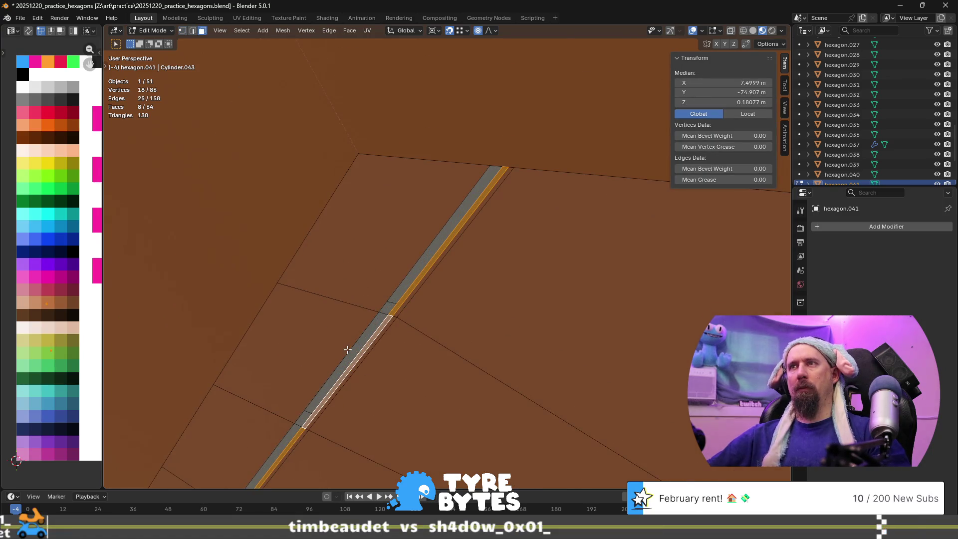
scroll(432, 319, up, 5)
scroll(327, 368, down, 3)
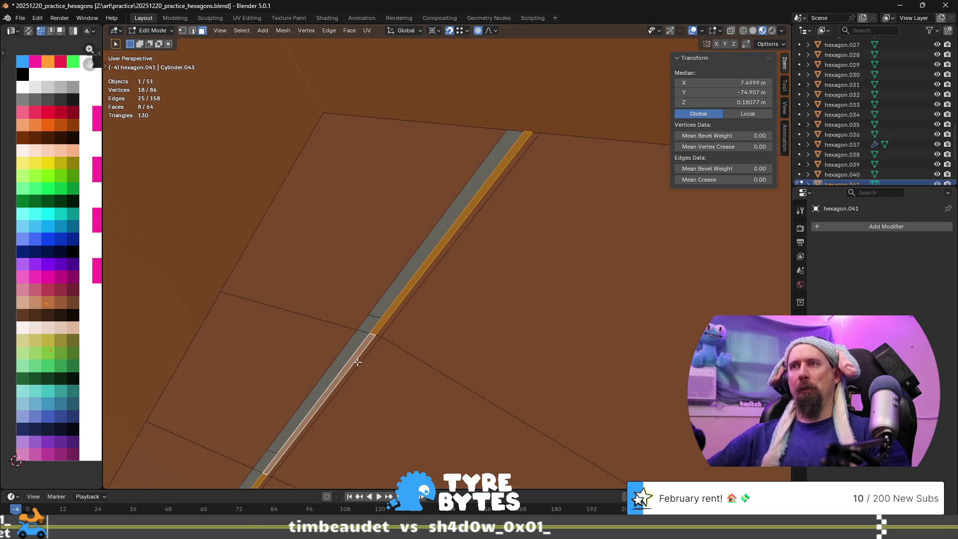
alt+shift+click(381, 334)
scroll(372, 335, down, 2)
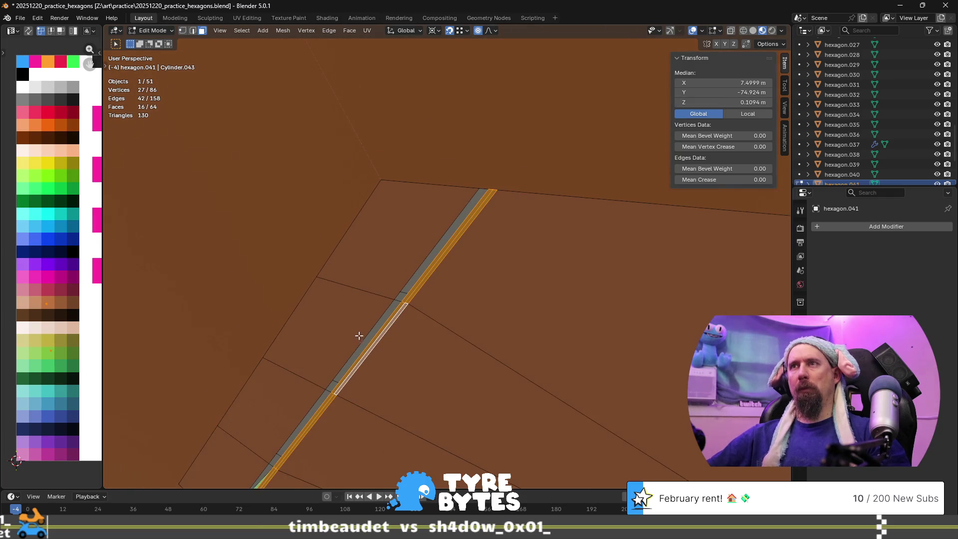
key(x)
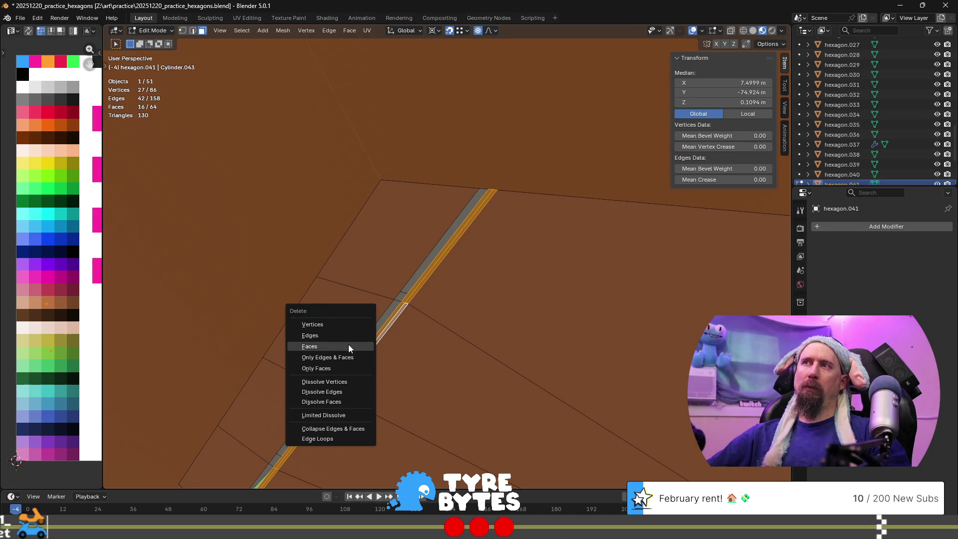
click(348, 345)
- Select the twelve-face strip with L, then a single face beside it
mouse_move(349, 341)
middle_down()
mouse_move(370, 299)
mouse_move(419, 286)
mouse_move(449, 295)
middle_up()
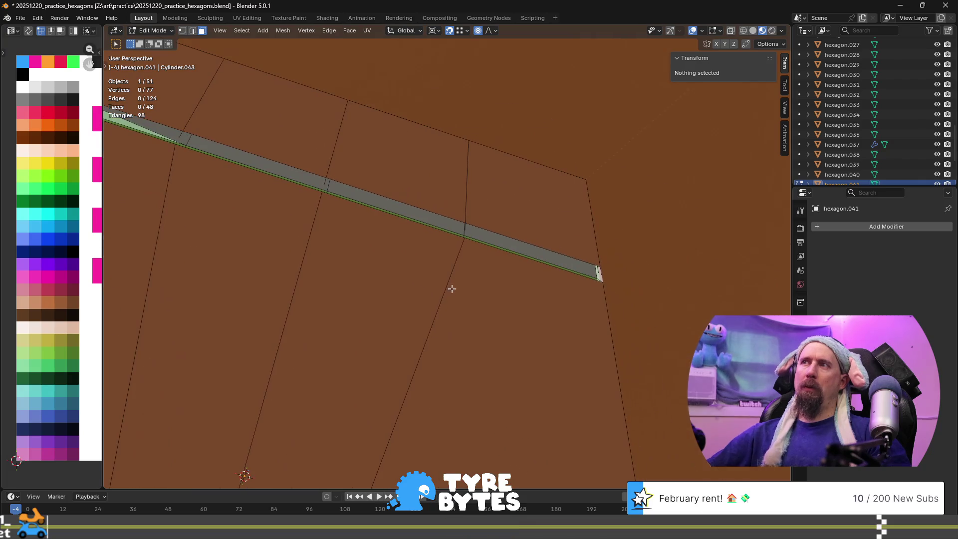
key(l)
middle_drag(471, 184, 449, 208)
scroll(449, 208, down, 4)
scroll(357, 349, up, 4)
mouse_move(336, 210)
middle_down()
mouse_move(454, 264)
mouse_move(434, 309)
mouse_move(444, 312)
mouse_move(421, 265)
mouse_move(489, 293)
mouse_move(497, 283)
middle_up()
middle_drag(554, 331, 445, 278)
click(445, 278)
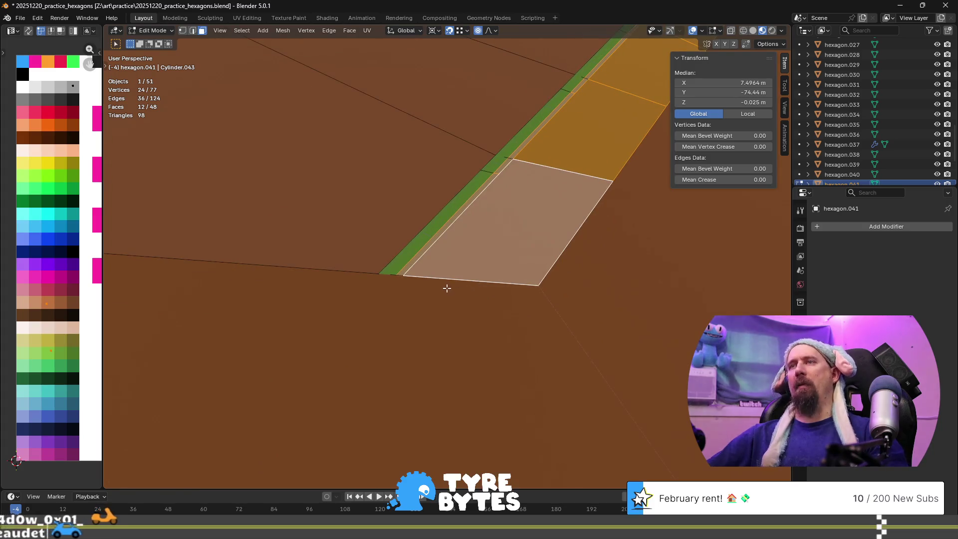
- In vertex mode, delete the two stray vertices at the strip's end
key(1)
scroll(397, 282, up, 5)
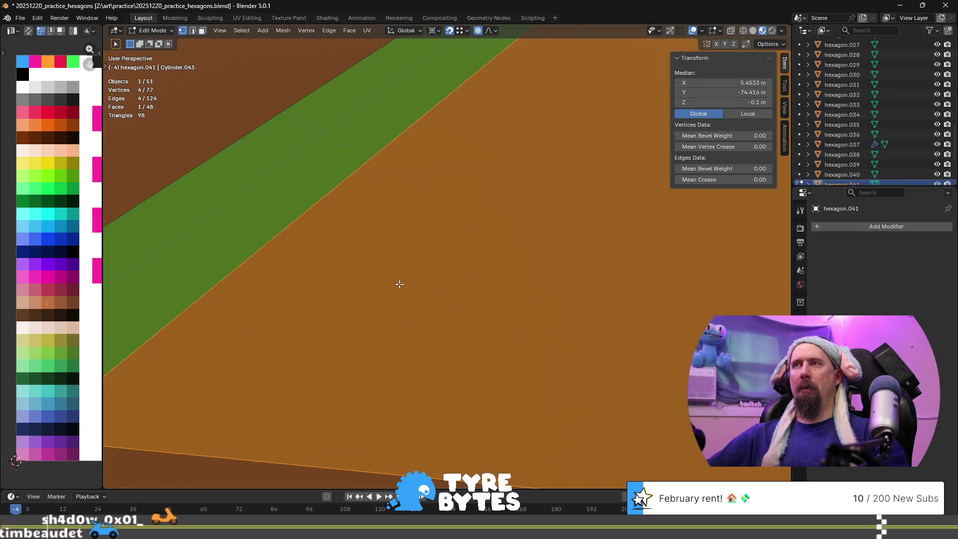
scroll(329, 329, down, 3)
shift+middle_drag(373, 328, 413, 297)
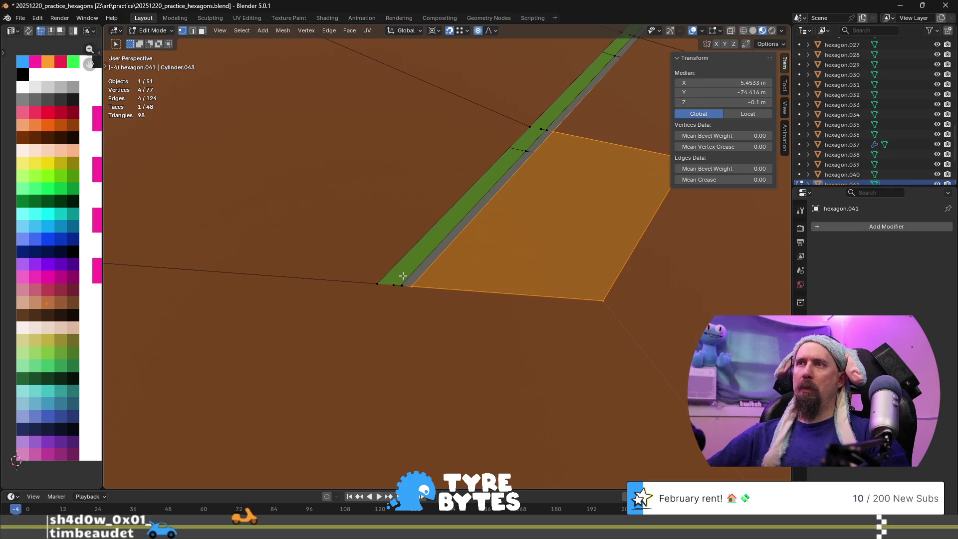
click(403, 283)
shift+click(394, 282)
scroll(410, 277, up, 6)
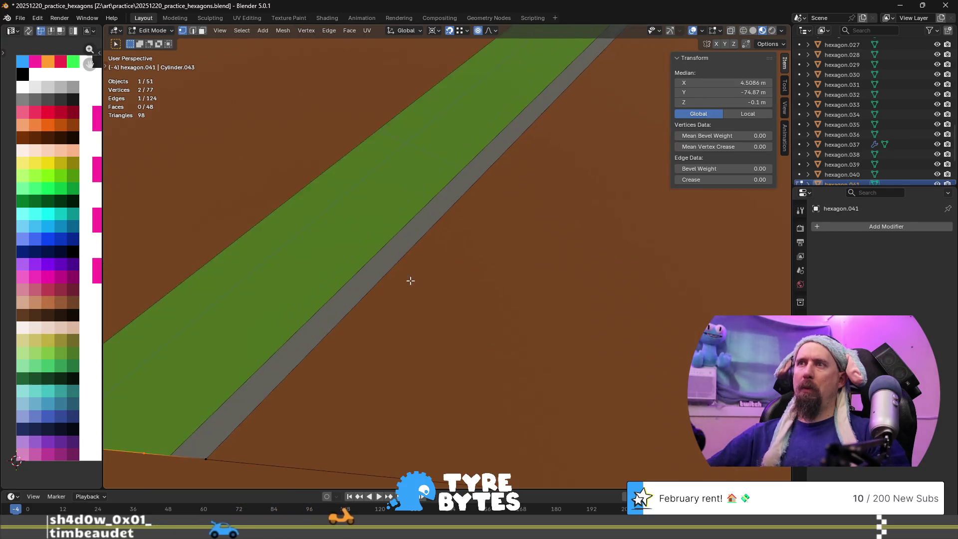
middle_drag(415, 280, 425, 277)
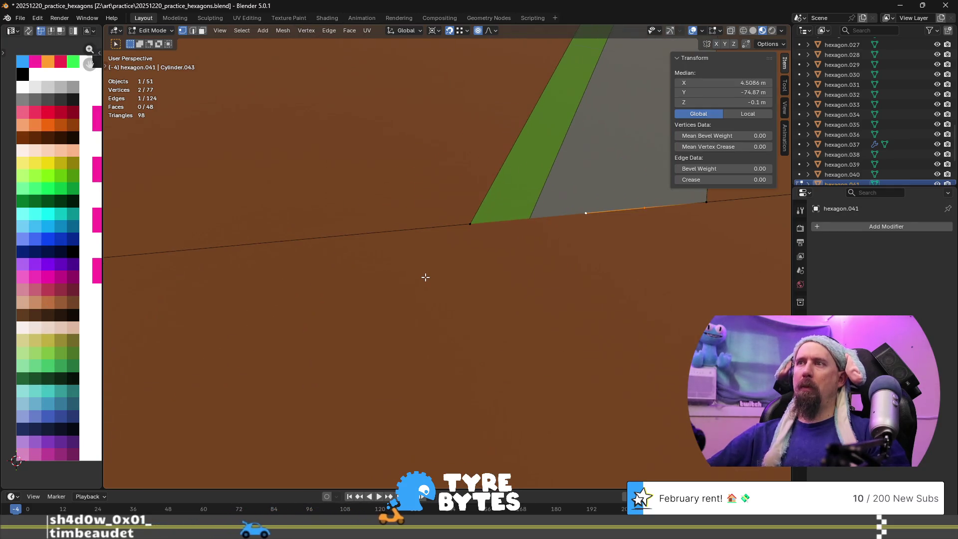
key(x)
click(552, 266)
key(x)
click(552, 246)
- Delete the stray edge on the strip, leaving 69 vertices and 116 edges
mouse_move(552, 246)
middle_down()
mouse_move(599, 144)
mouse_move(560, 229)
mouse_move(509, 286)
middle_up()
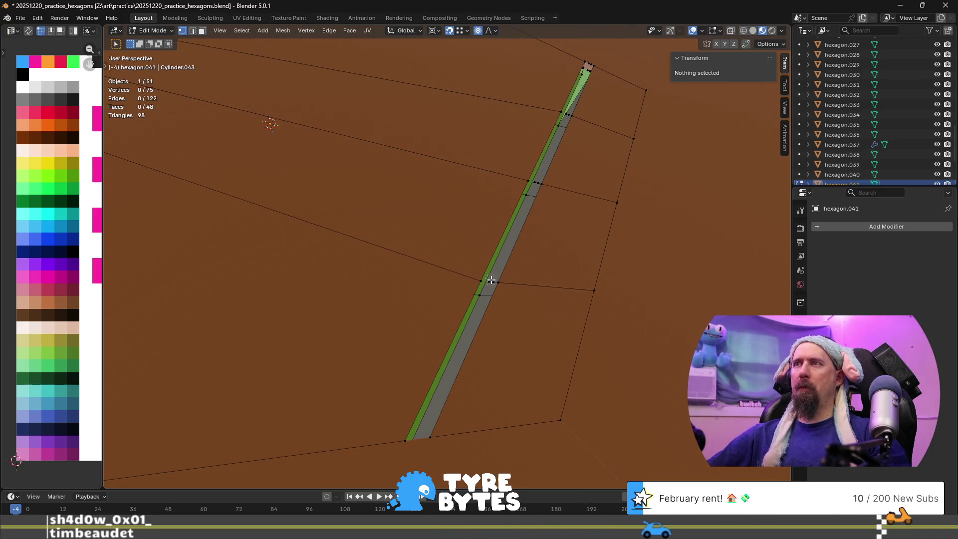
click(492, 280)
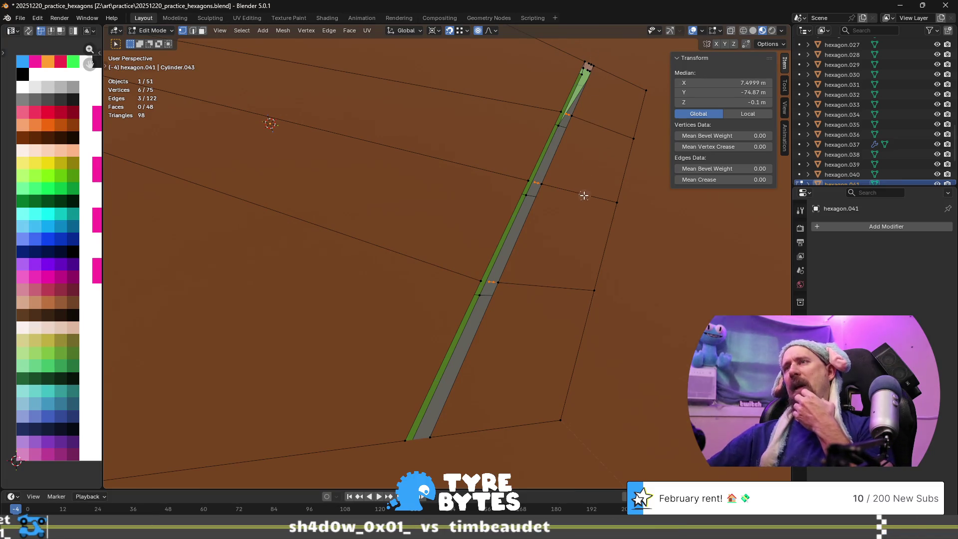
key(x)
click(579, 235)
mouse_move(579, 235)
middle_down()
mouse_move(612, 179)
mouse_move(427, 180)
mouse_move(443, 136)
mouse_move(447, 298)
middle_up()
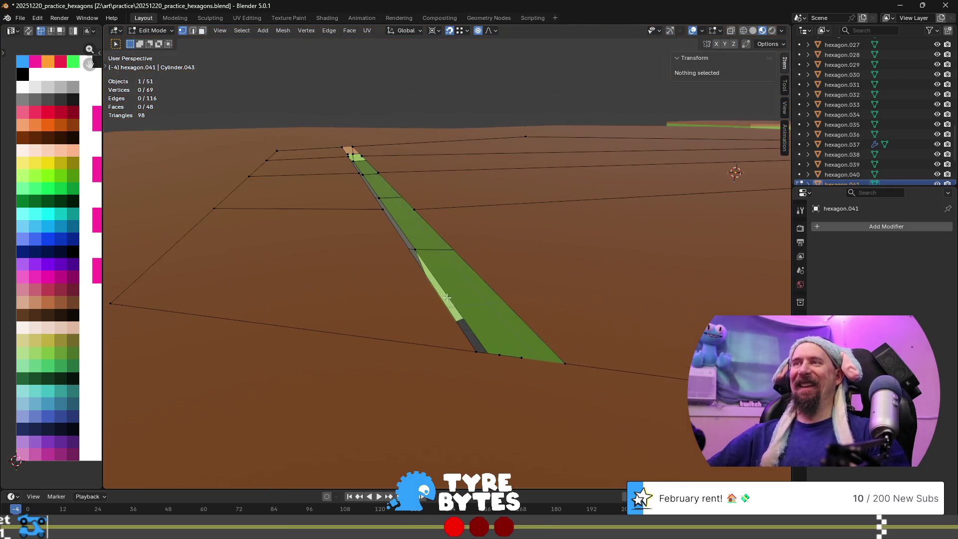
- Delete the two stray vertices at the strip's end
click(496, 355)
shift+click(519, 355)
key(x)
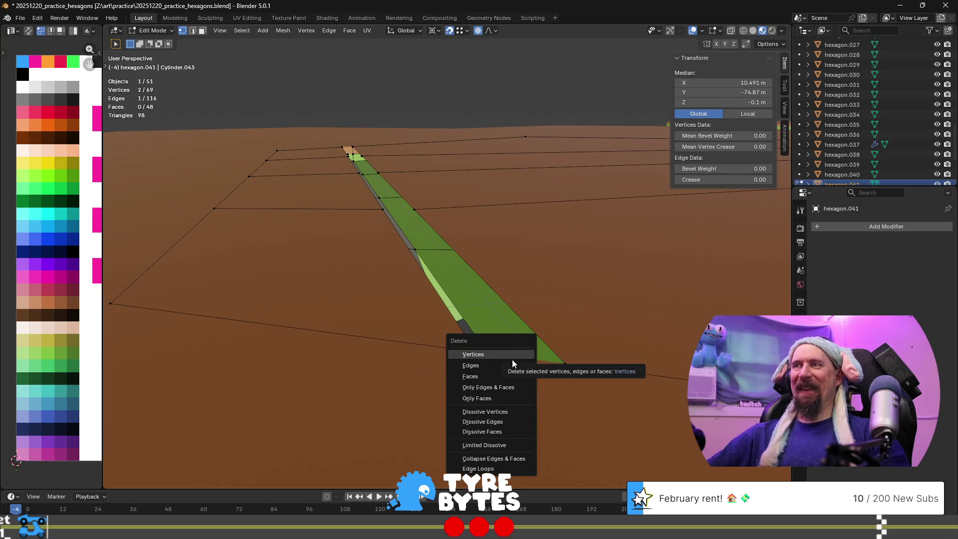
click(505, 355)
scroll(496, 378, up, 8)
scroll(477, 251, down, 5)
mouse_move(477, 251)
middle_down()
mouse_move(377, 255)
mouse_move(376, 224)
mouse_move(378, 238)
mouse_move(406, 204)
middle_up()
scroll(377, 225, up, 4)
- Merge the strip's end corner vertex into the bottom corner vertex at last
click(418, 82)
shift+click(409, 86)
scroll(427, 143, up, 2)
mouse_move(427, 143)
middle_down()
mouse_move(562, 254)
mouse_move(535, 300)
mouse_move(569, 229)
mouse_move(607, 293)
mouse_move(621, 188)
mouse_move(683, 193)
mouse_move(525, 255)
middle_up()
click(495, 242)
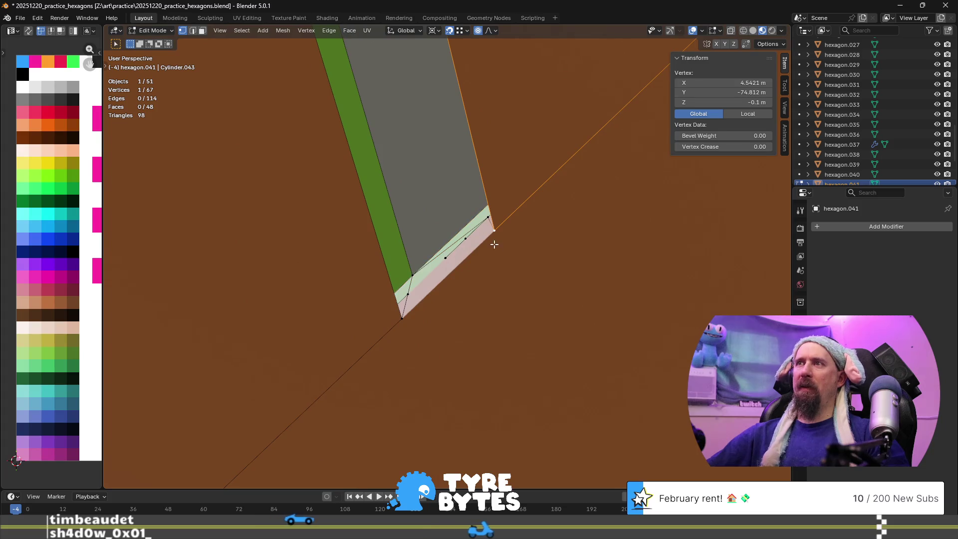
shift+click(398, 324)
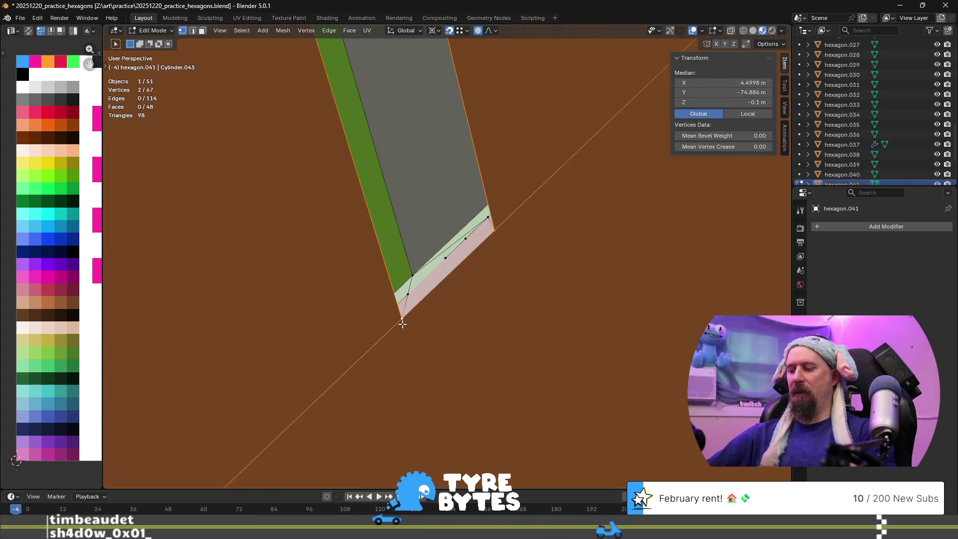
key(m)
click(402, 325)
- Merge the opposite middle vertex pair of the grey strip into one
middle_drag(401, 321, 472, 275)
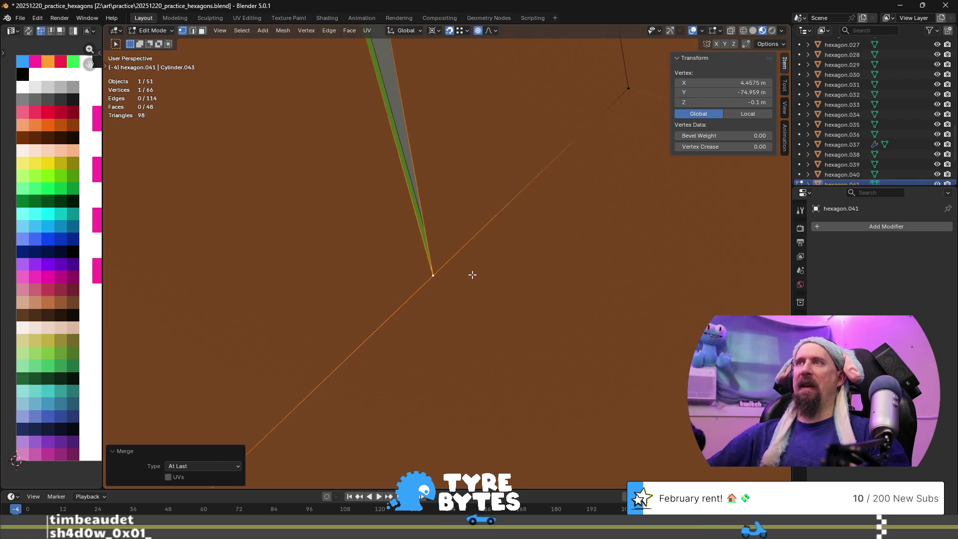
scroll(472, 275, down, 5)
scroll(472, 273, up, 5)
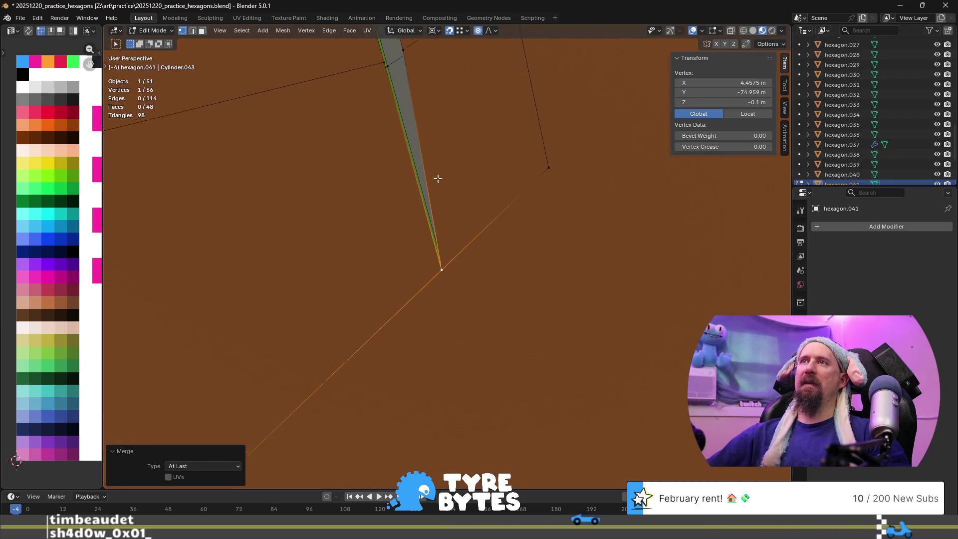
click(466, 281)
shift+click(445, 294)
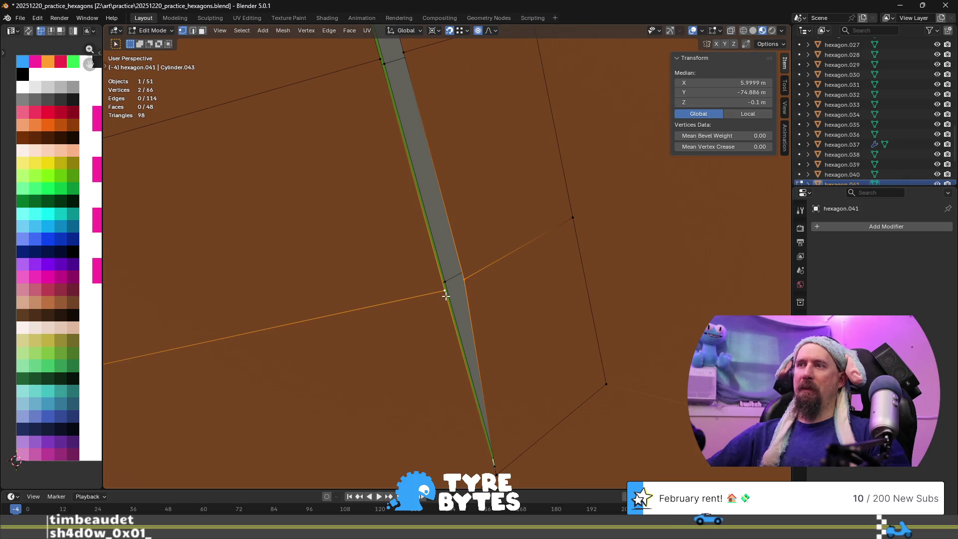
key(m)
click(446, 296)
- Merge the next two opposite vertex pairs along the strip, including the upper end
scroll(406, 111, down, 3)
mouse_move(412, 125)
shift+middle_down()
mouse_move(447, 224)
mouse_move(451, 269)
shift+middle_up()
click(451, 270)
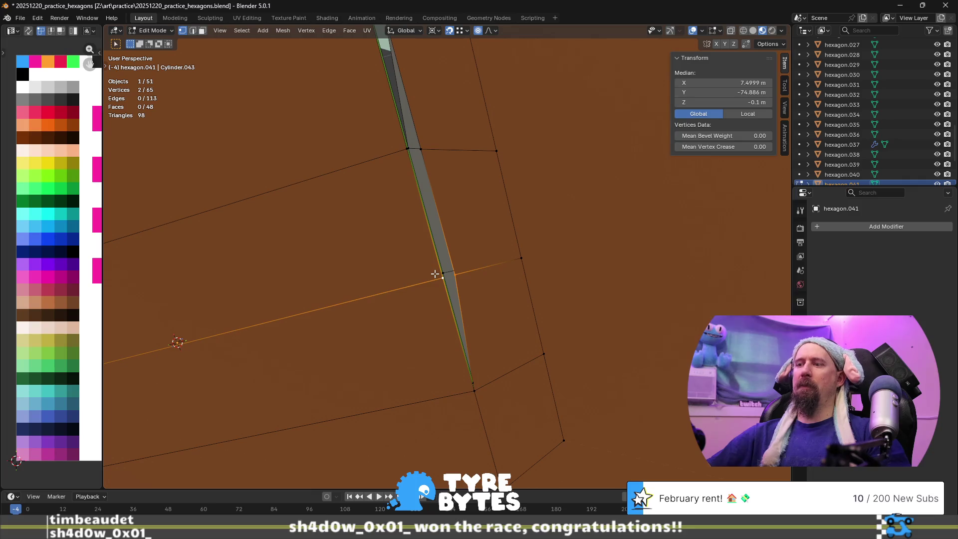
key(m)
click(439, 277)
click(423, 142)
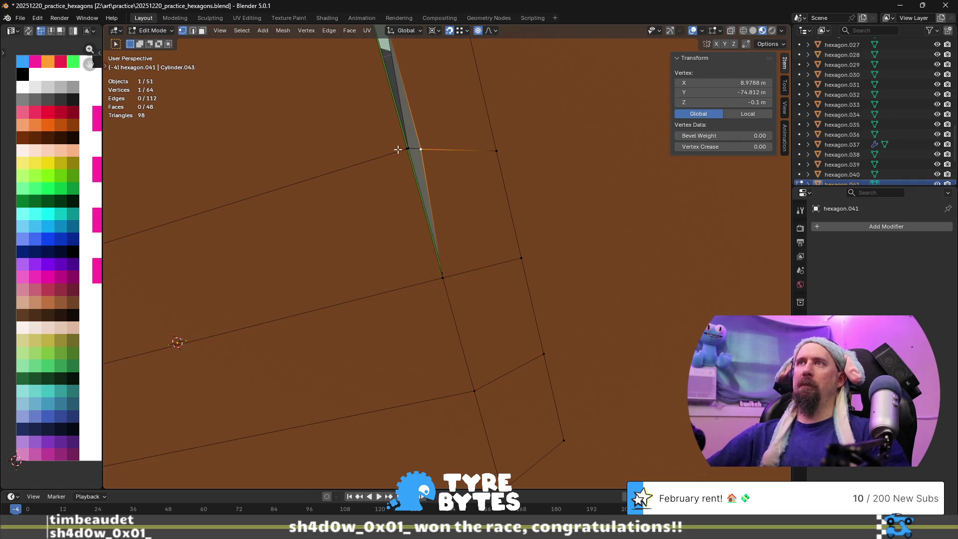
key(m)
click(422, 205)
- Merge the final vertex pair, leaving the tile mesh at 62 vertices
shift+middle_drag(426, 165, 462, 364)
click(453, 345)
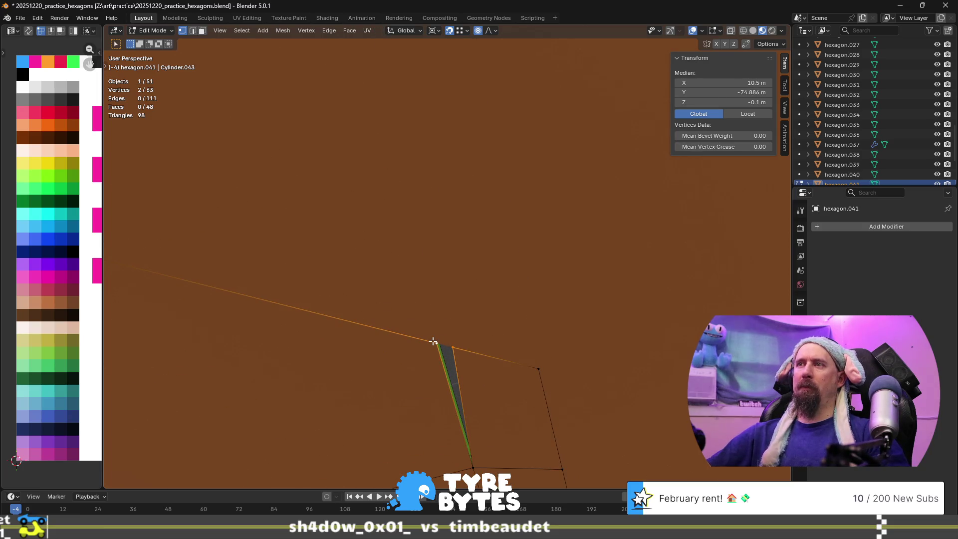
key(m)
click(433, 341)
scroll(476, 363, down, 4)
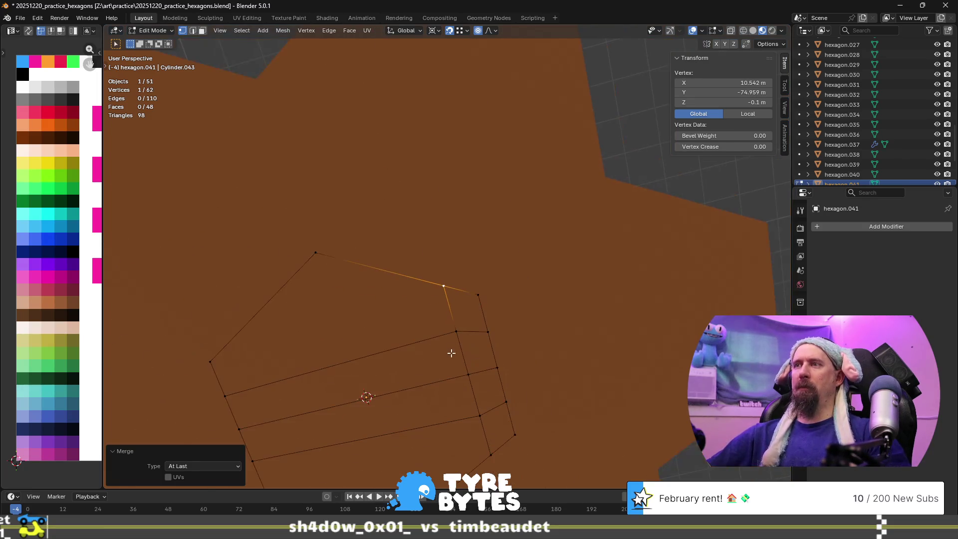
shift+middle_drag(451, 349, 432, 306)
scroll(433, 306, down, 3)
middle_drag(374, 315, 424, 499)
mouse_move(463, 149)
middle_down()
mouse_move(394, 265)
mouse_move(272, 333)
middle_up()
scroll(394, 265, up, 2)
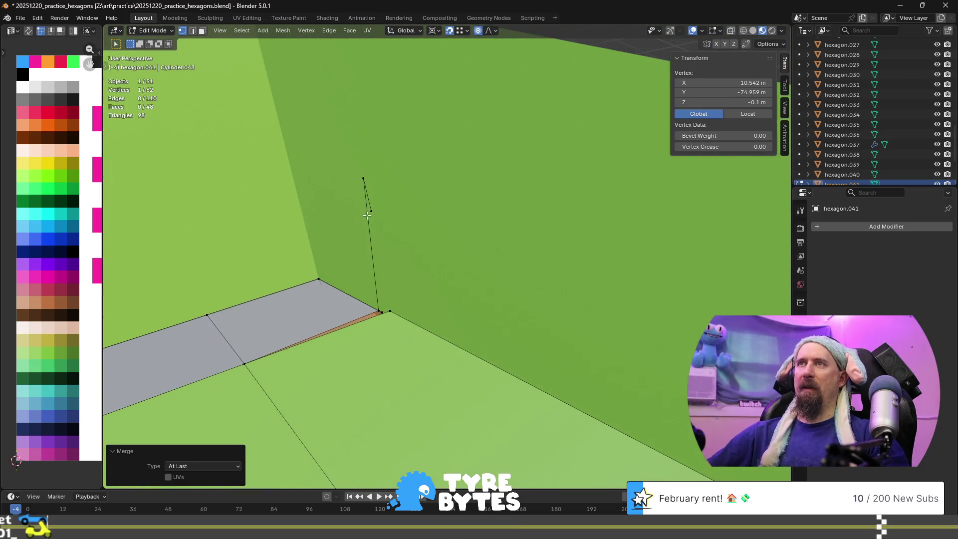
- Delete the two stray vertices by the upper wall
shift+click(361, 178)
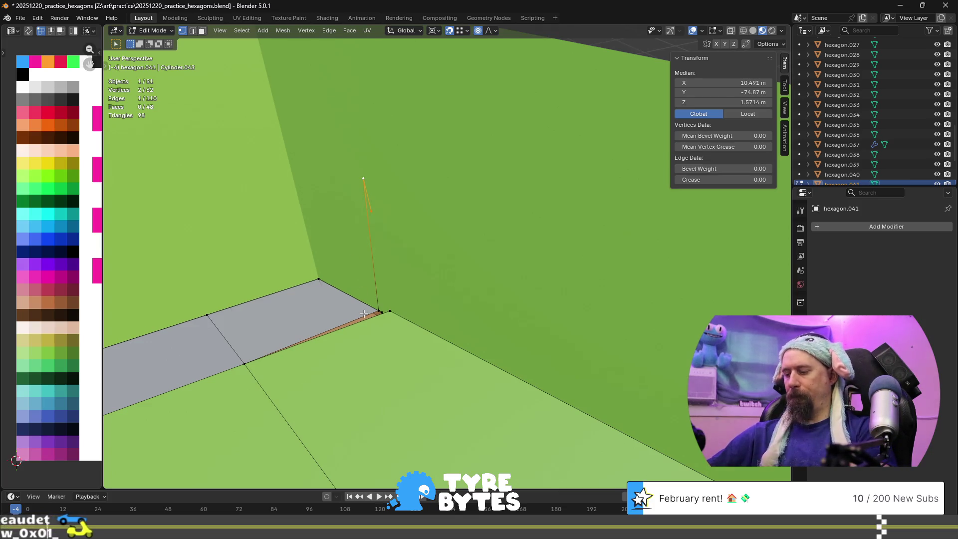
key(m)
key(Escape)
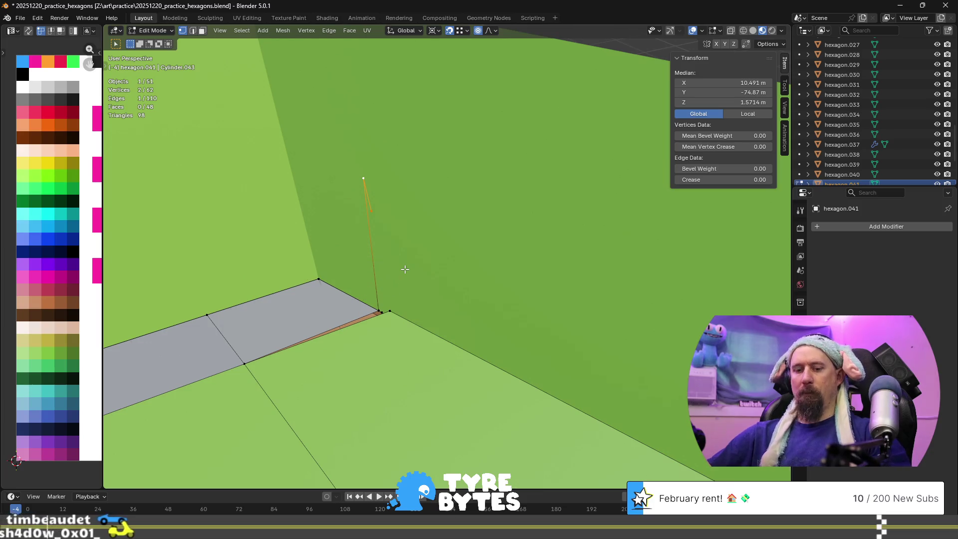
key(x)
click(402, 279)
- Remove the remaining stray vertices at the road and wall corner
scroll(347, 319, up, 2)
mouse_move(347, 319)
middle_down()
mouse_move(406, 304)
mouse_move(364, 406)
mouse_move(562, 211)
mouse_move(533, 292)
middle_up()
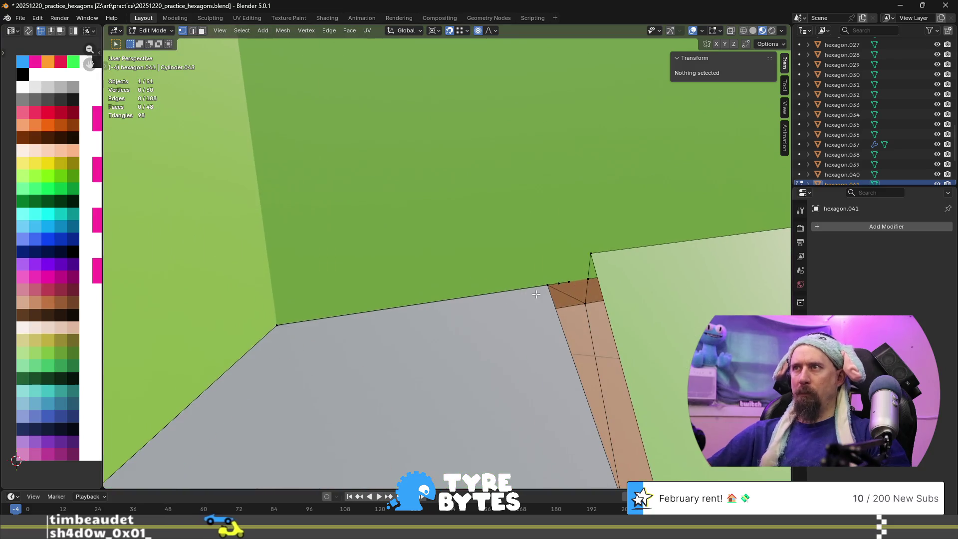
click(560, 283)
shift+click(569, 281)
key(x)
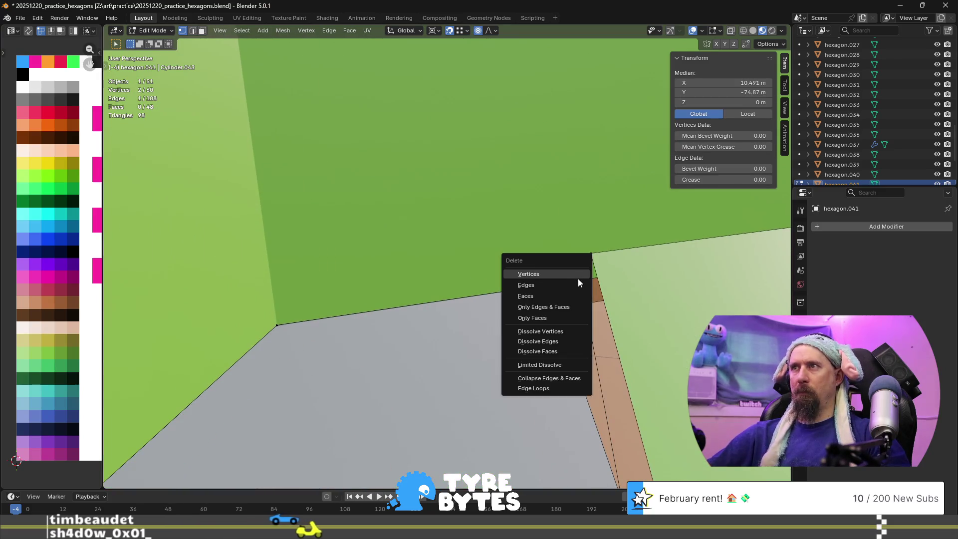
click(575, 275)
click(578, 280)
key(KP_Decimal)
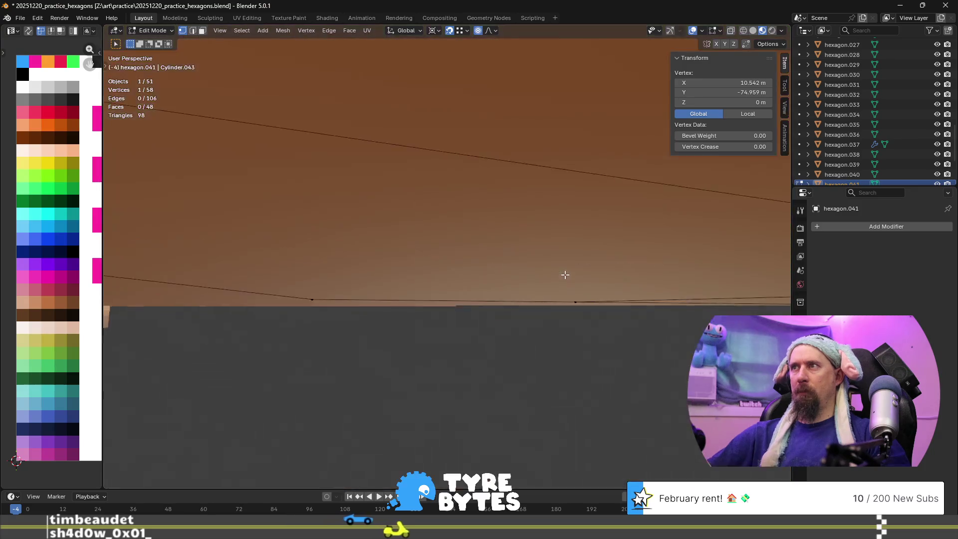
scroll(549, 268, down, 4)
key(x)
click(592, 282)
- Merge the road corner vertex and its neighbour into one vertex
mouse_move(595, 285)
middle_down()
mouse_move(464, 274)
mouse_move(479, 276)
middle_up()
click(456, 272)
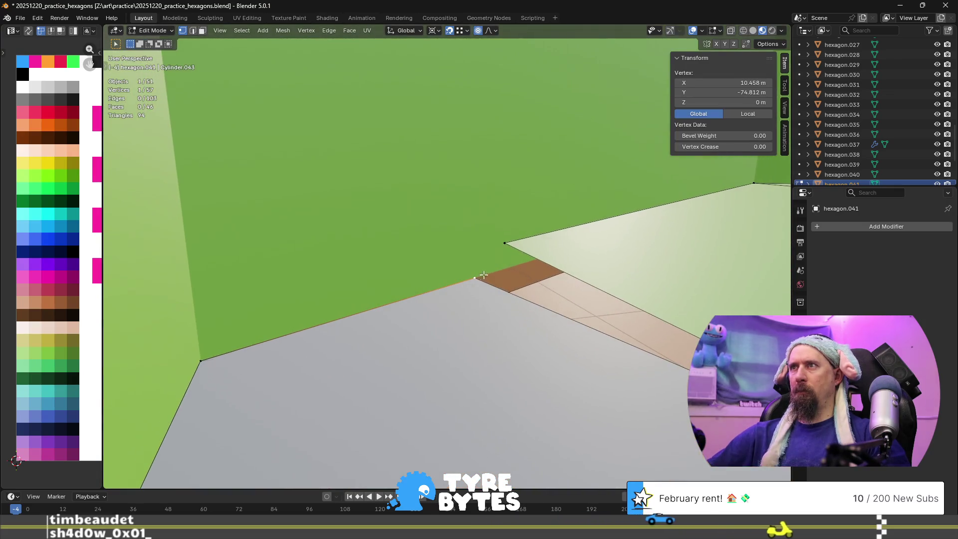
shift+click(505, 244)
key(m)
click(521, 253)
- Lower the merged corner vertex by 0.14 m
mouse_move(521, 253)
middle_down()
mouse_move(451, 274)
mouse_move(470, 288)
middle_up()
key(g)
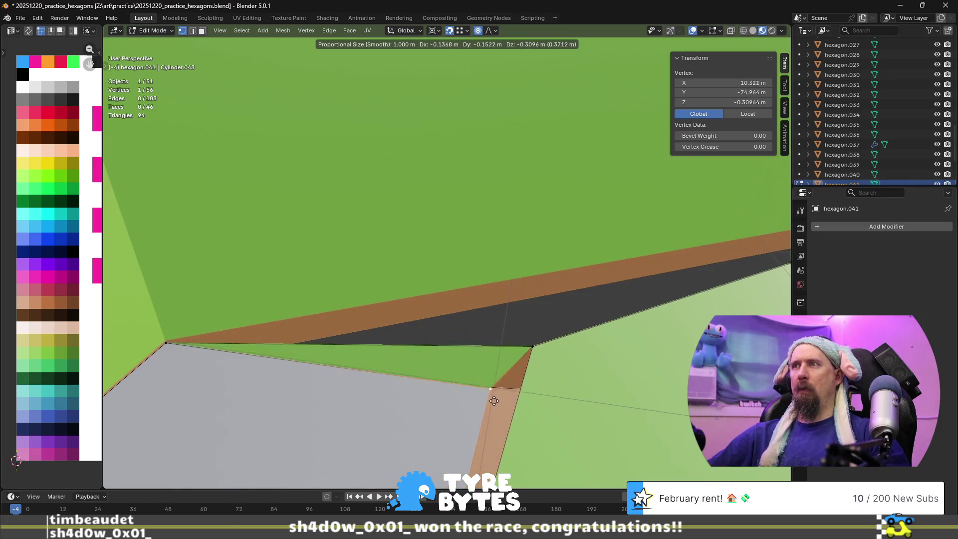
click(540, 335)
- From below, delete the corner quad face and the face beside it
mouse_move(540, 335)
middle_down()
mouse_move(481, 271)
mouse_move(399, 296)
mouse_move(414, 285)
mouse_move(406, 304)
mouse_move(391, 297)
middle_up()
scroll(405, 304, up, 4)
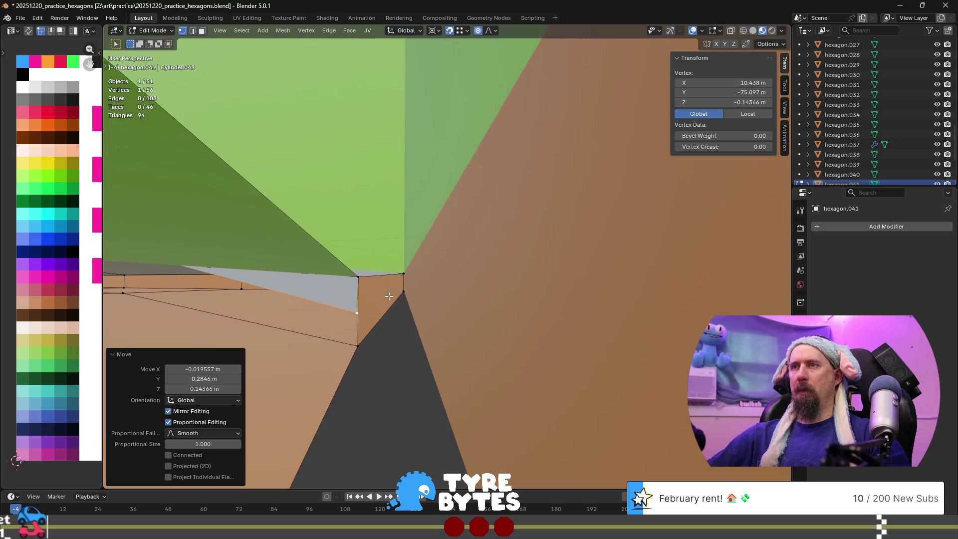
key(3)
click(384, 294)
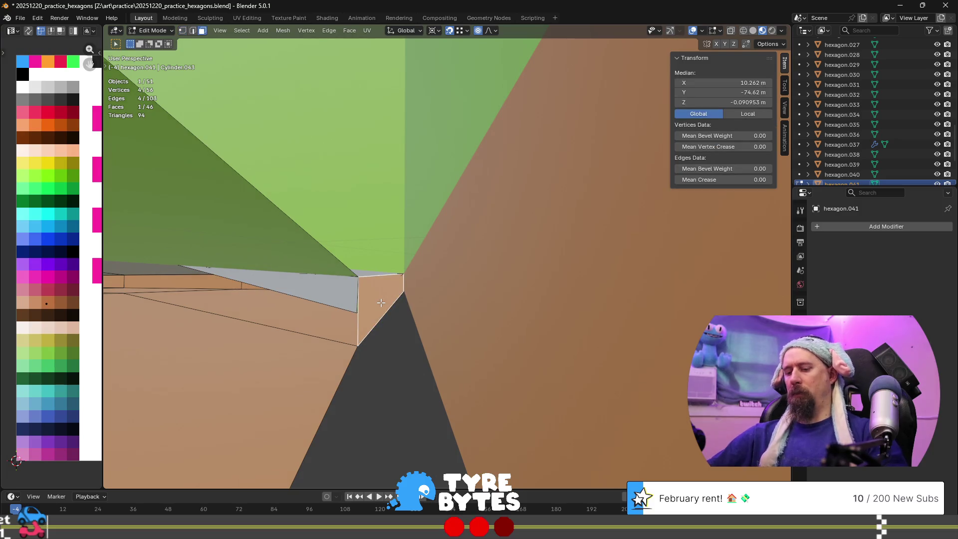
key(x)
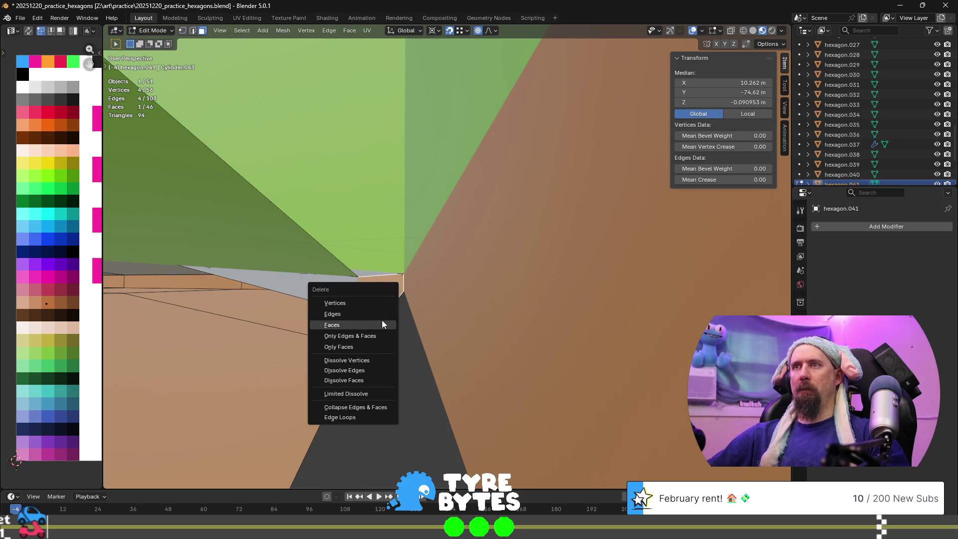
click(382, 319)
mouse_move(325, 298)
middle_down()
mouse_move(331, 278)
mouse_move(331, 302)
mouse_move(353, 291)
mouse_move(265, 282)
mouse_move(343, 293)
middle_up()
scroll(368, 287, up, 5)
click(263, 282)
key(x)
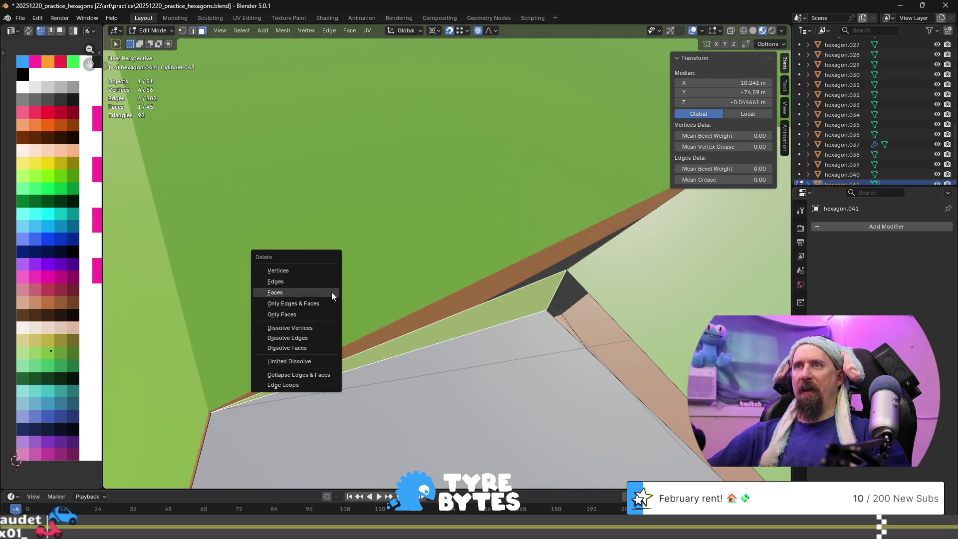
click(331, 293)
- Fill the resulting hole at the corner with new faces
middle_drag(332, 288, 443, 336)
key(1)
click(443, 336)
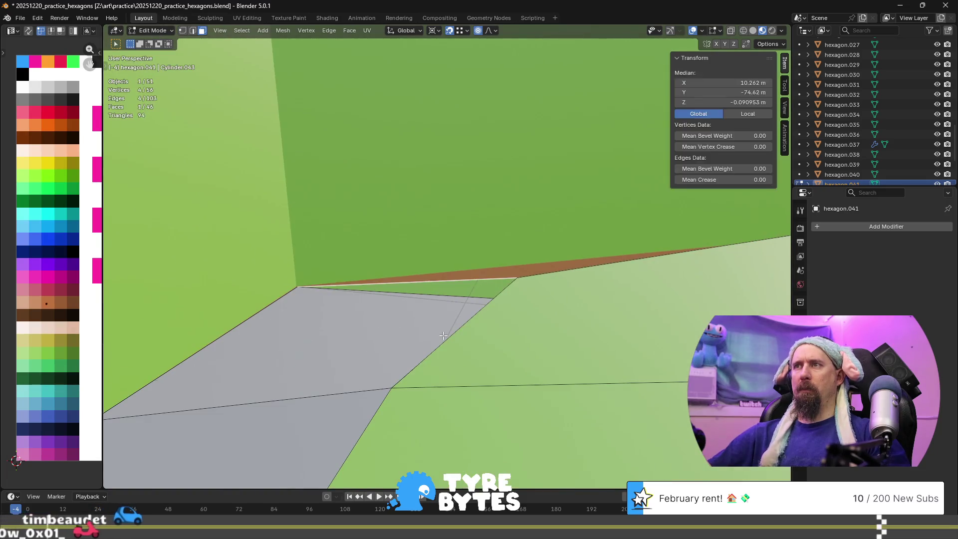
key(f)
key(f)
- Delete the thin leftover faces at the corner
mouse_move(444, 336)
middle_down()
mouse_move(420, 259)
mouse_move(430, 283)
mouse_move(449, 285)
middle_up()
key(alt+a)
key(3)
click(433, 289)
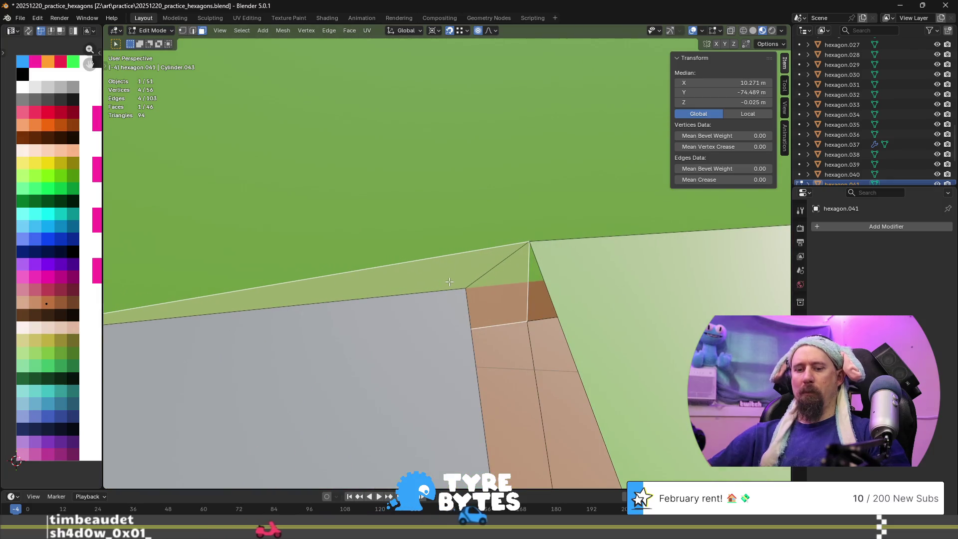
key(x)
click(439, 282)
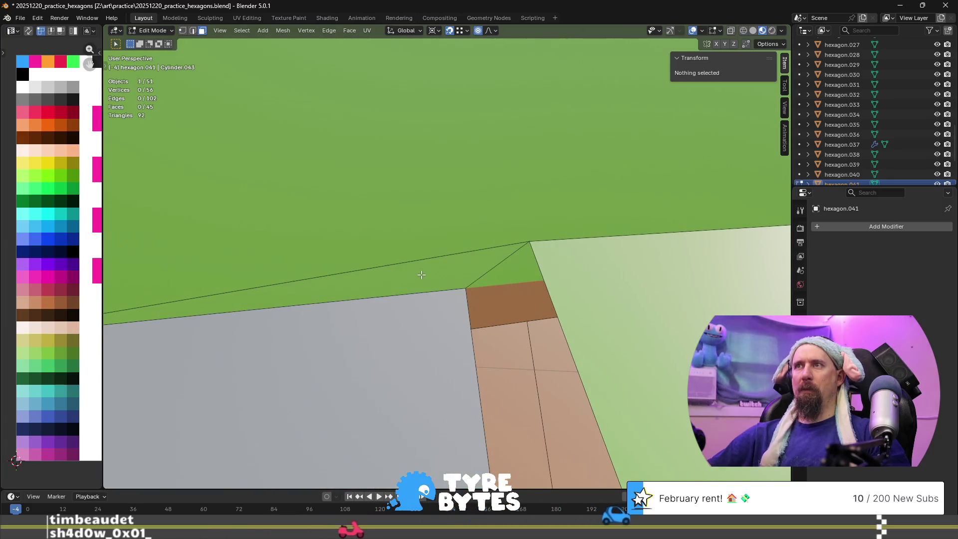
middle_drag(439, 282, 427, 288)
key(x)
click(427, 285)
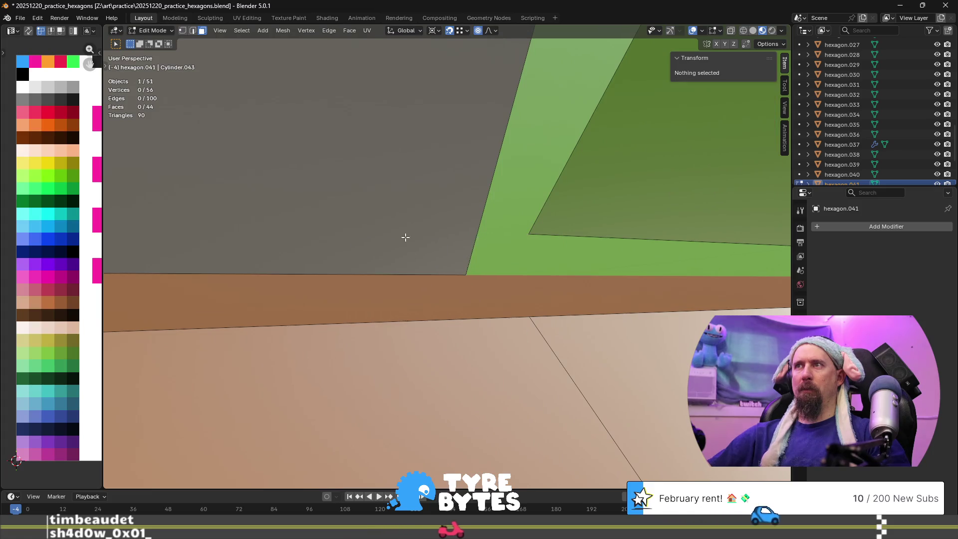
- Merge the two coincident wall-corner vertices At Last
middle_drag(405, 235, 444, 307)
key(1)
click(477, 301)
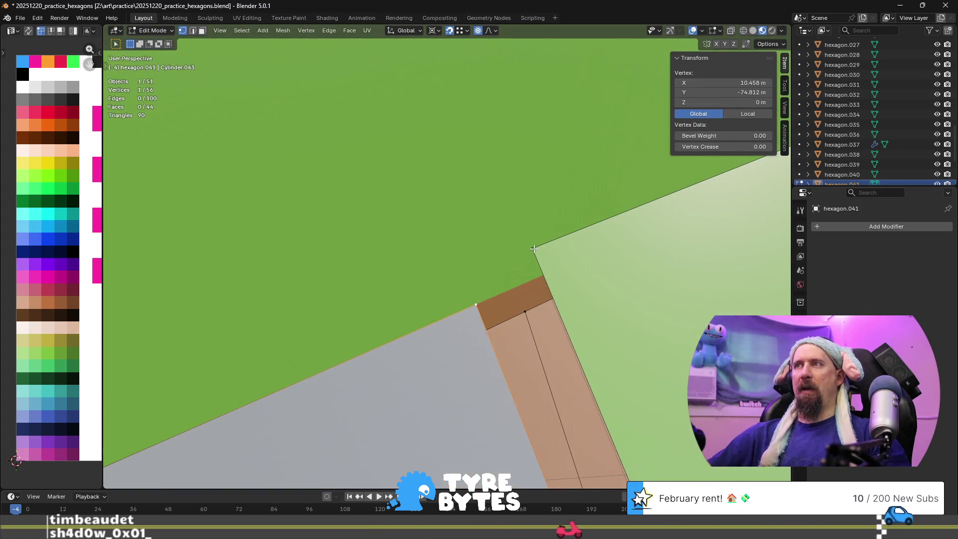
middle_drag(514, 309, 506, 286)
key(m)
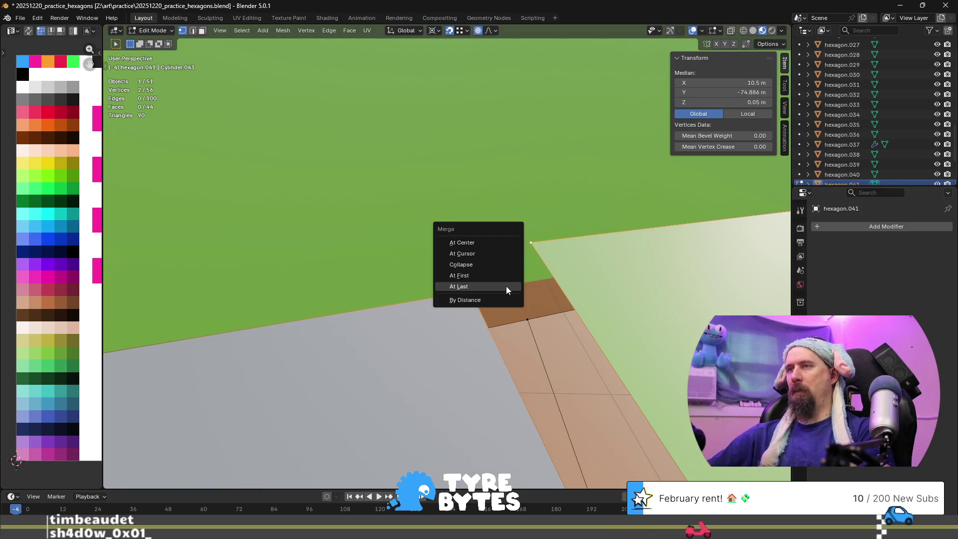
click(506, 286)
scroll(501, 303, up, 5)
scroll(501, 302, down, 4)
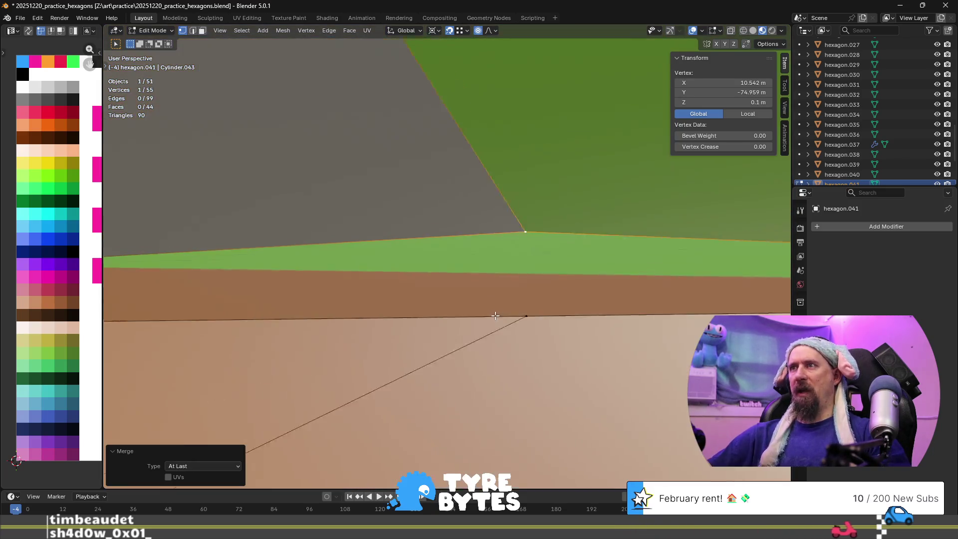
- Delete the two vertices of the stray vertical edge above the green top
mouse_move(441, 266)
middle_down()
mouse_move(490, 285)
mouse_move(467, 261)
mouse_move(469, 229)
mouse_move(487, 266)
mouse_move(549, 288)
mouse_move(175, 331)
mouse_move(571, 355)
mouse_move(611, 285)
middle_up()
middle_drag(473, 271, 369, 120)
click(368, 118)
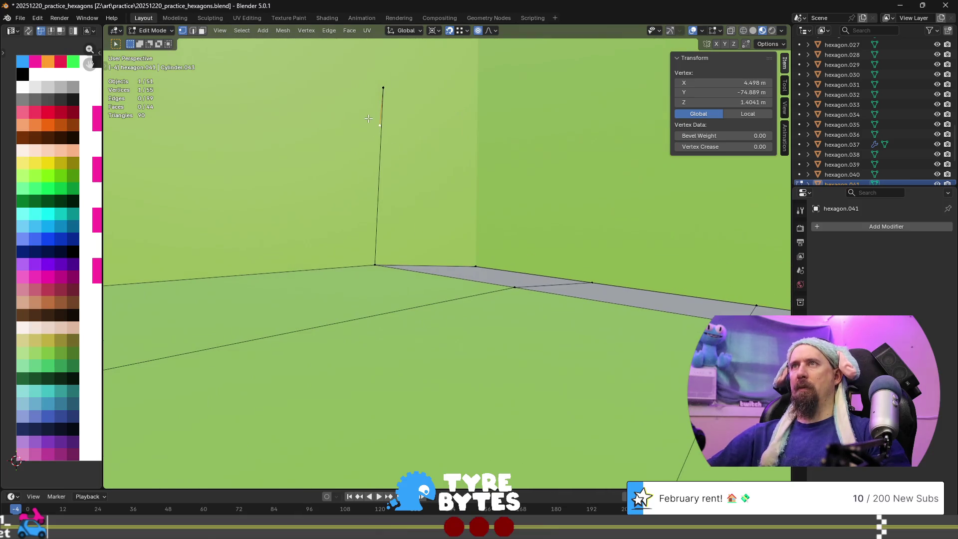
right_click(382, 82)
click(382, 82)
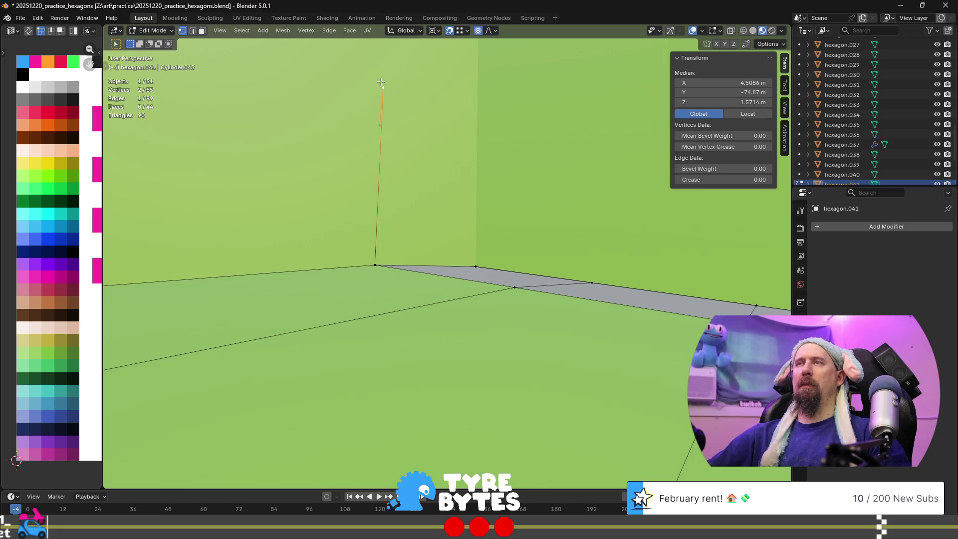
key(x)
click(378, 59)
- Delete two leftover stray vertices along the tile's underside edge
mouse_move(418, 183)
middle_down()
mouse_move(398, 417)
mouse_move(401, 215)
mouse_move(216, 308)
mouse_move(398, 223)
middle_up()
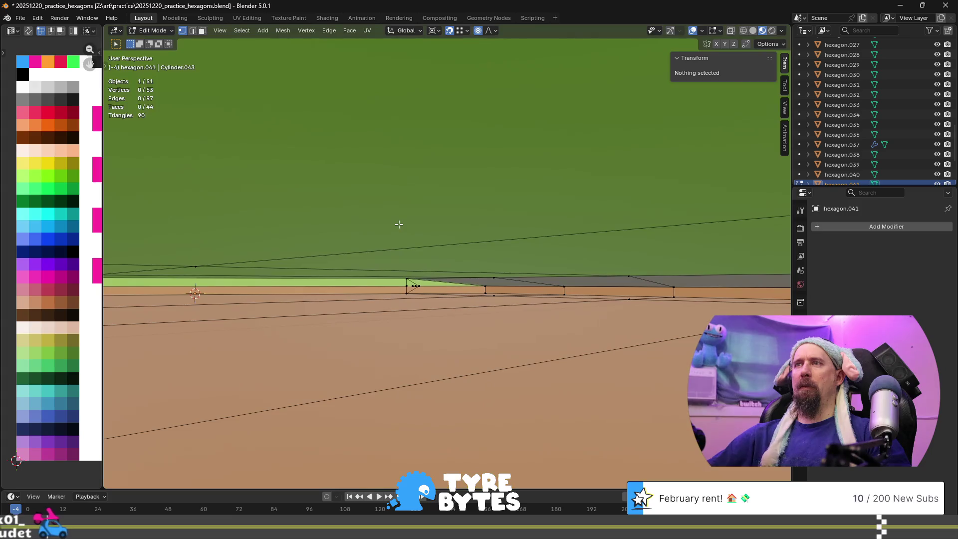
click(417, 285)
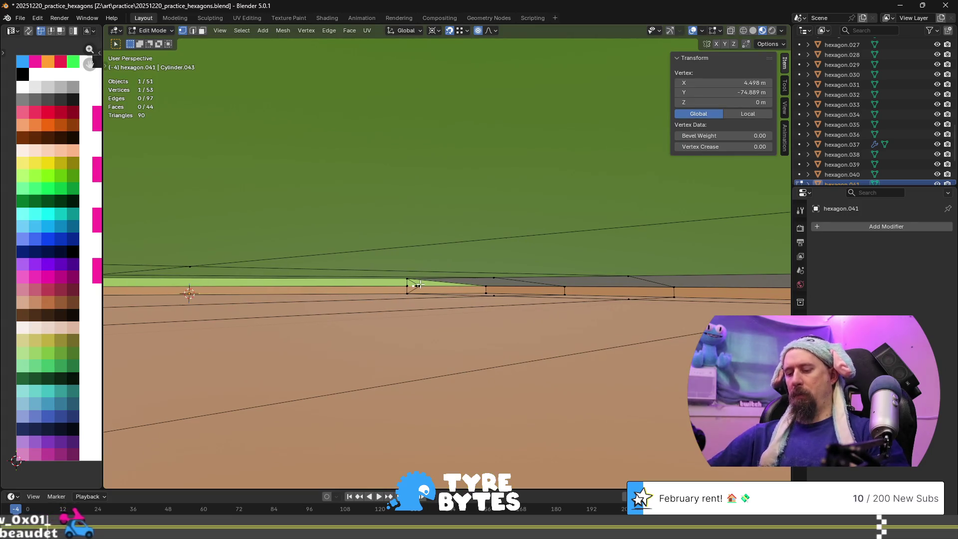
key(KP_Decimal)
scroll(421, 284, down, 5)
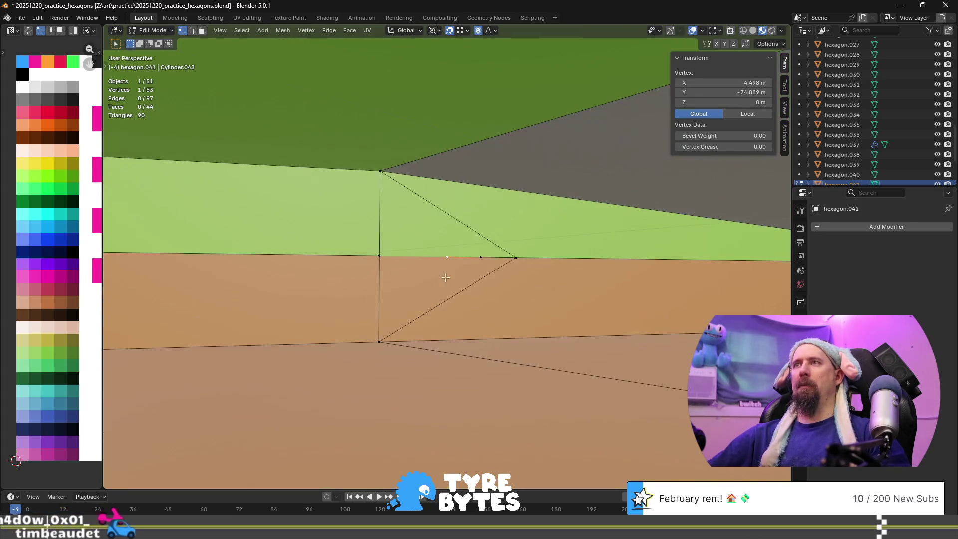
shift+click(516, 258)
key(x)
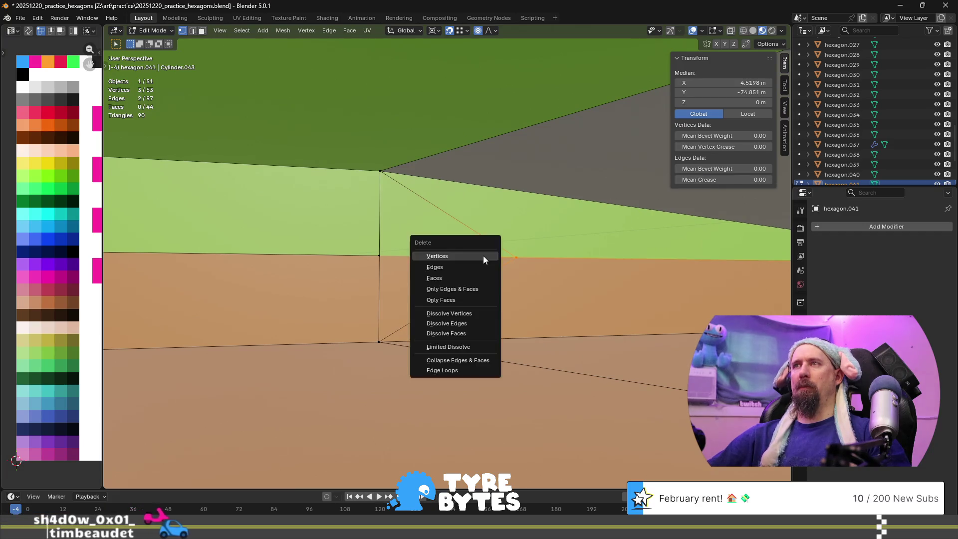
click(483, 256)
- Select a vertex on the lower edge and look down into the hexagonal pit
scroll(484, 257, down, 2)
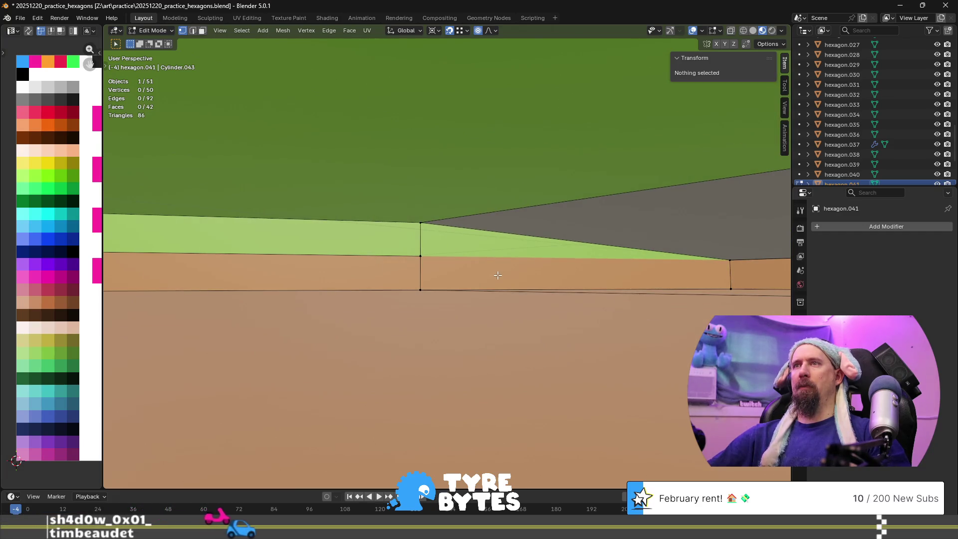
click(419, 244)
scroll(420, 243, up, 4)
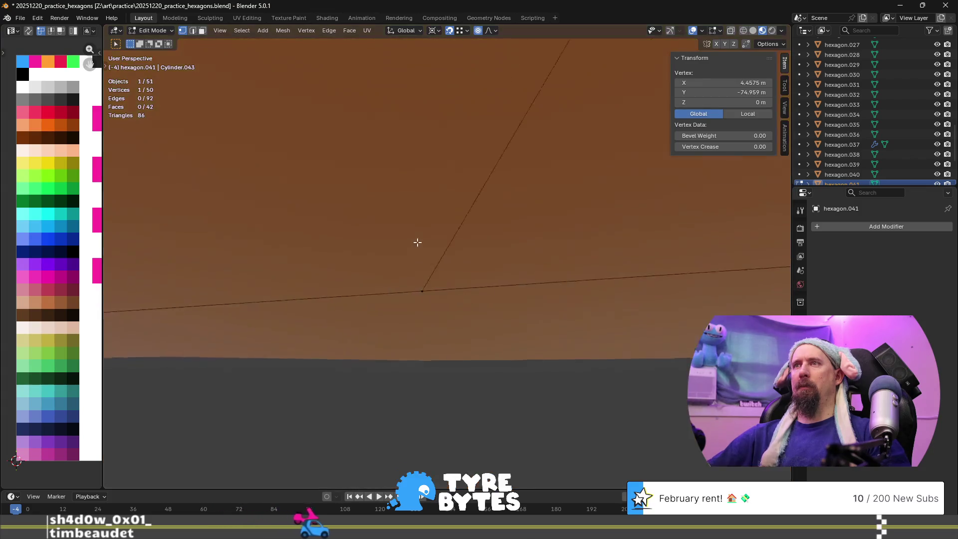
scroll(453, 268, down, 4)
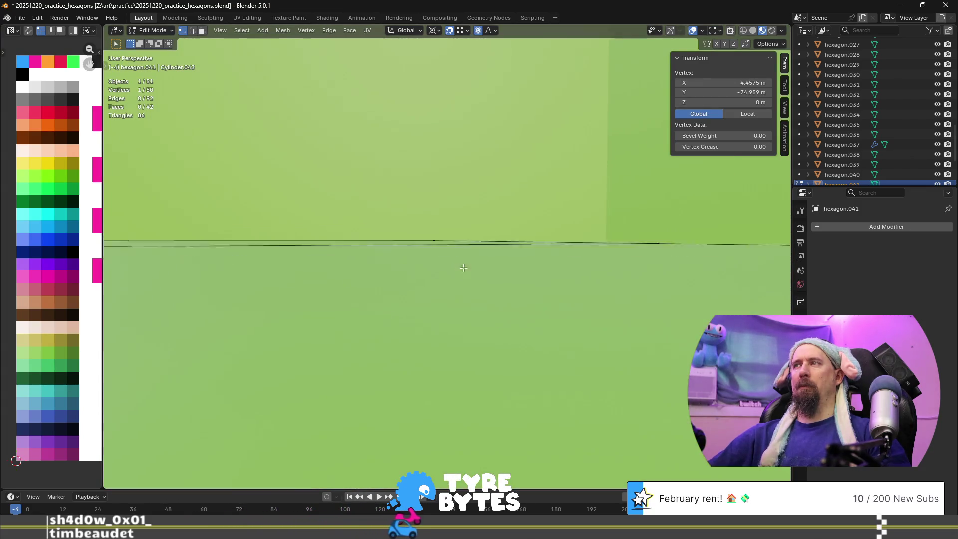
scroll(533, 261, down, 5)
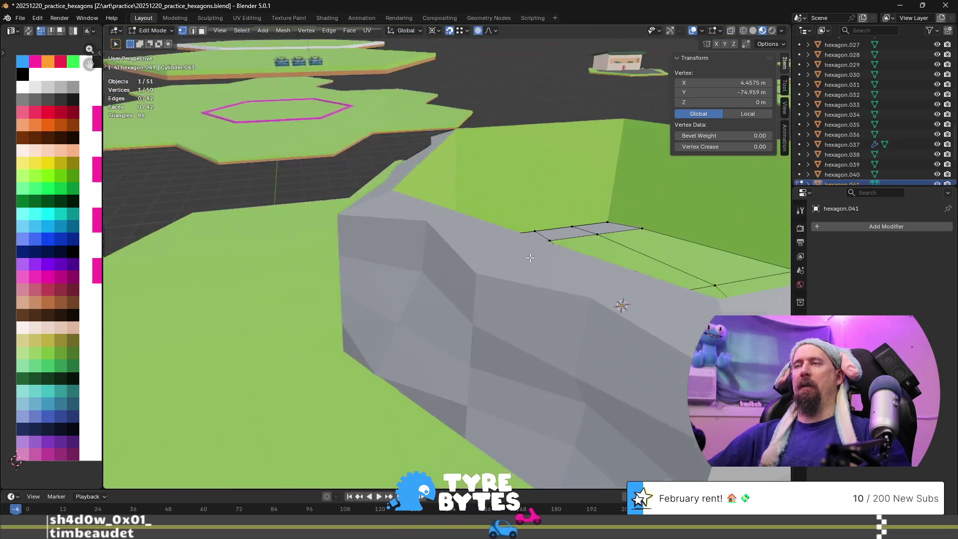
middle_drag(531, 262, 470, 288)
- Select the ten pit floor faces in face mode
key(3)
click(478, 262)
shift+click(480, 314)
shift+click(530, 300)
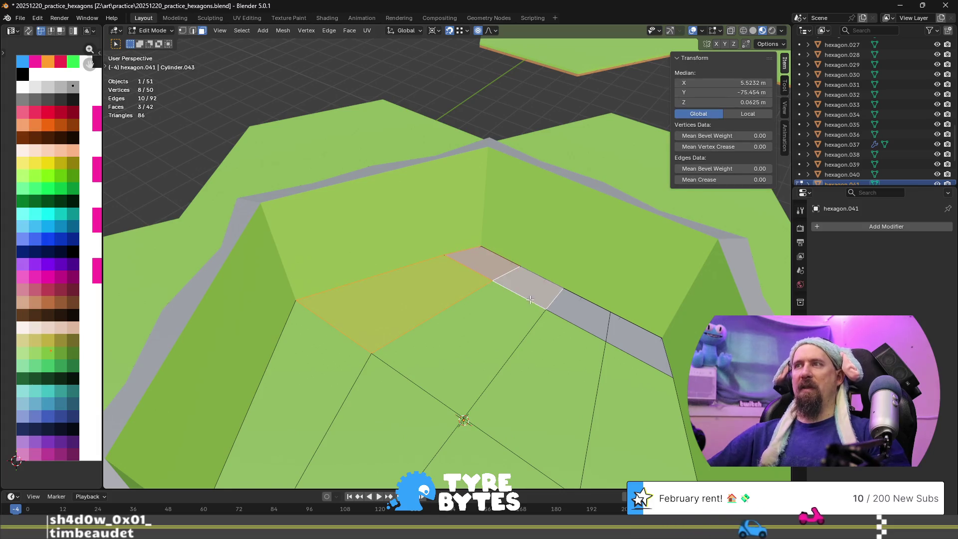
shift+click(554, 408)
scroll(554, 408, down, 4)
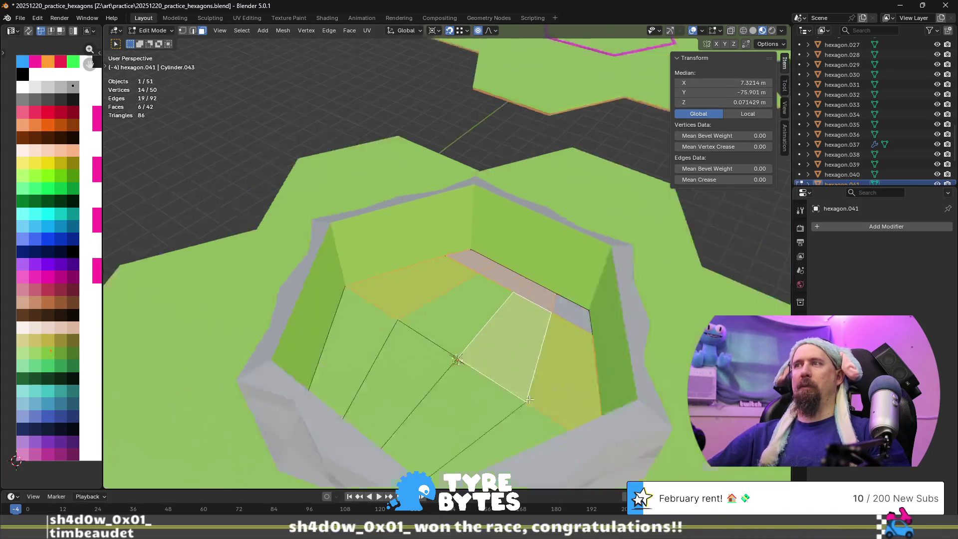
shift+click(524, 315)
shift+click(463, 297)
middle_drag(463, 297, 459, 355)
shift+click(307, 225)
shift+click(329, 199)
shift+click(354, 187)
shift+click(392, 175)
middle_drag(392, 175, 451, 173)
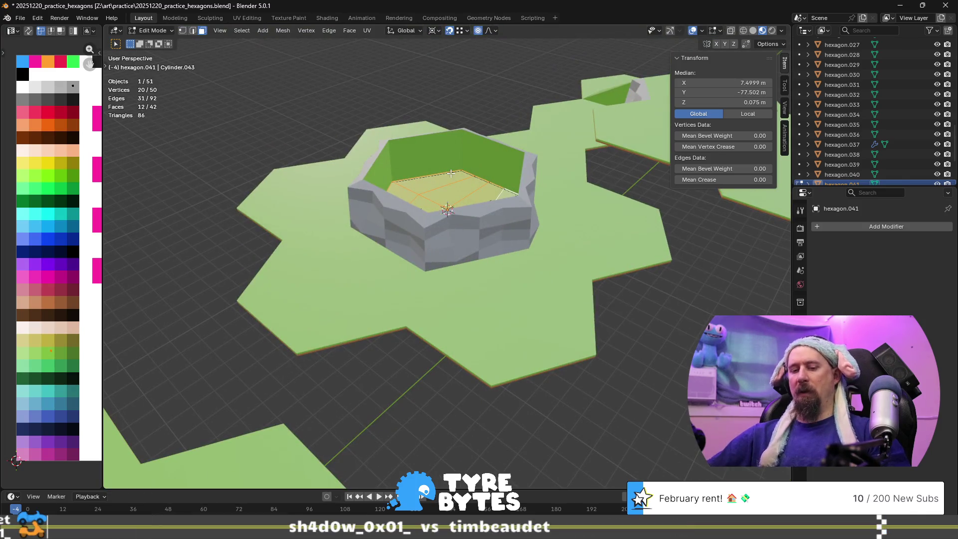
- Flatten the floor faces with S Z 0, with proportional editing turned off
key(s)
key(z)
key(Return)
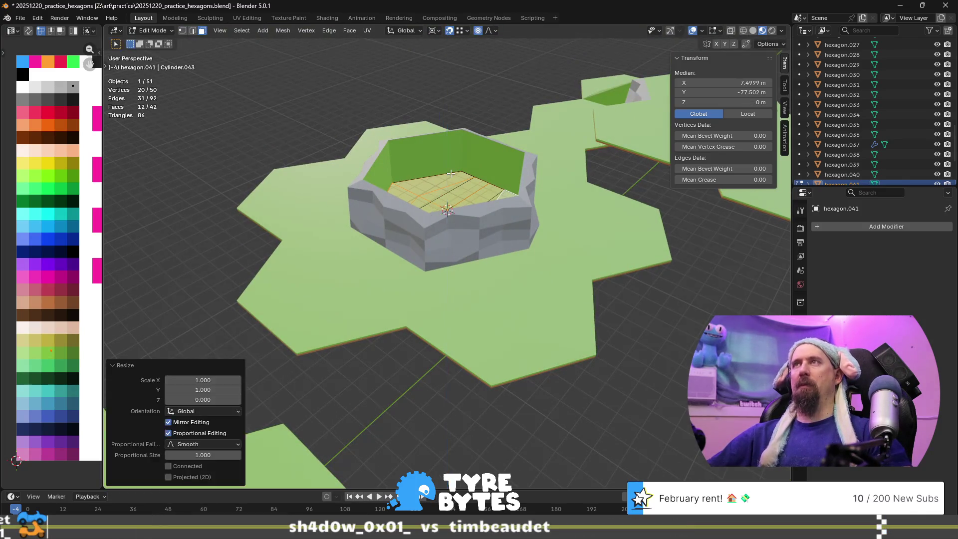
click(478, 31)
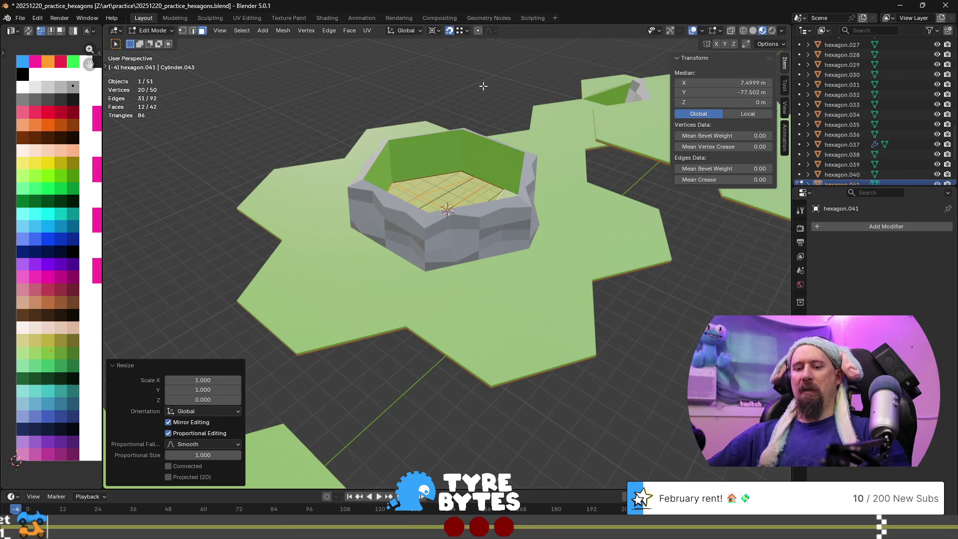
key(s)
key(z)
key(Return)
- Raise the flattened floor faces about 3.15 m to the wall top
scroll(483, 86, up, 5)
middle_drag(483, 86, 538, 178)
mouse_move(358, 298)
middle_down()
mouse_move(306, 321)
mouse_move(370, 253)
middle_up()
key(g)
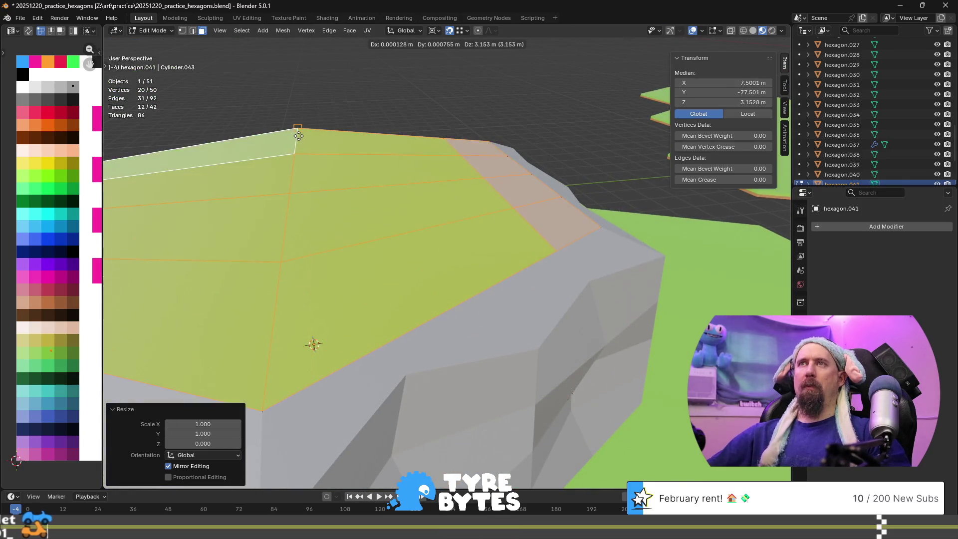
click(298, 129)
- Move the plateau faces' UVs onto the grey palette swatch
scroll(109, 140, down, 6)
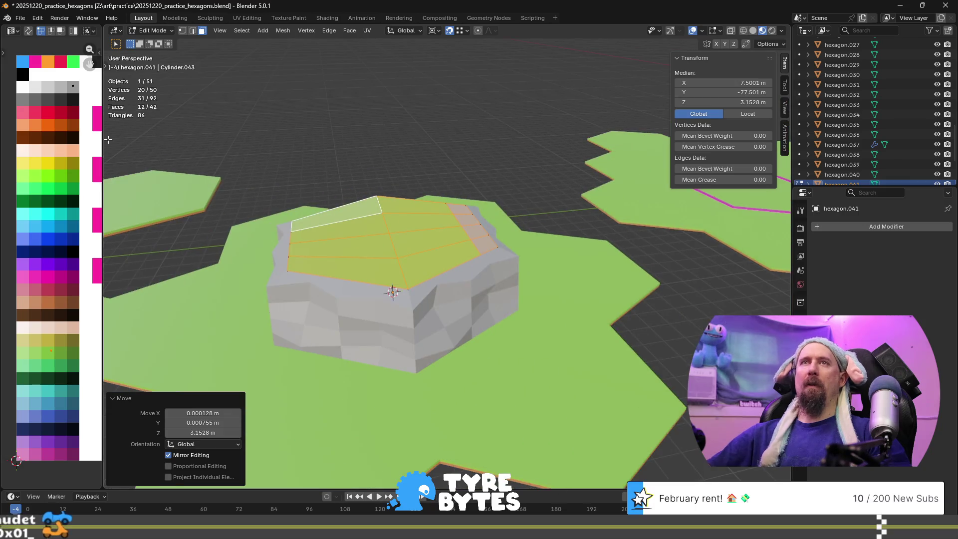
key(g)
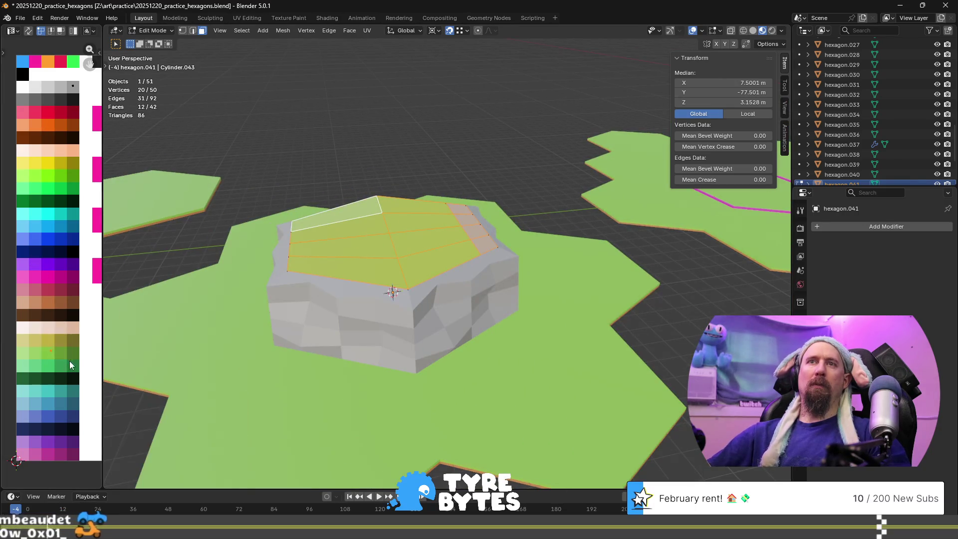
click(84, 87)
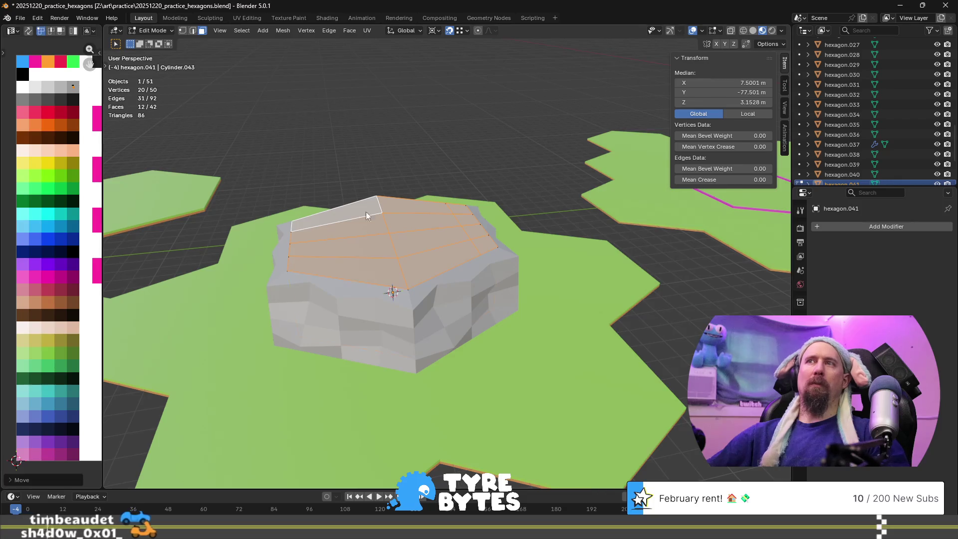
scroll(447, 262, down, 4)
mouse_move(398, 328)
middle_down()
mouse_move(591, 270)
mouse_move(500, 281)
middle_up()
- Check the plateau top, moving one corner vertex along Z with zero offset
key(Tab)
key(Tab)
scroll(501, 279, up, 3)
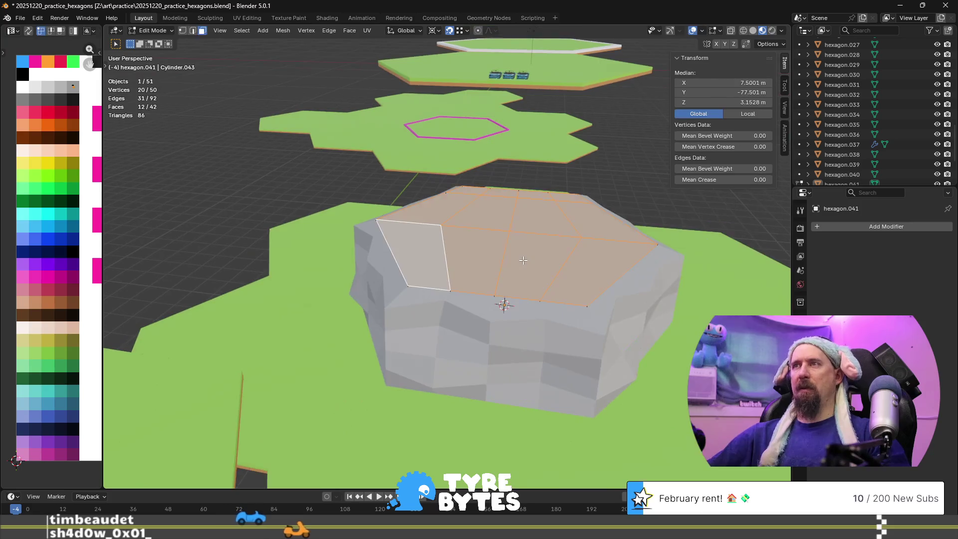
click(514, 246)
click(534, 233)
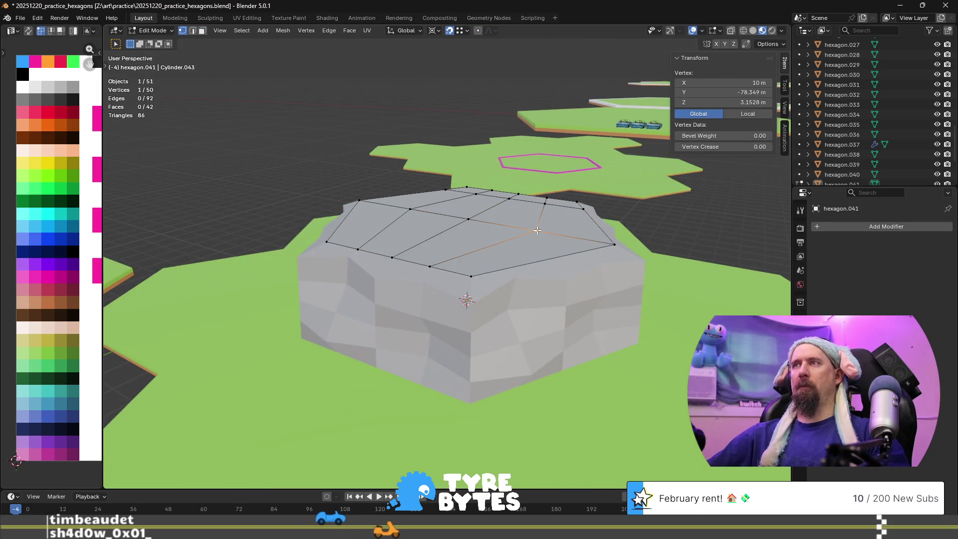
key(g)
key(z)
click(537, 212)
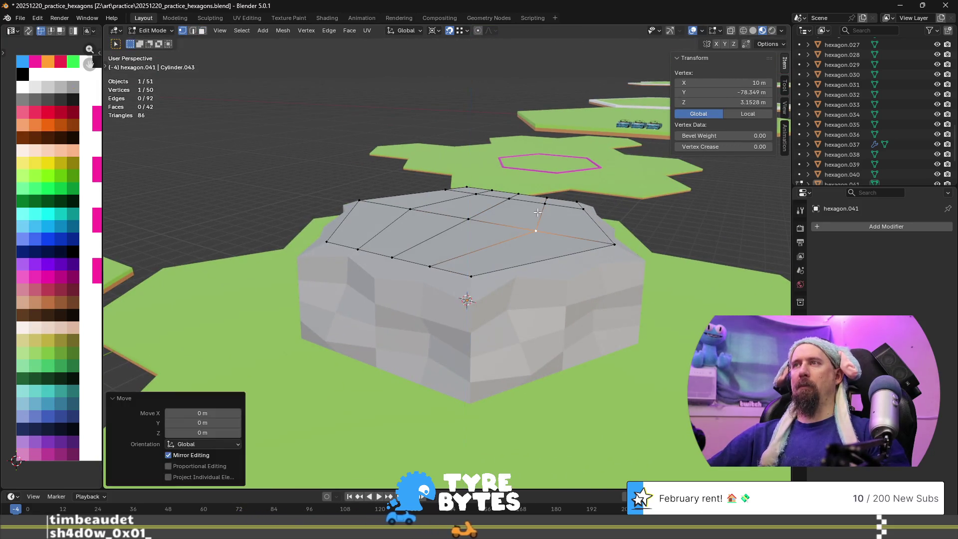
click(473, 274)
middle_drag(473, 274, 305, 297)
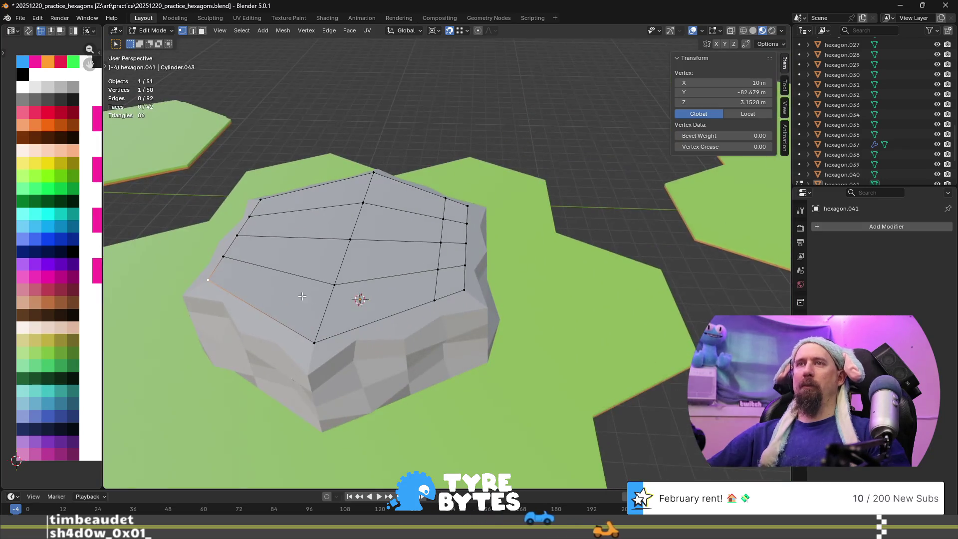
right_click(256, 303)
- Cut two centred edge loops across the rock plateau's top
key(Escape)
key(ctrl+r)
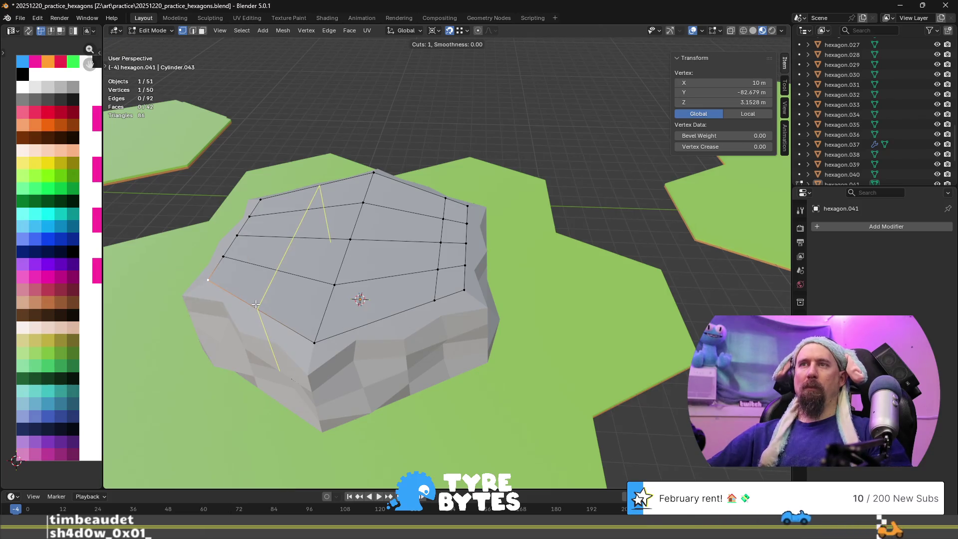
click(274, 301)
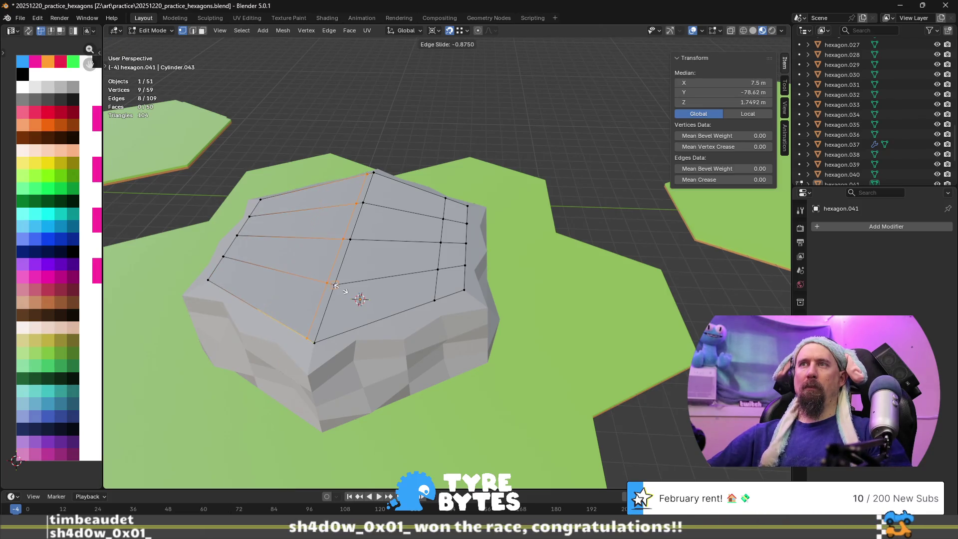
right_click(287, 275)
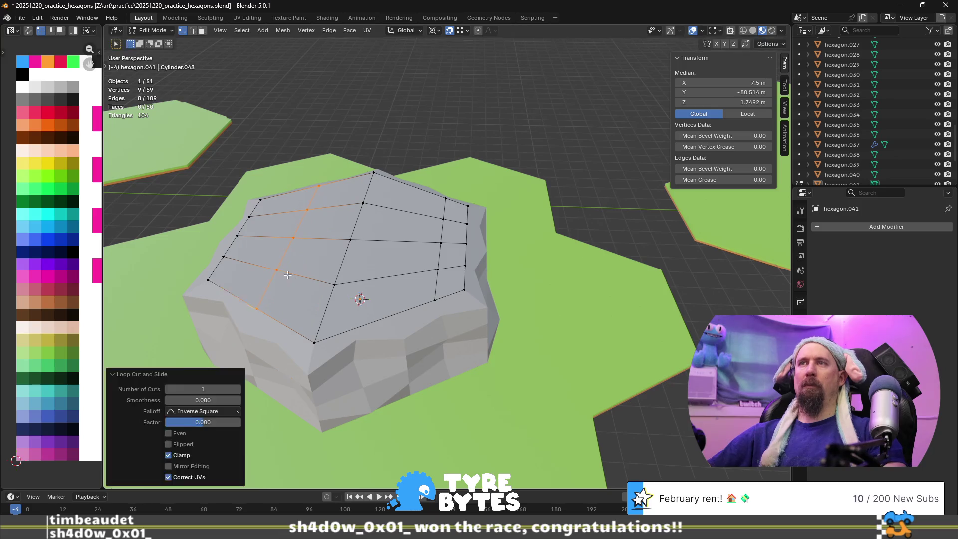
key(ctrl+r)
click(386, 304)
right_click(386, 304)
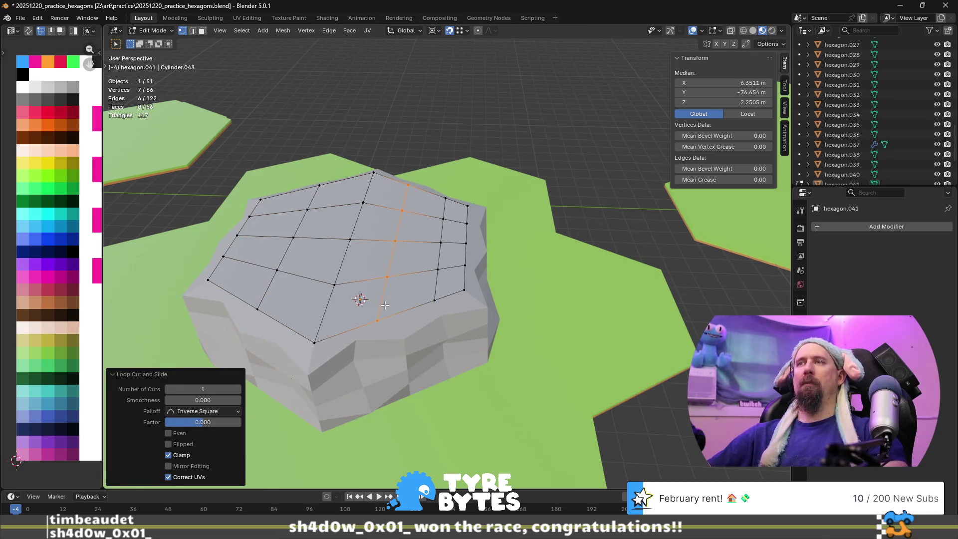
- Slide one top vertex sideways while keeping its height, back in material preview shading
click(335, 285)
key(g)
key(z)
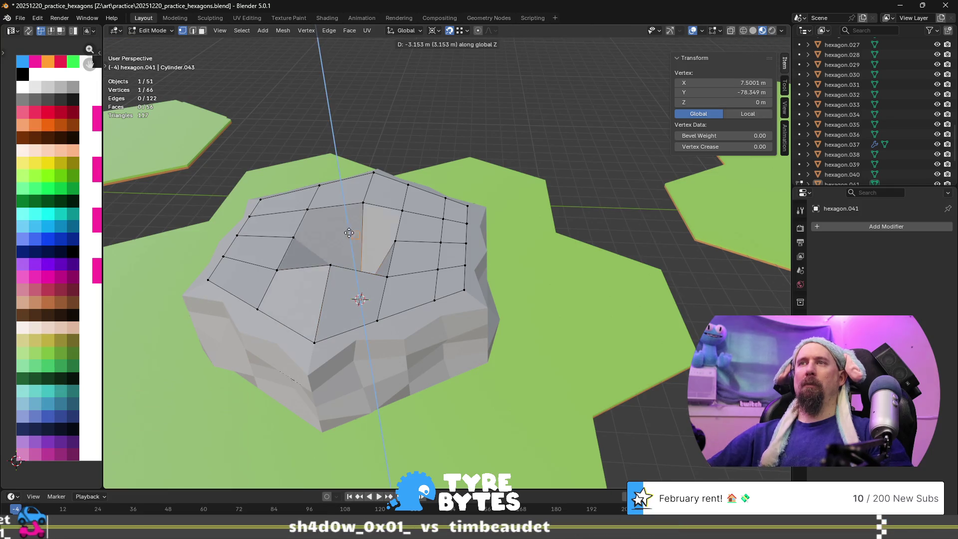
key(shift+z)
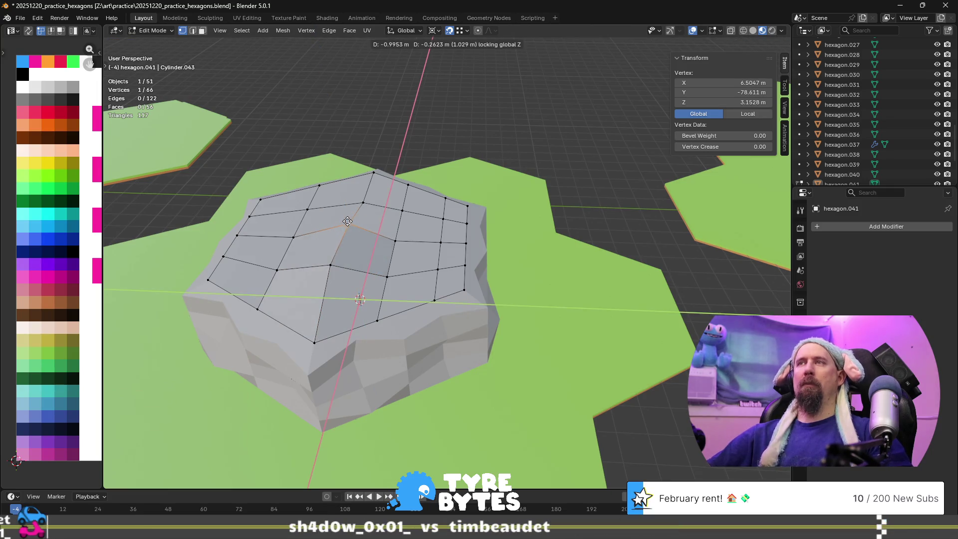
click(345, 221)
key(shift+z)
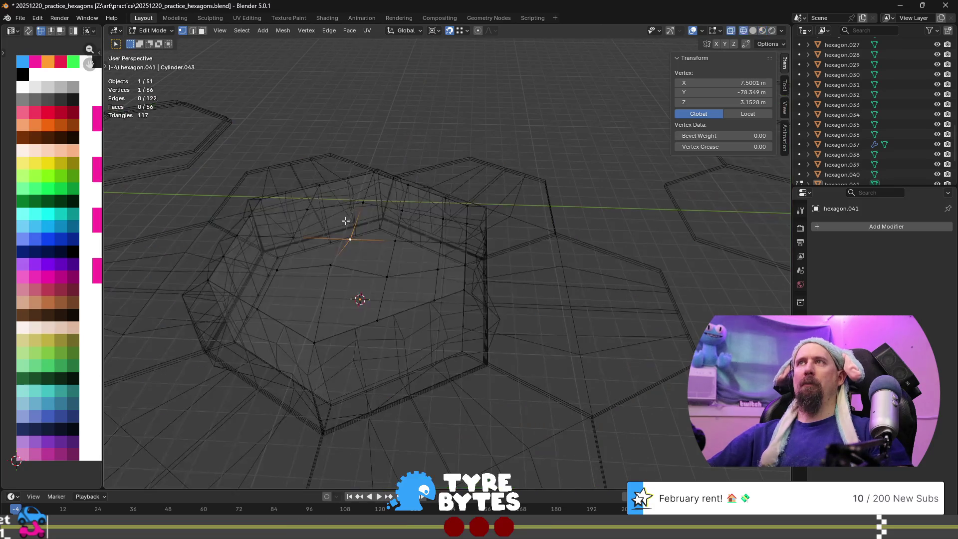
key(shift+s)
key(Escape)
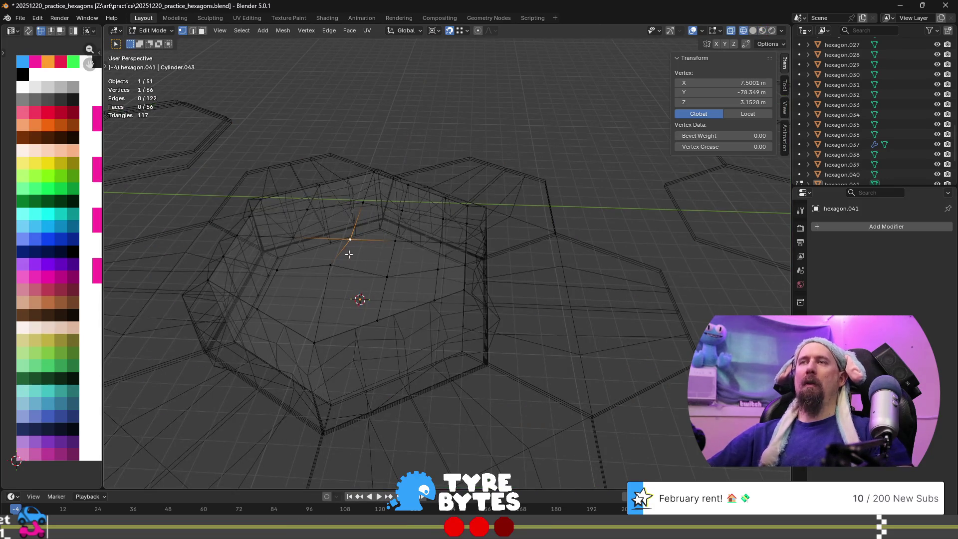
key(z)
click(349, 303)
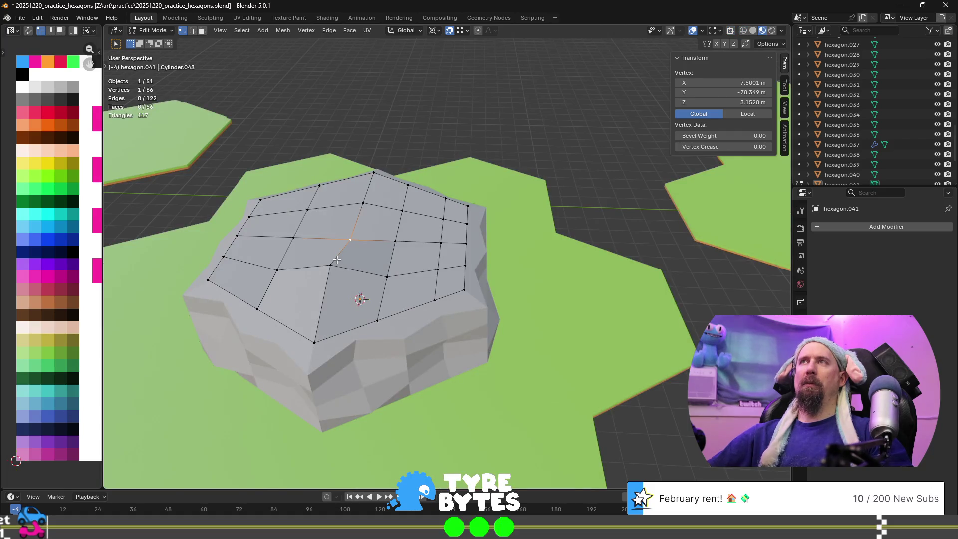
- Turn off snapping and raise a plateau-top vertex straight up along Z
click(448, 33)
middle_drag(379, 150, 390, 168)
click(350, 145)
key(g)
key(z)
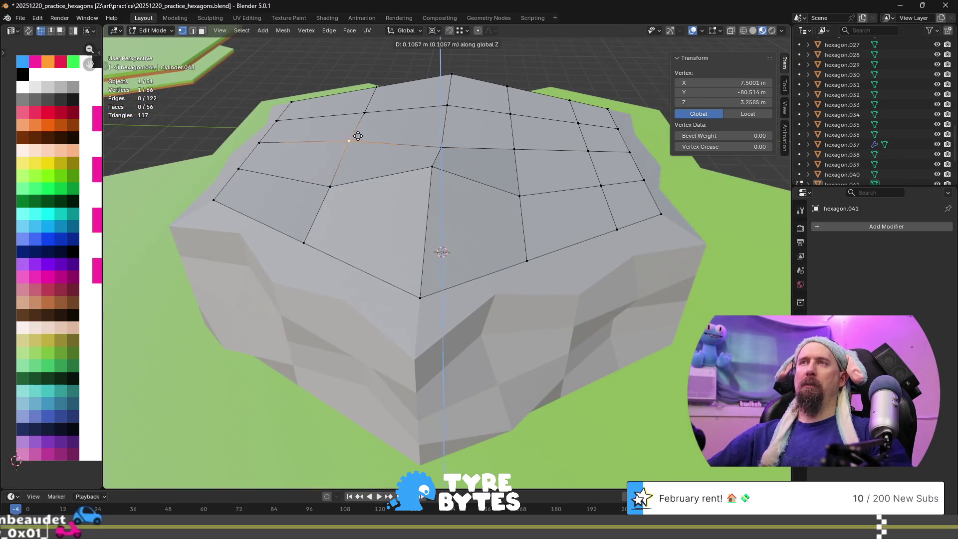
click(359, 117)
click(447, 105)
key(z)
click(443, 91)
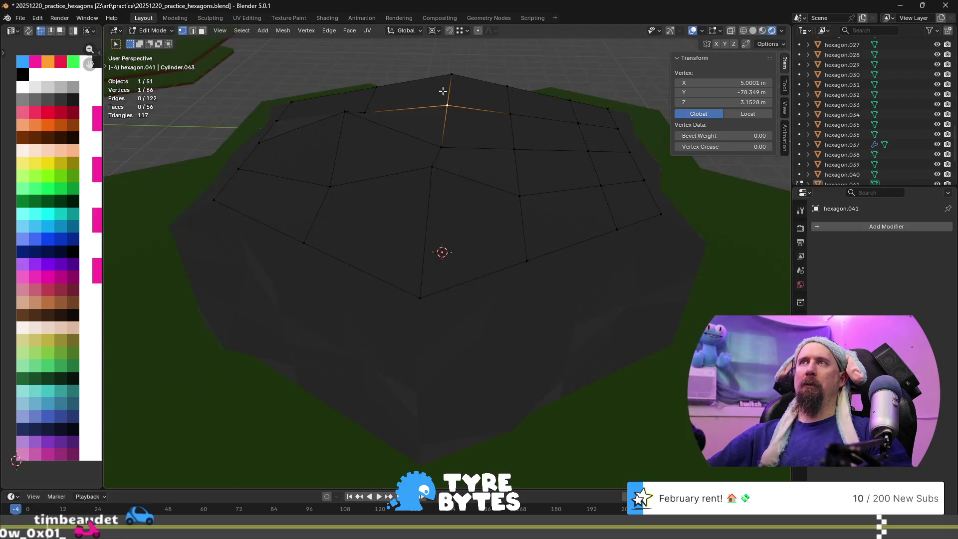
key(z)
click(442, 136)
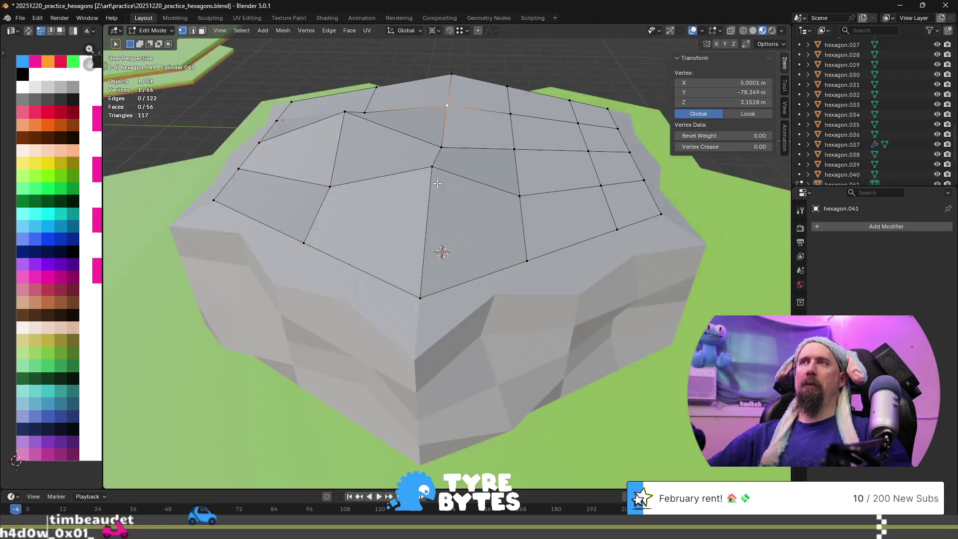
- Raise more top vertices along Z to form an uneven, peaked summit
key(g)
key(z)
click(526, 146)
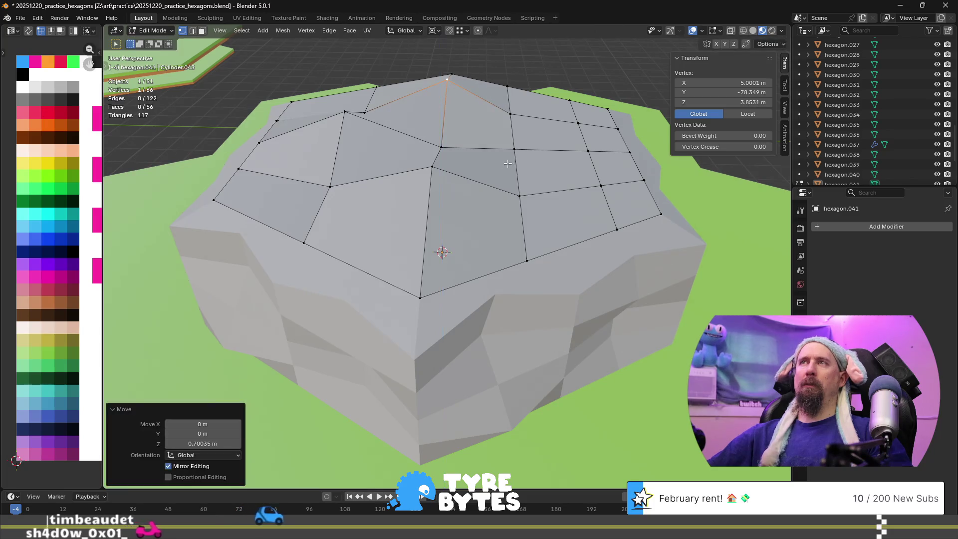
click(442, 147)
key(g)
key(z)
click(456, 143)
key(g)
key(z)
click(457, 126)
- Raise a rim vertex along Z and return to Object Mode
click(601, 185)
key(g)
key(z)
click(601, 161)
scroll(415, 300, down, 1)
key(Tab)
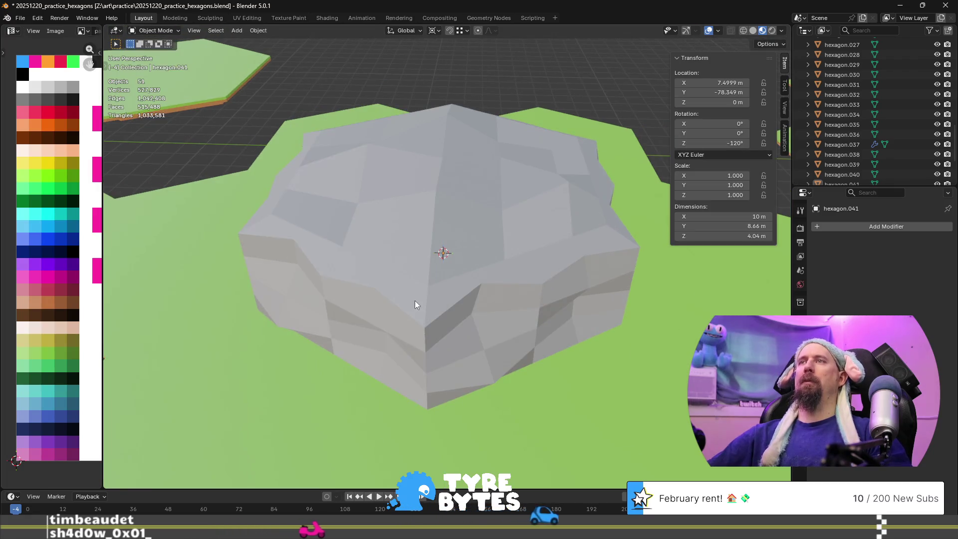
scroll(388, 305, down, 4)
mouse_move(387, 304)
middle_down()
mouse_move(468, 283)
mouse_move(557, 301)
middle_up()
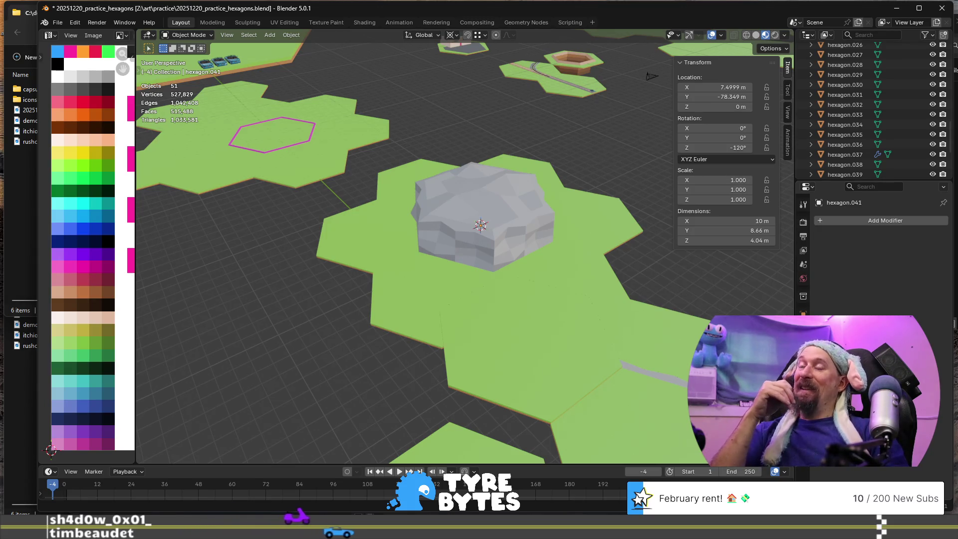
scroll(499, 224, down, 5)
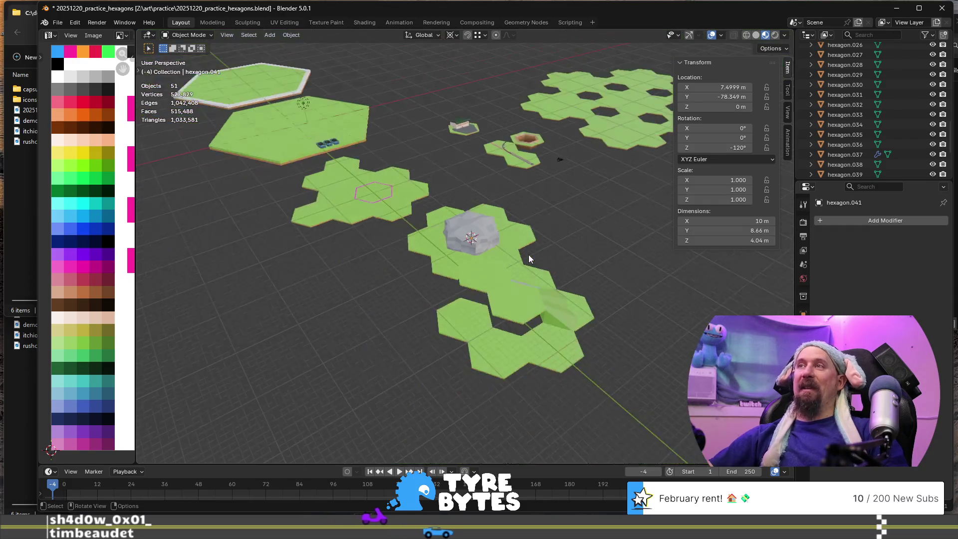
mouse_move(459, 219)
middle_down()
mouse_move(502, 225)
mouse_move(482, 270)
middle_up()
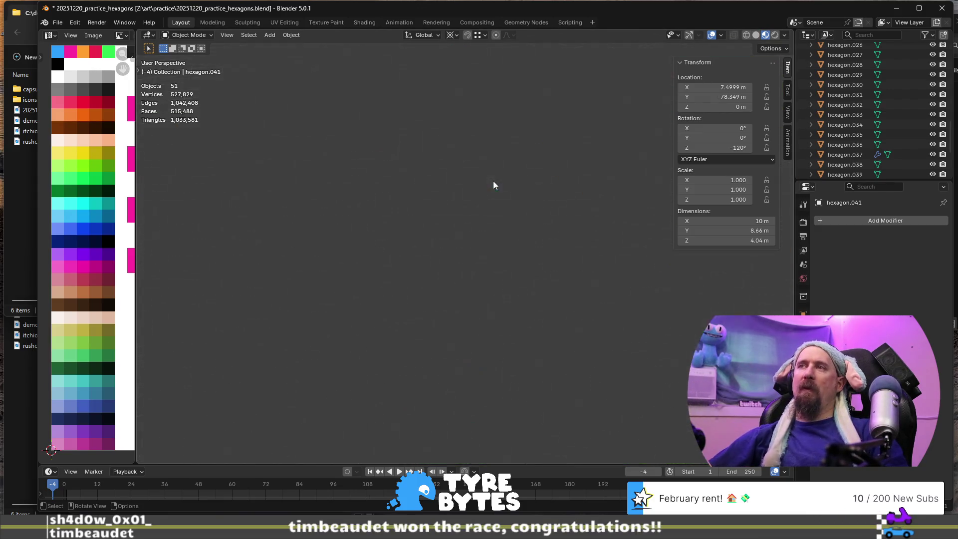
- Select tile hexagon.035 and inspect its mesh in Edit Mode
click(538, 143)
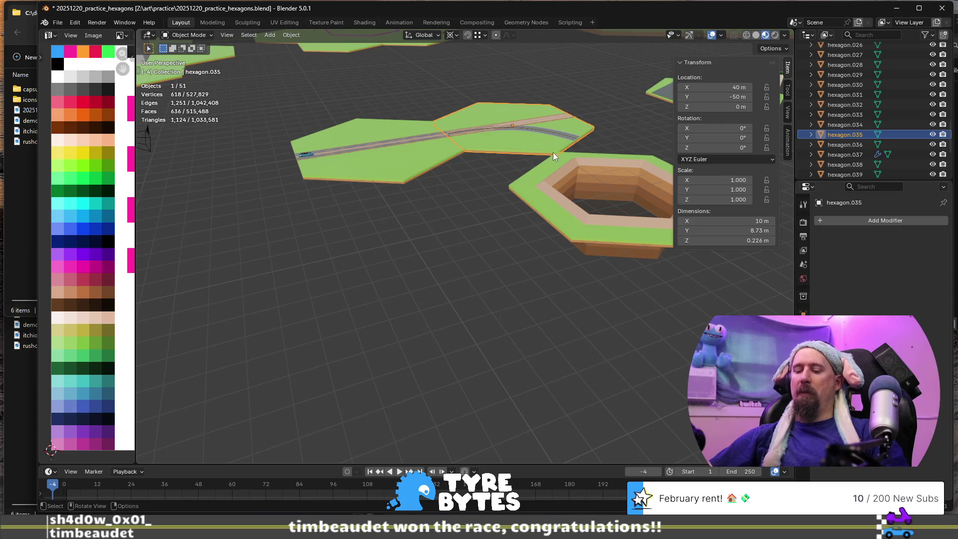
scroll(554, 156, up, 5)
middle_drag(554, 156, 451, 296)
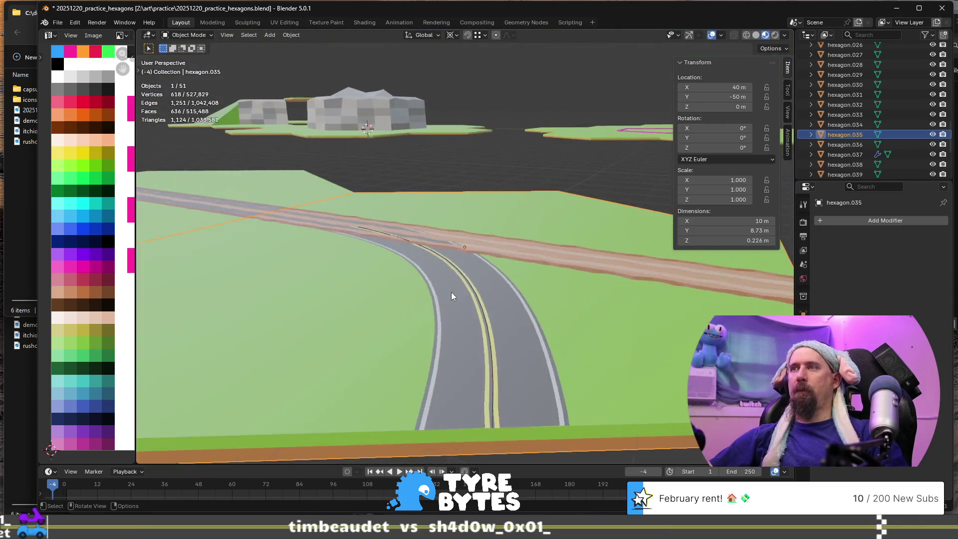
scroll(451, 295, down, 4)
key(Tab)
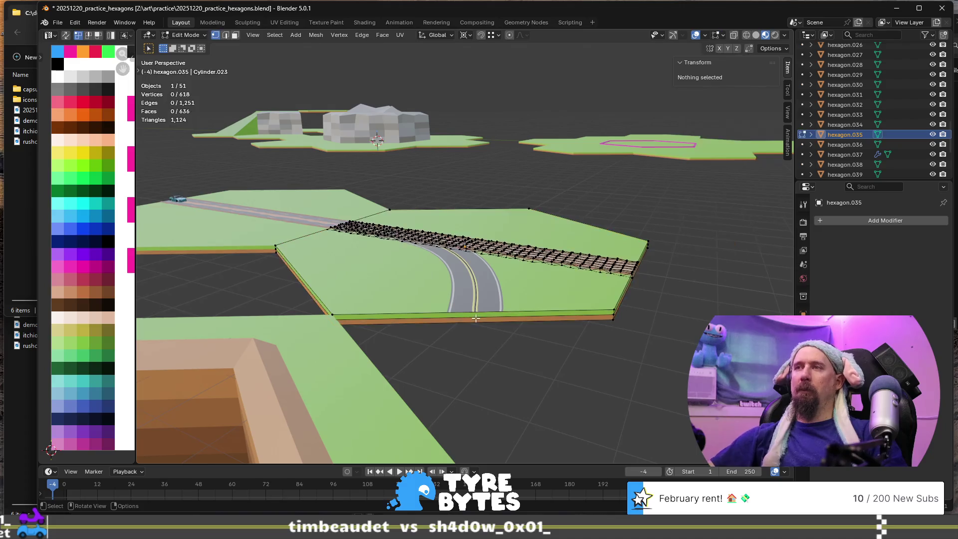
scroll(525, 339, up, 3)
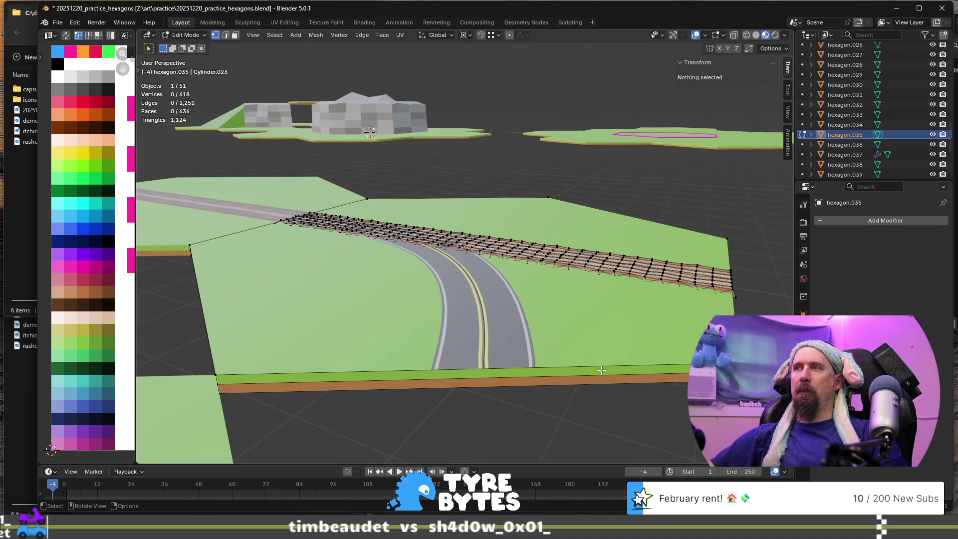
key(Tab)
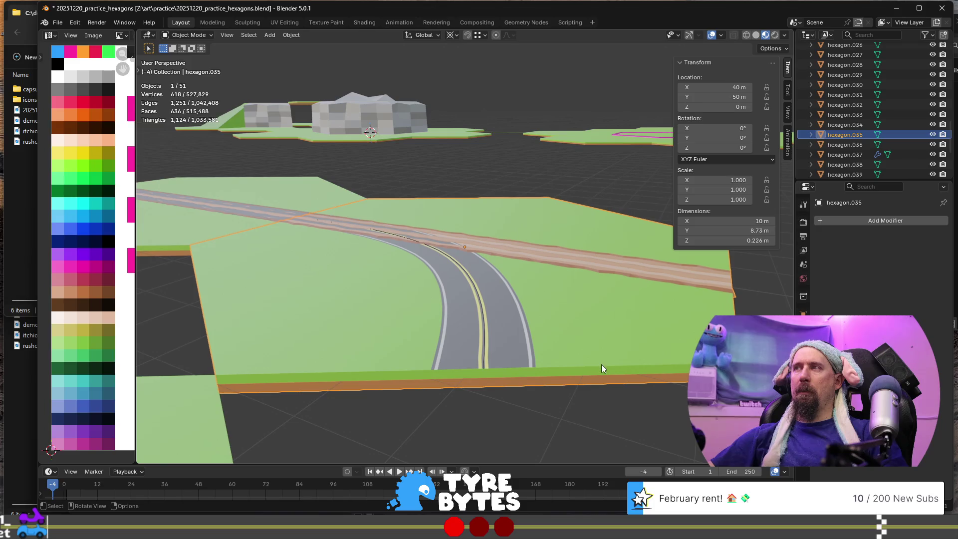
- Lift hexagon.038 to reveal the overlapping tile beneath, then undo the move
click(603, 369)
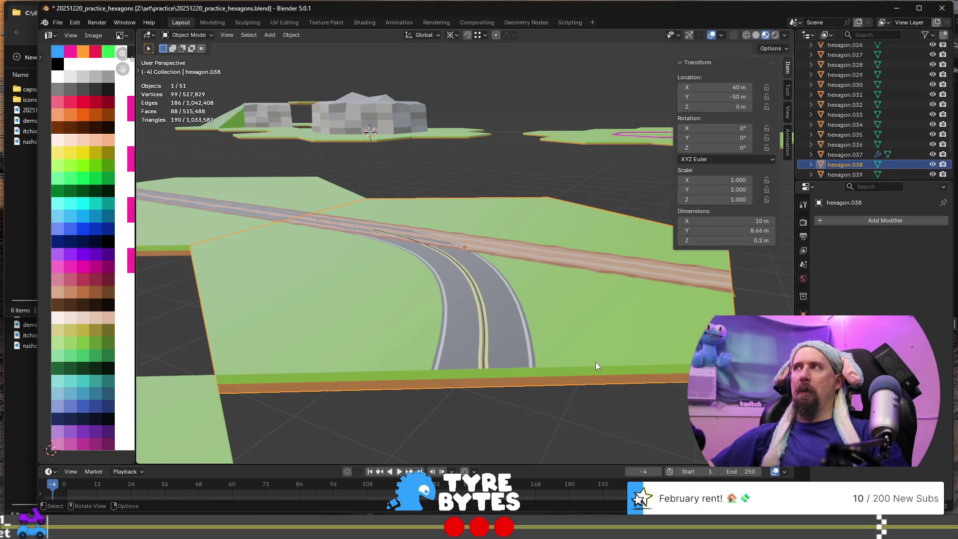
key(g)
click(589, 356)
mouse_move(589, 356)
middle_down()
mouse_move(496, 321)
mouse_move(452, 325)
mouse_move(433, 303)
mouse_move(468, 310)
middle_up()
key(ctrl+z)
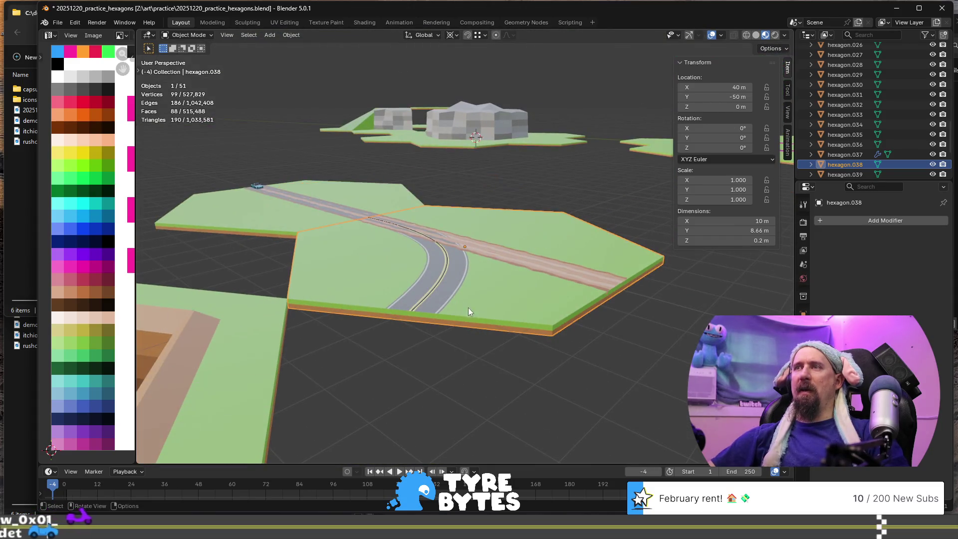
- Delete the duplicate hexagon.035, then check hexagon.038 and enter its Edit Mode
click(515, 319)
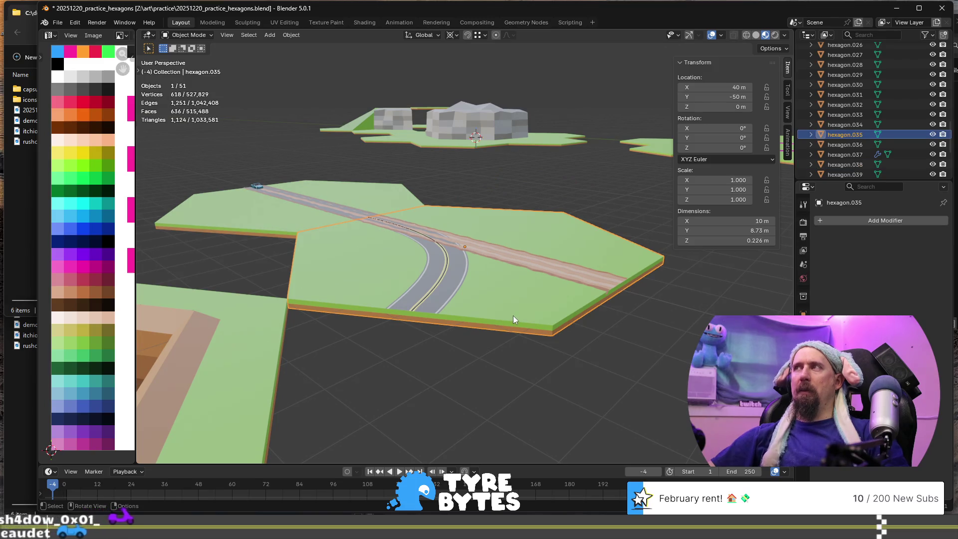
key(Delete)
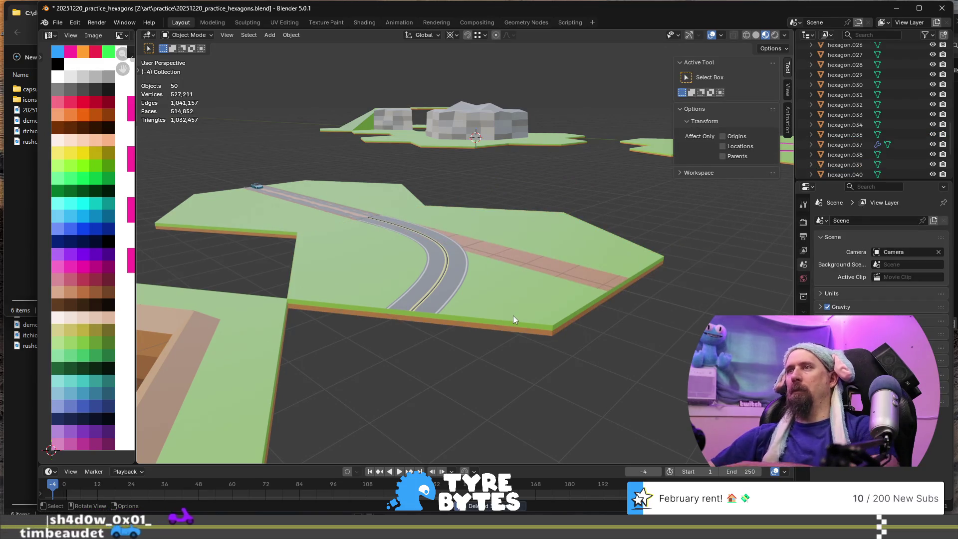
click(516, 320)
mouse_move(530, 330)
middle_down()
mouse_move(435, 347)
mouse_move(419, 330)
mouse_move(531, 337)
middle_up()
key(g)
key(z)
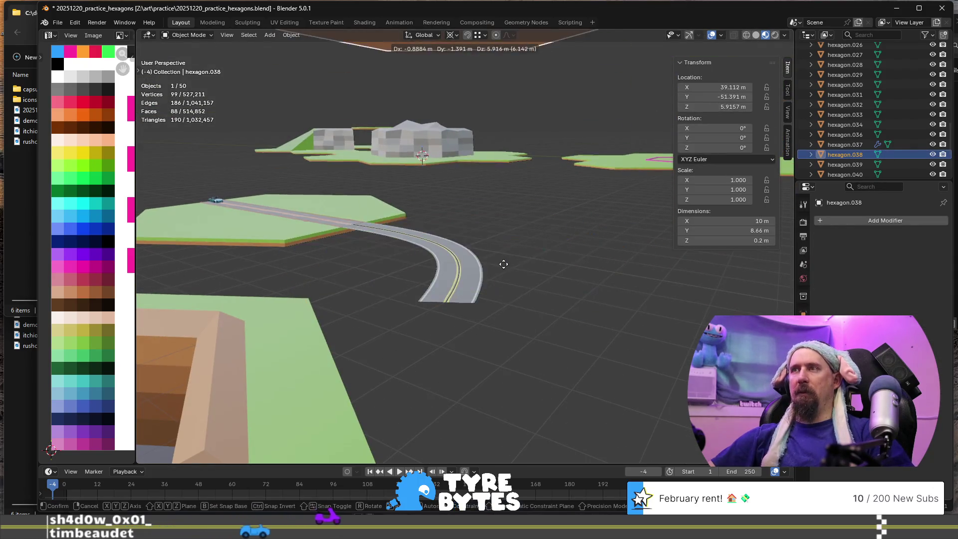
right_click(528, 292)
scroll(505, 287, up, 4)
mouse_move(504, 287)
middle_down()
mouse_move(427, 317)
mouse_move(419, 331)
middle_up()
key(Tab)
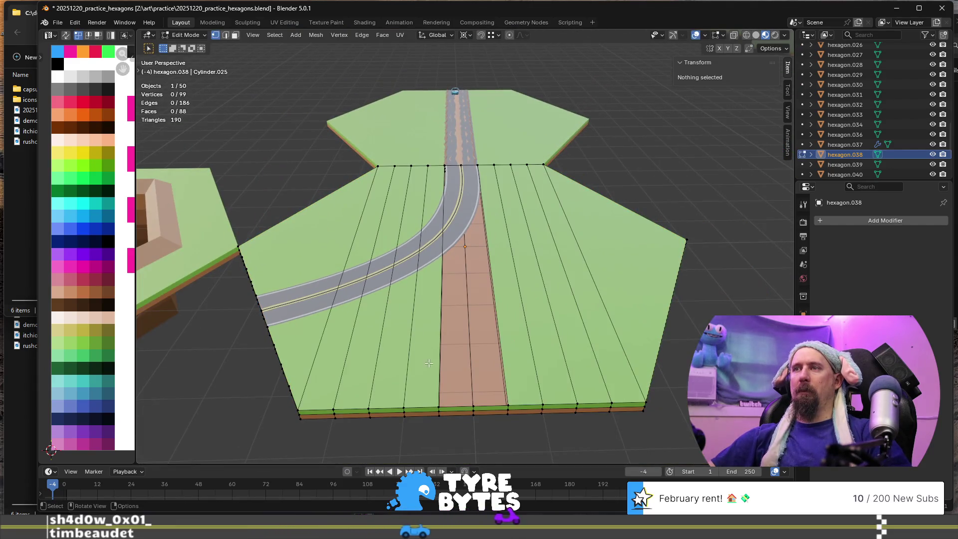
- Fill two verge faces between the road-side vertices and the top-edge vertices
click(442, 402)
shift+click(469, 398)
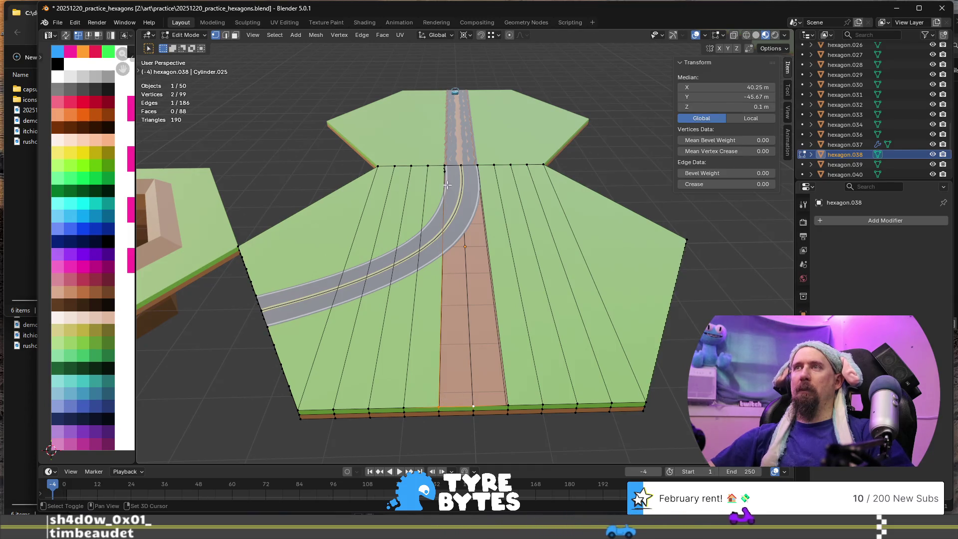
shift+click(445, 165)
shift+click(462, 168)
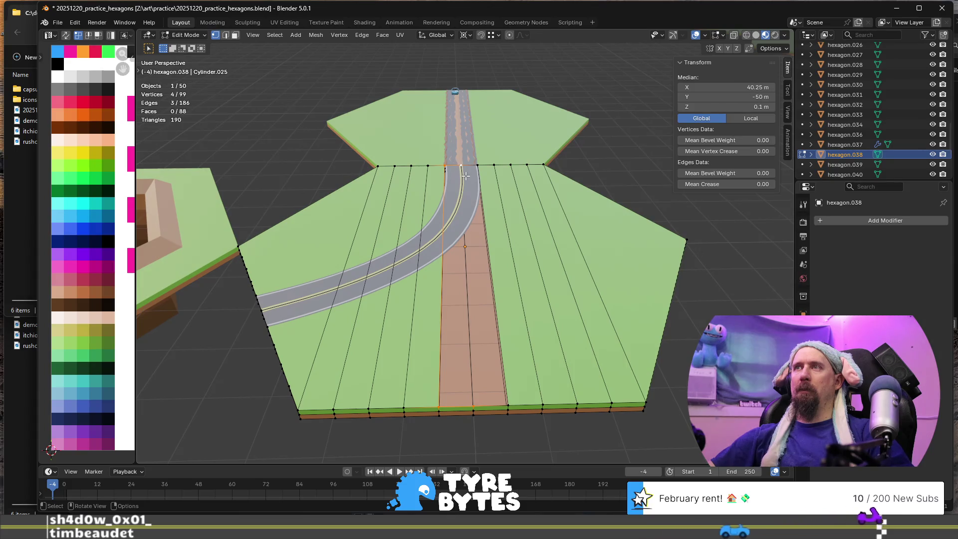
key(f)
click(473, 405)
shift+click(508, 405)
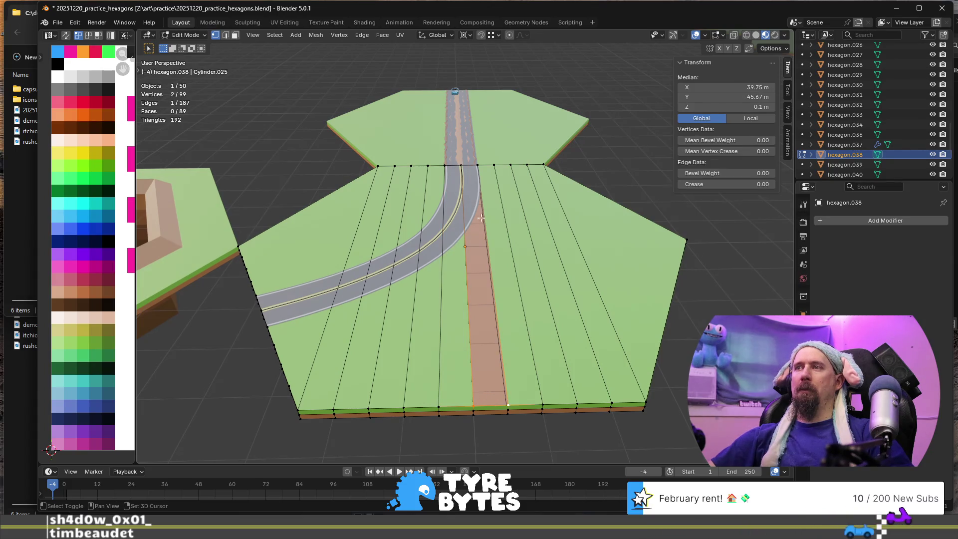
shift+click(475, 165)
key(f)
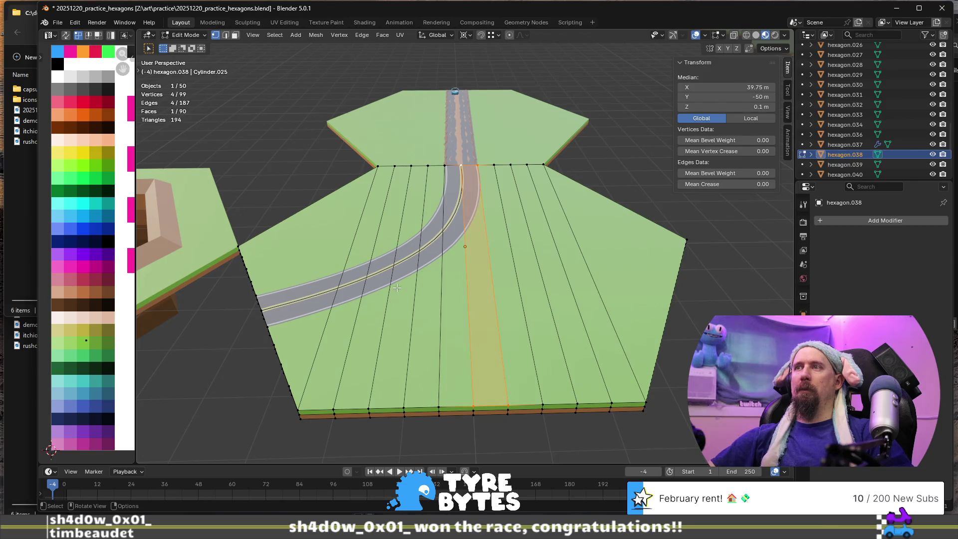
key(Tab)
- Select a road-edge vertex and set the transform orientation to Global after trying Normal
mouse_move(364, 313)
middle_down()
mouse_move(368, 301)
mouse_move(435, 312)
mouse_move(477, 304)
mouse_move(489, 316)
mouse_move(451, 310)
middle_up()
key(Tab)
click(435, 355)
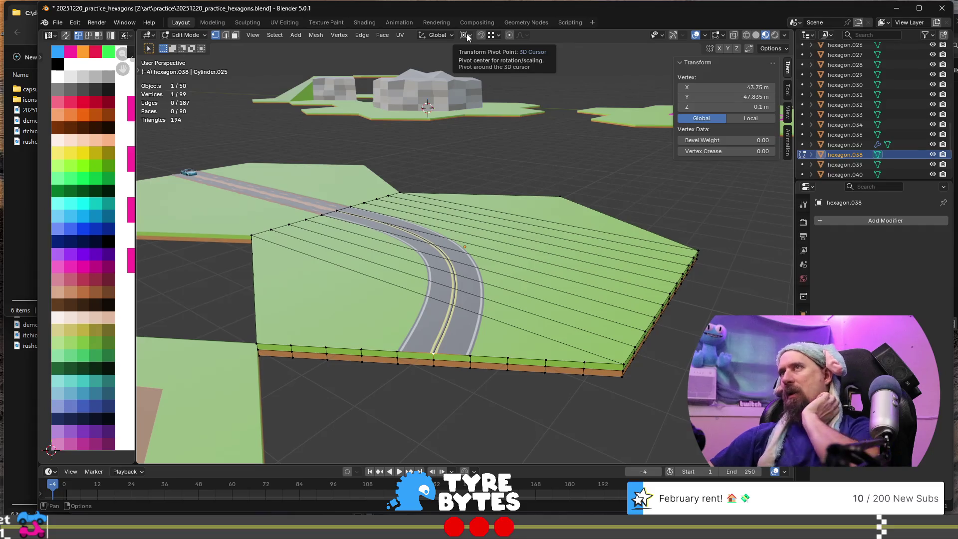
click(433, 35)
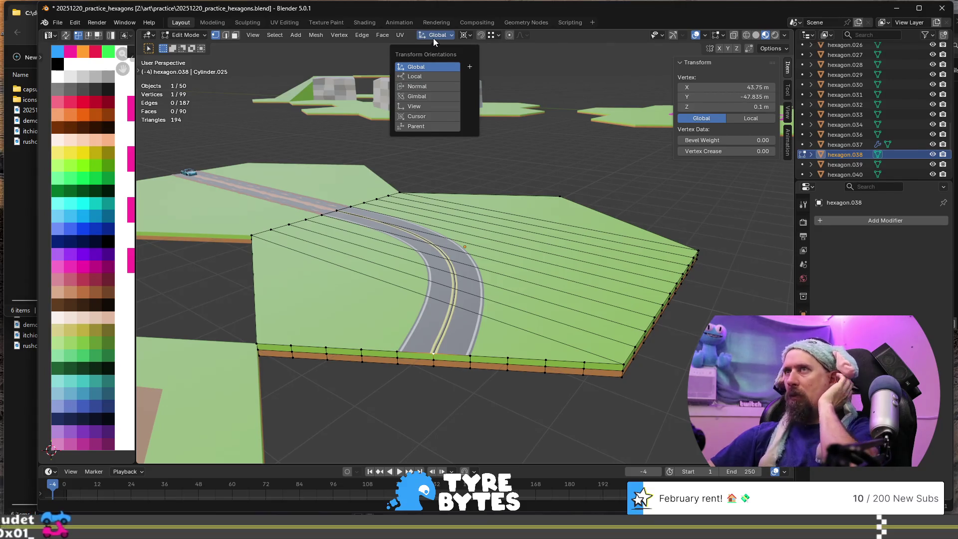
click(435, 86)
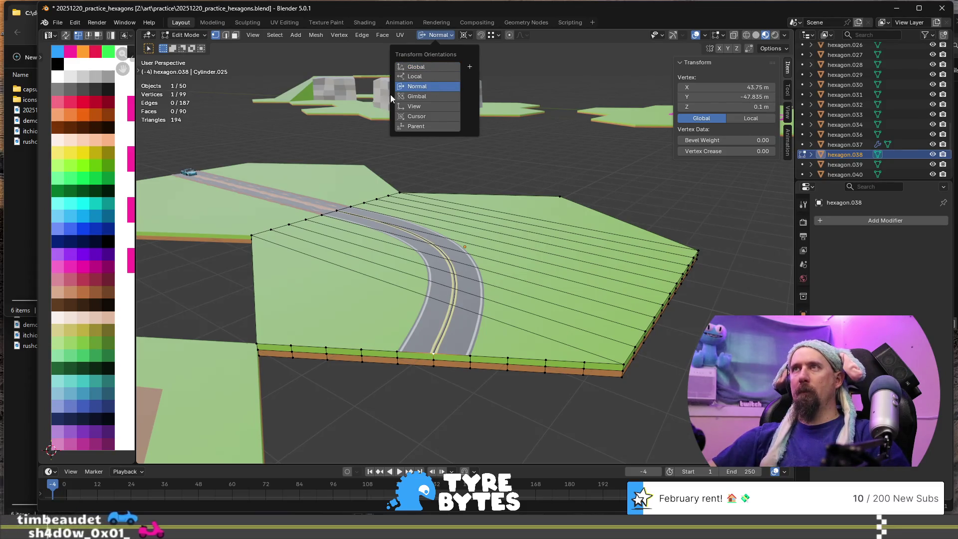
click(437, 70)
middle_drag(428, 272, 425, 201)
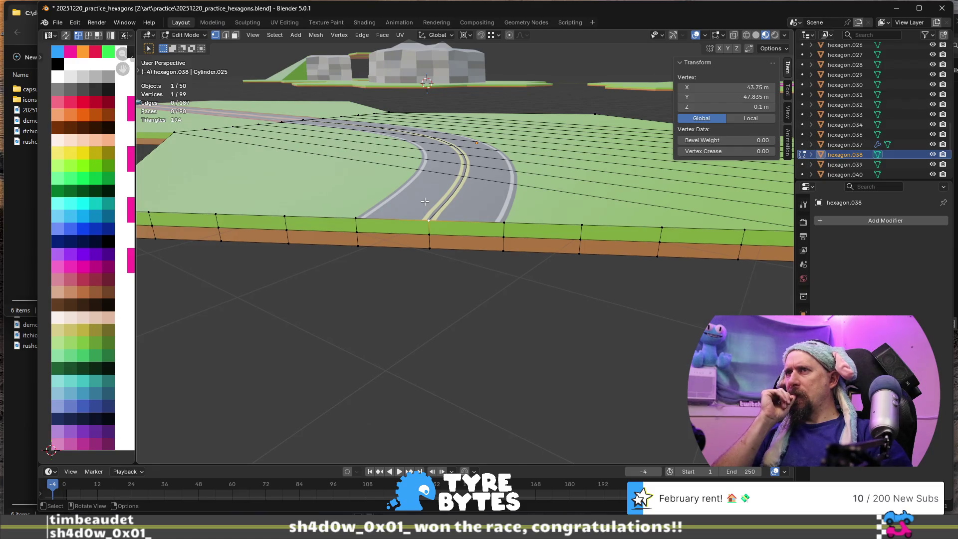
scroll(425, 219, up, 5)
scroll(425, 222, down, 2)
scroll(425, 222, up, 3)
middle_drag(425, 223, 444, 228)
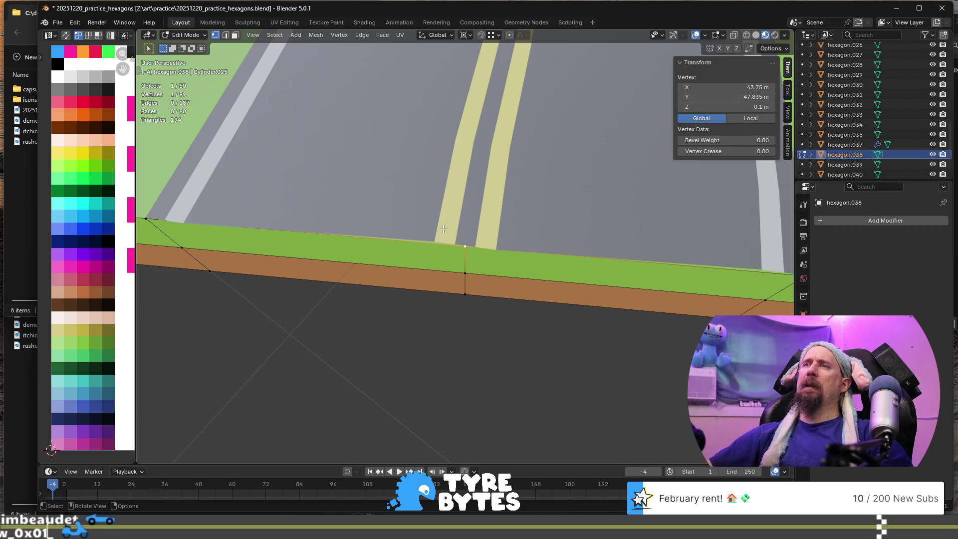
- Open hexagon.039 in Edit Mode and box-select its road-edge vertices
scroll(443, 229, down, 3)
middle_drag(443, 228, 463, 247)
key(Tab)
click(449, 220)
key(Tab)
drag(420, 207, 531, 290)
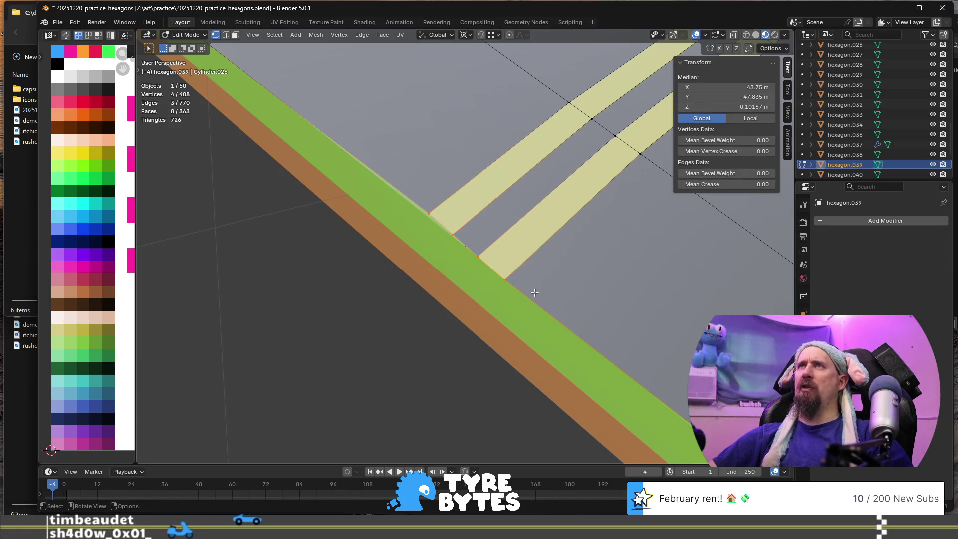
key(r)
key(Escape)
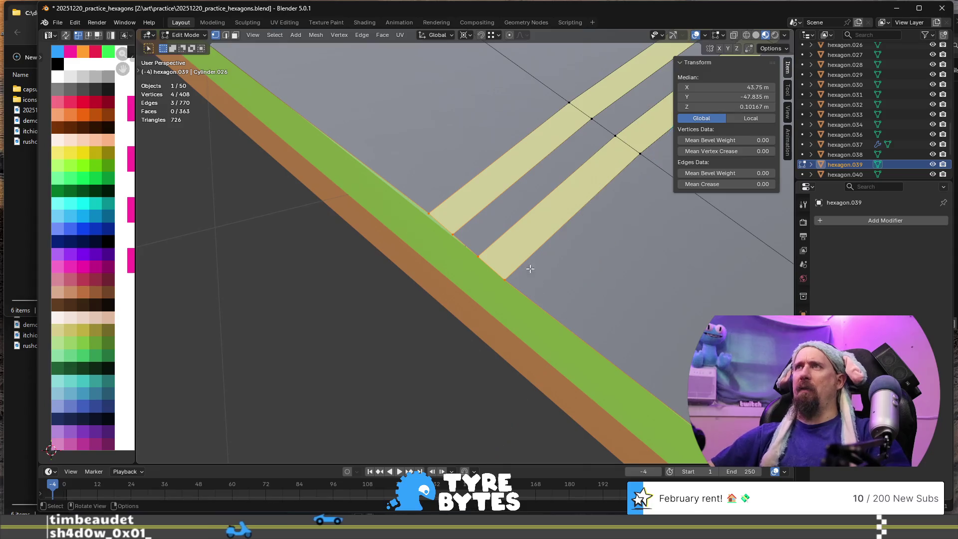
- Set Transform Pivot Point to Median Point, then try a typed Z rotation and cancel it
click(463, 36)
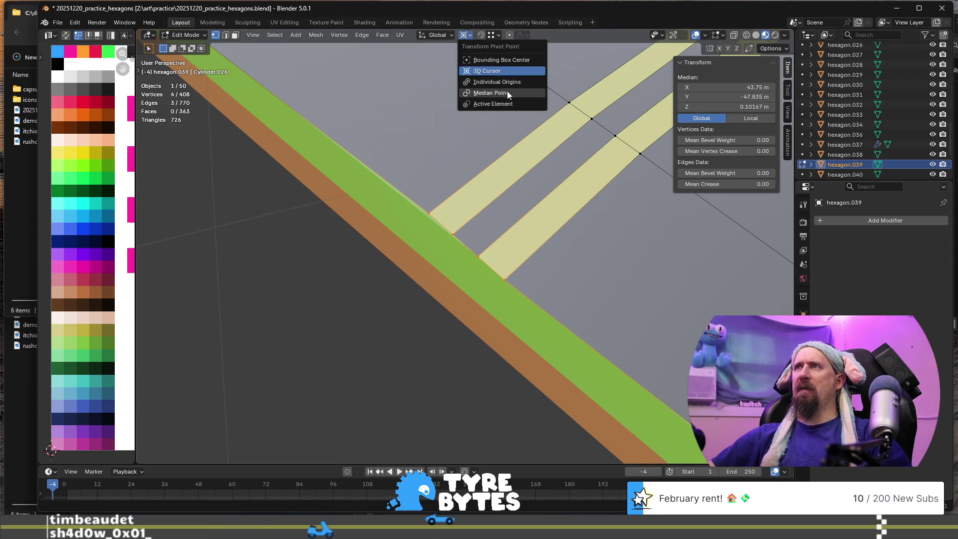
click(507, 93)
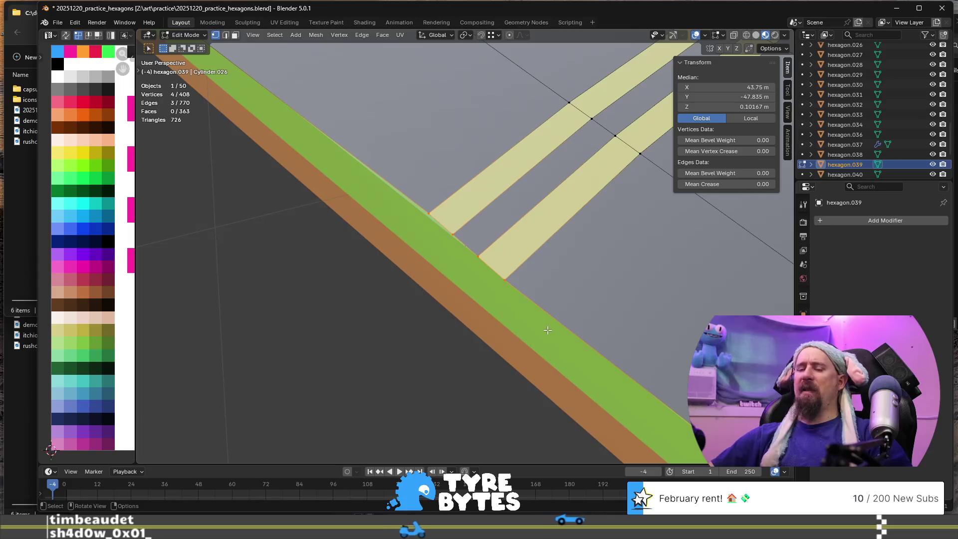
text(rz)
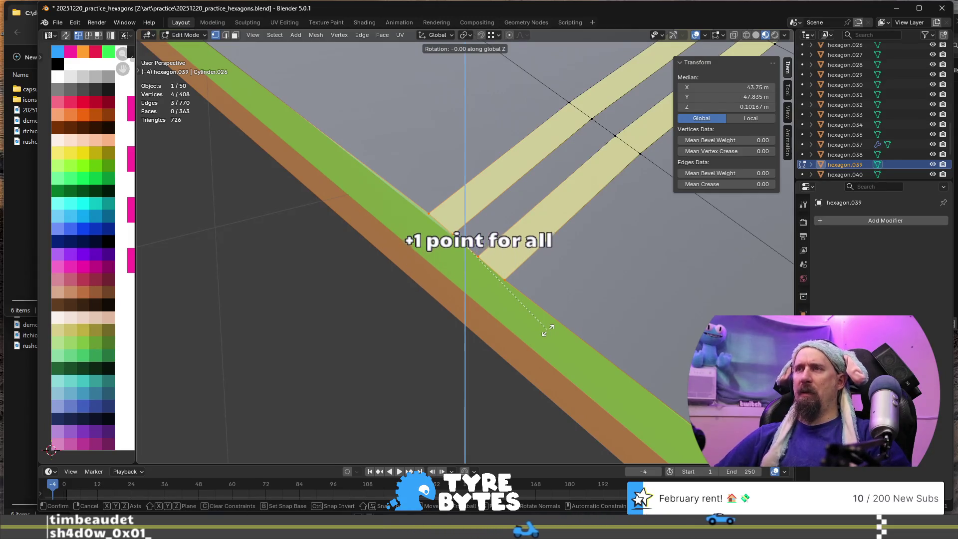
text(90)
key(BackSpace)
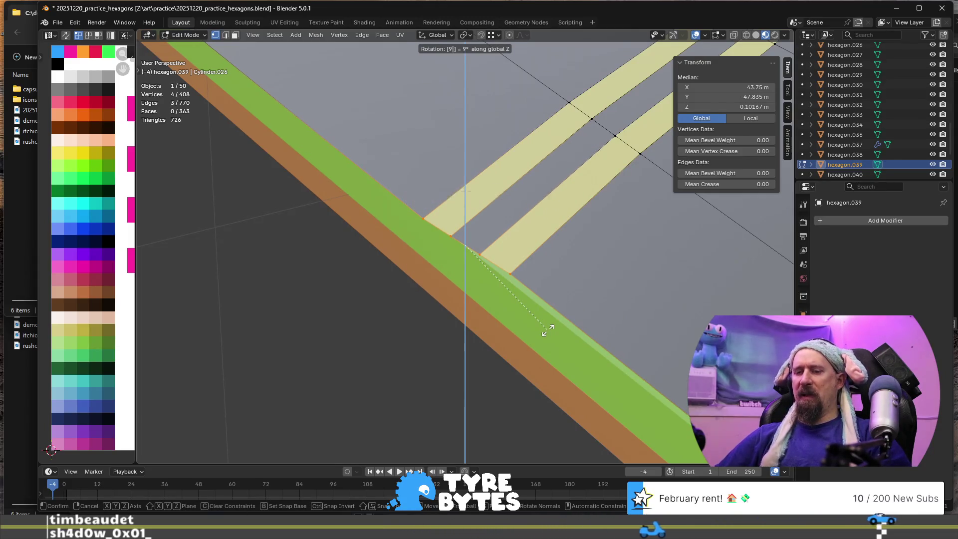
text(69)
key(Escape)
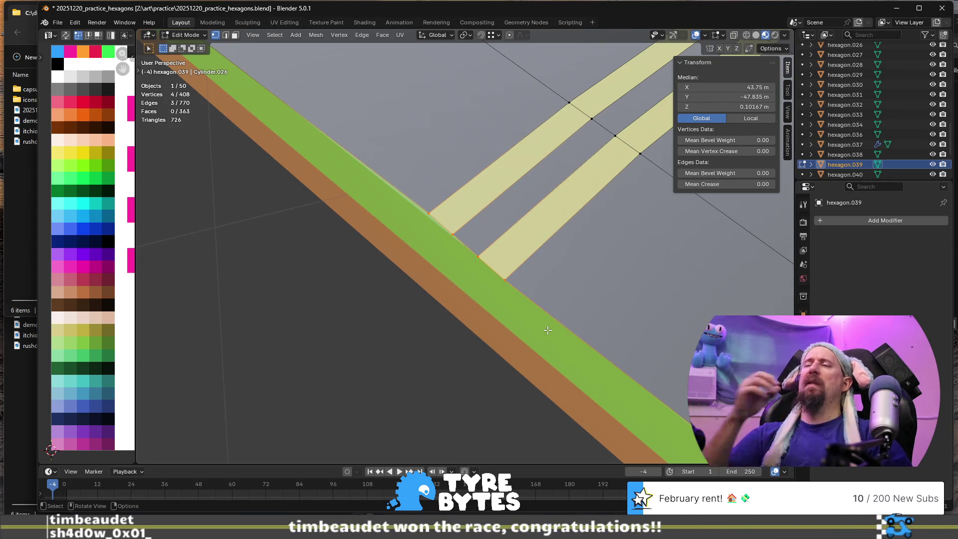
mouse_move(548, 330)
middle_down()
mouse_move(400, 274)
mouse_move(269, 252)
mouse_move(276, 238)
mouse_move(393, 230)
middle_up()
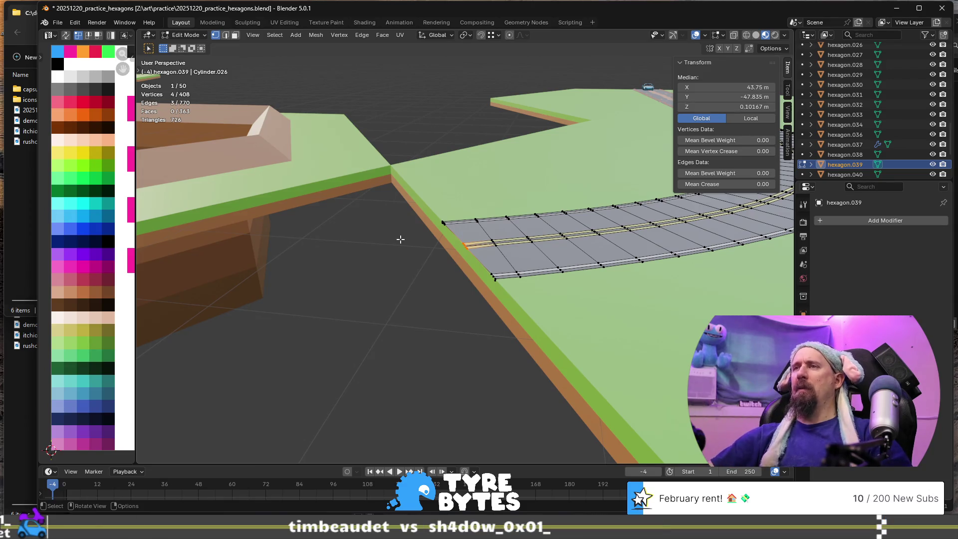
- Flatten the road's left-end vertices into a straight line by scaling Y to 0
scroll(400, 239, up, 3)
drag(436, 198, 474, 313)
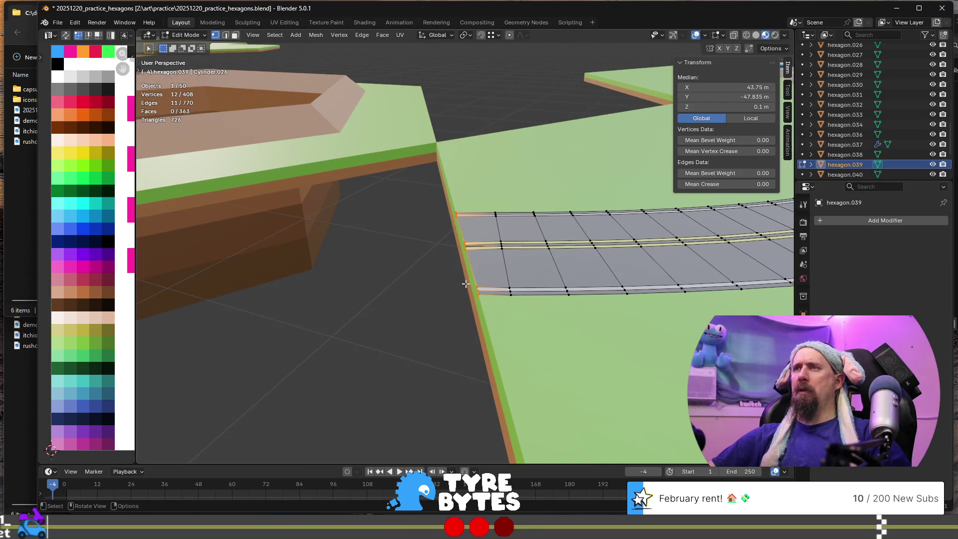
key(s)
key(x)
key(9)
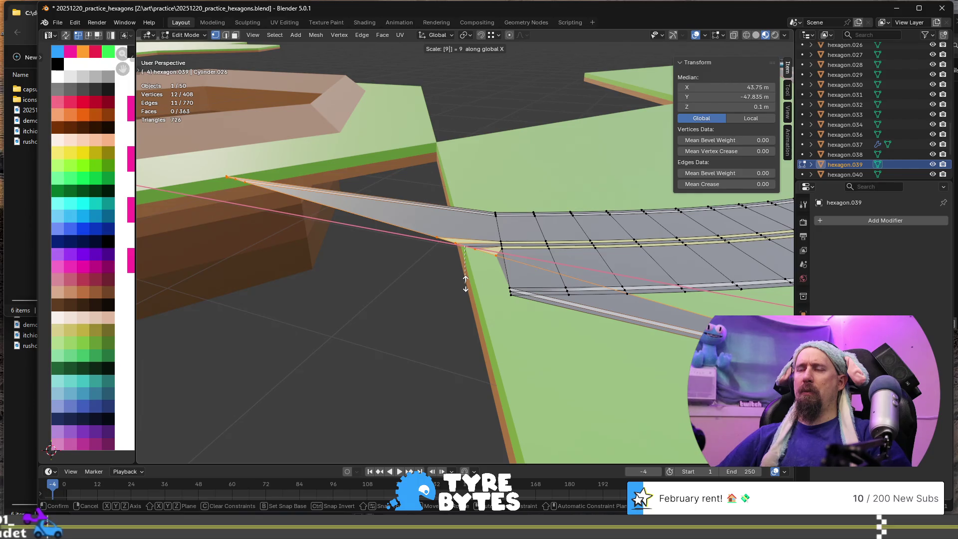
key(y)
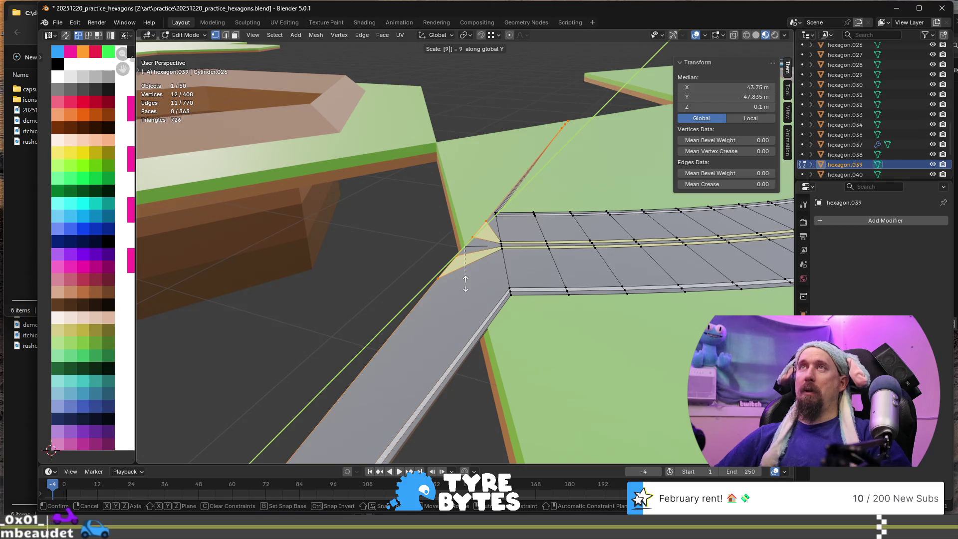
key(BackSpace)
key(0)
key(Return)
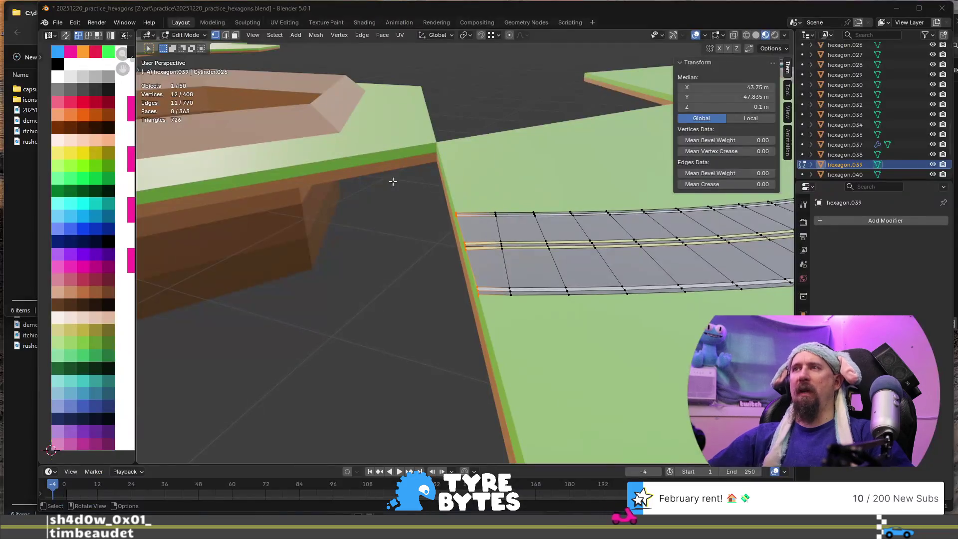
- Move the stripe's end edge loop horizontally with Shift+Z and return to Object Mode
mouse_move(391, 179)
middle_down()
mouse_move(494, 268)
mouse_move(413, 250)
mouse_move(479, 227)
middle_up()
alt+click(462, 219)
key(g)
key(z)
key(shift+z)
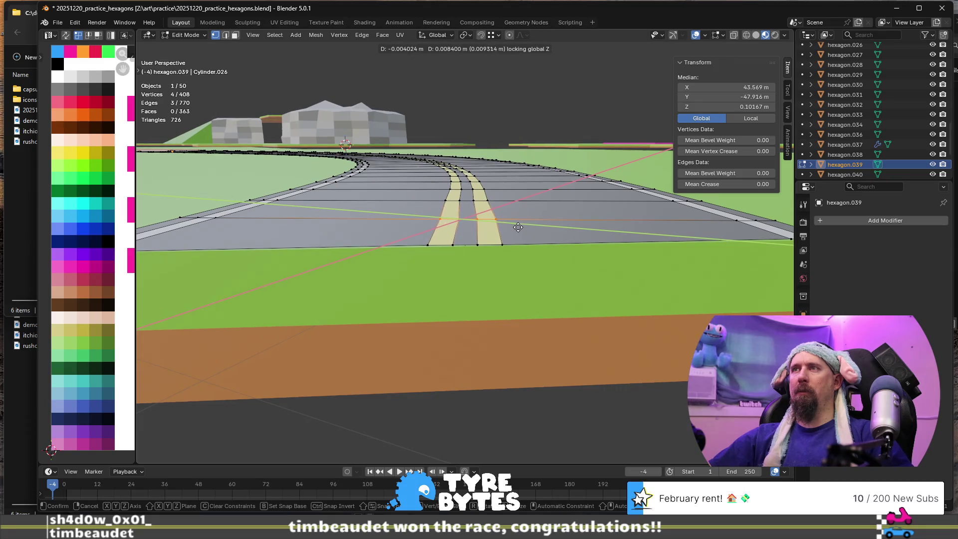
click(499, 228)
key(Tab)
mouse_move(498, 231)
middle_down()
mouse_move(498, 212)
mouse_move(385, 298)
mouse_move(490, 253)
middle_up()
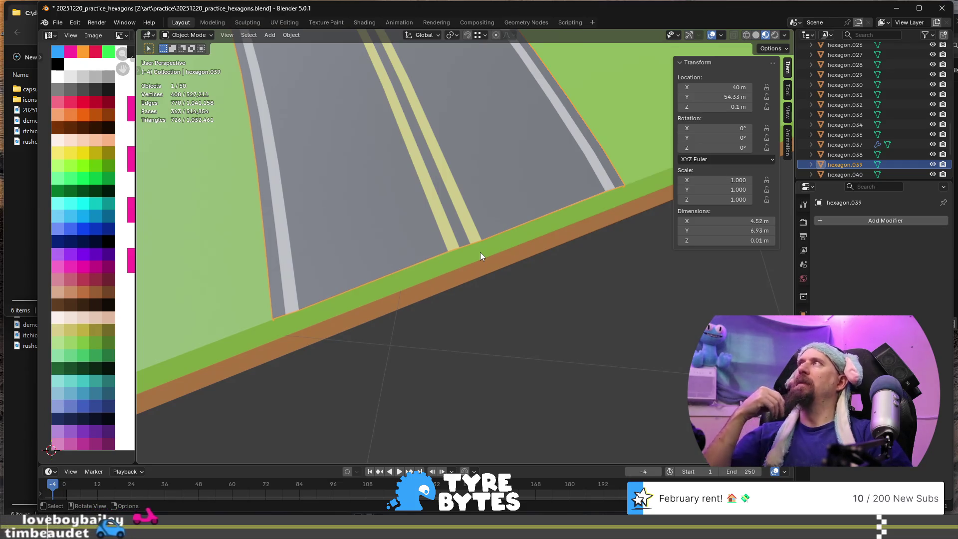
- Switch to the browser and type 'bsk' into a new tab's address bar
key(alt+Tab)
click(849, 58)
text(bsky.app)
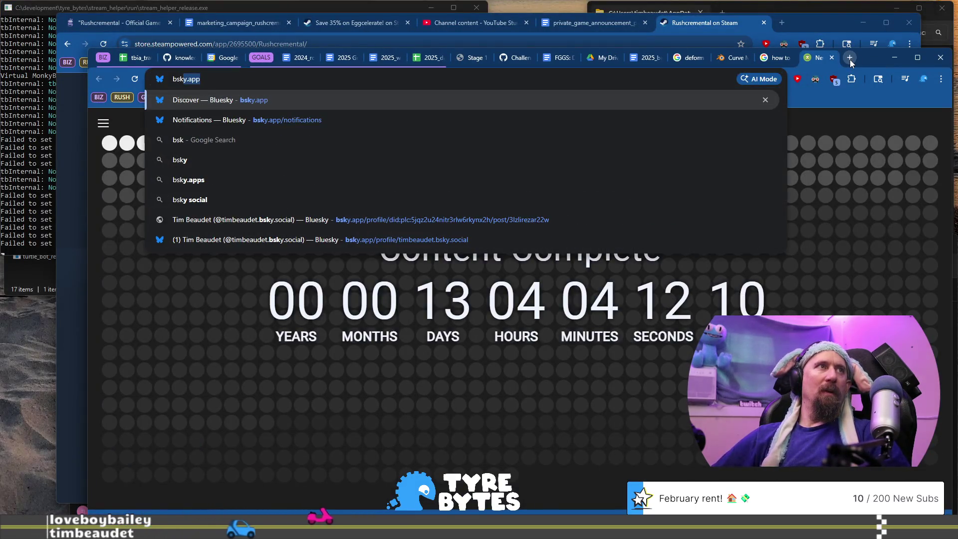
- Load Bluesky, open Notifications and repost the Steam Games Demos quote
key(Return)
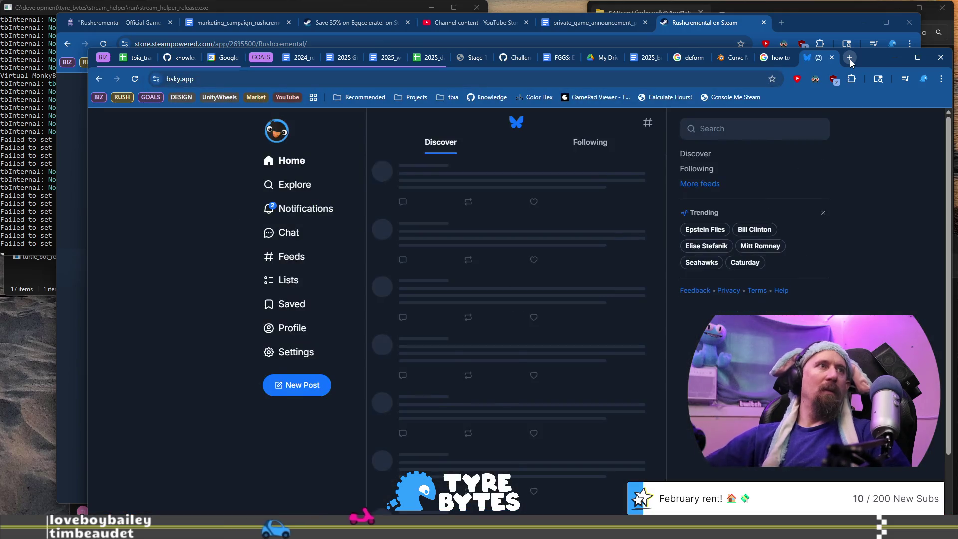
click(305, 209)
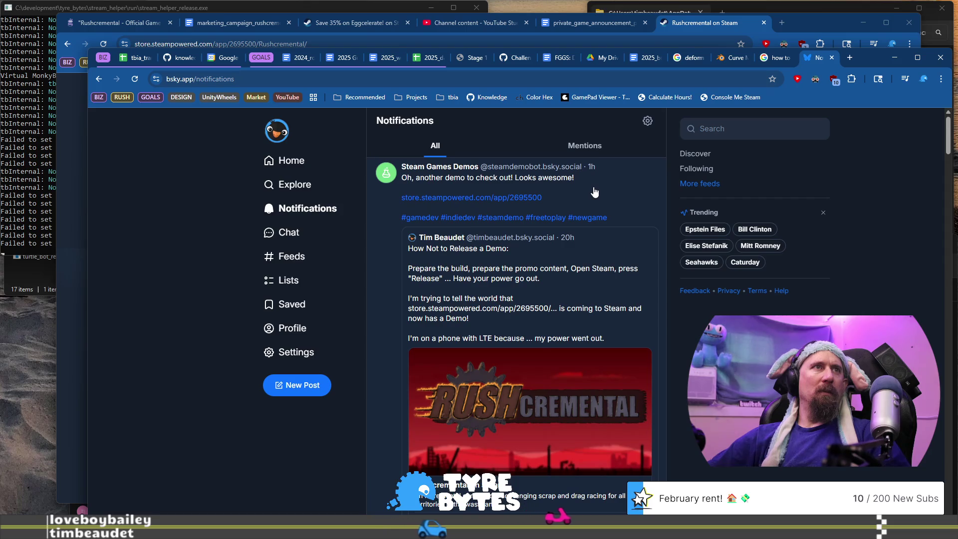
scroll(593, 190, down, 5)
click(459, 243)
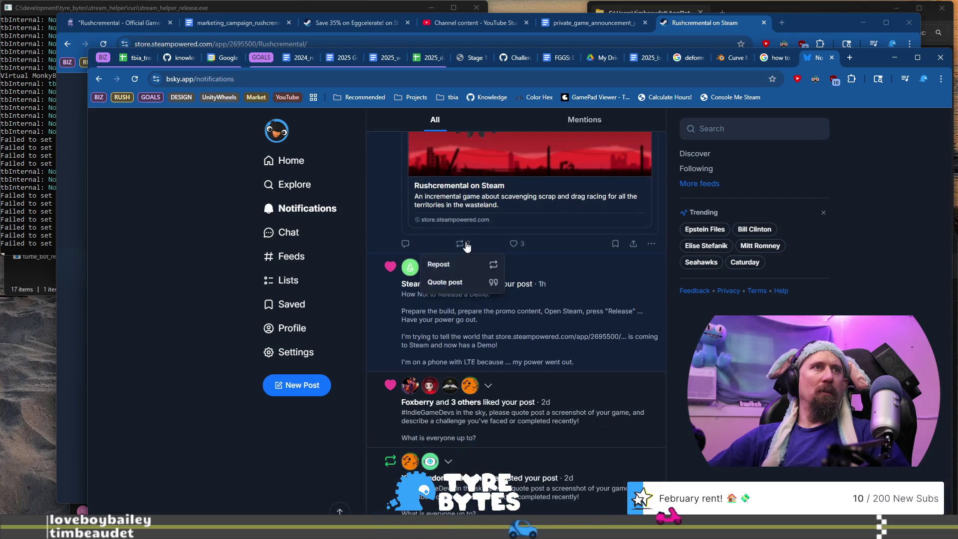
click(452, 266)
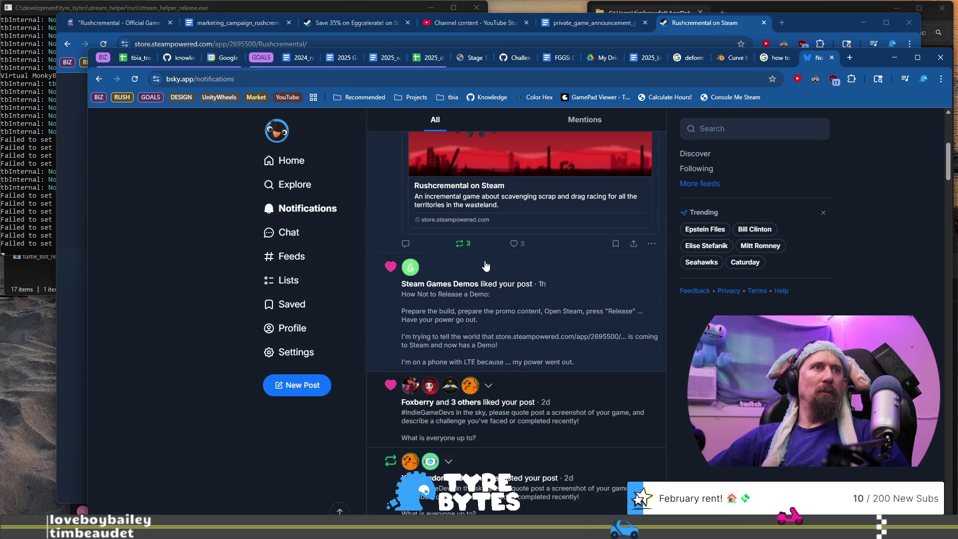
- Open the How Not to Release a Demo post and read through it
scroll(548, 308, down, 2)
click(555, 225)
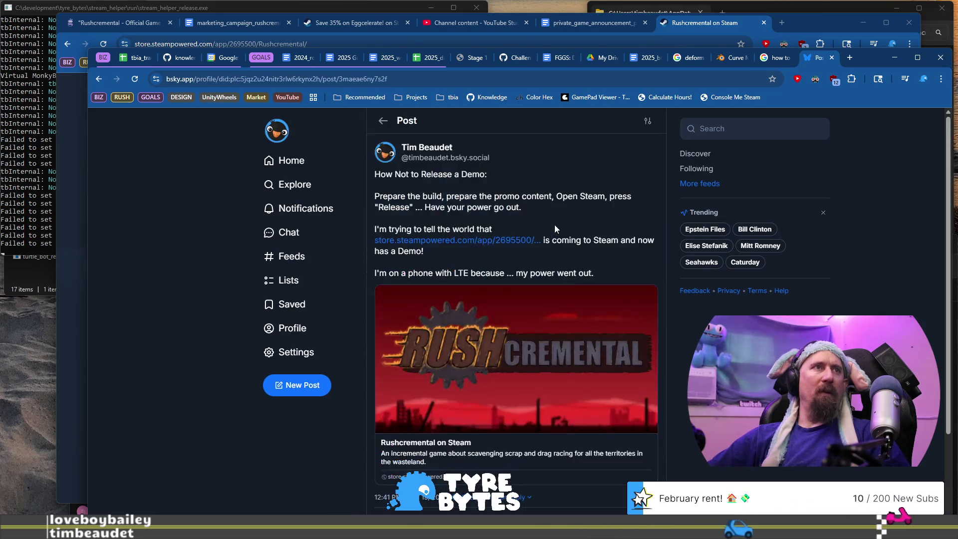
scroll(612, 201, down, 3)
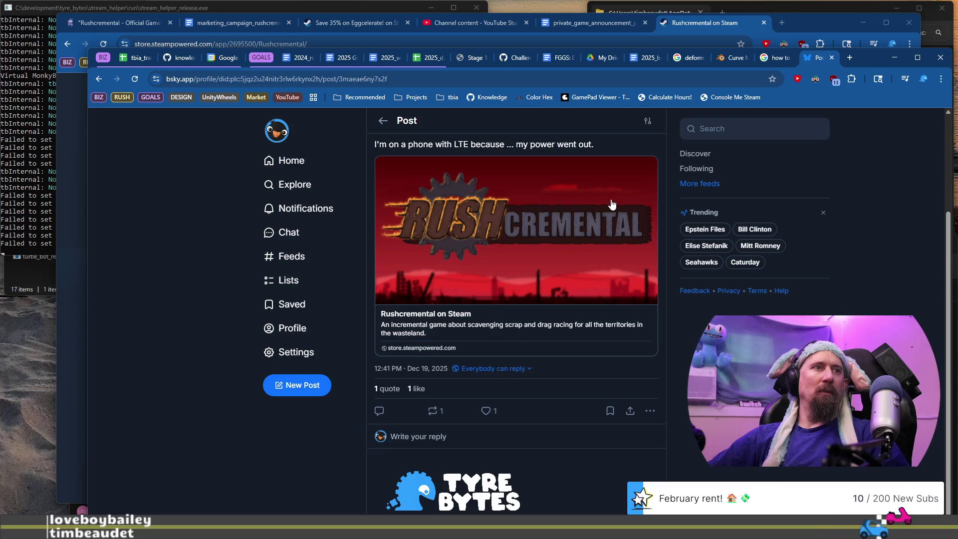
scroll(612, 202, up, 3)
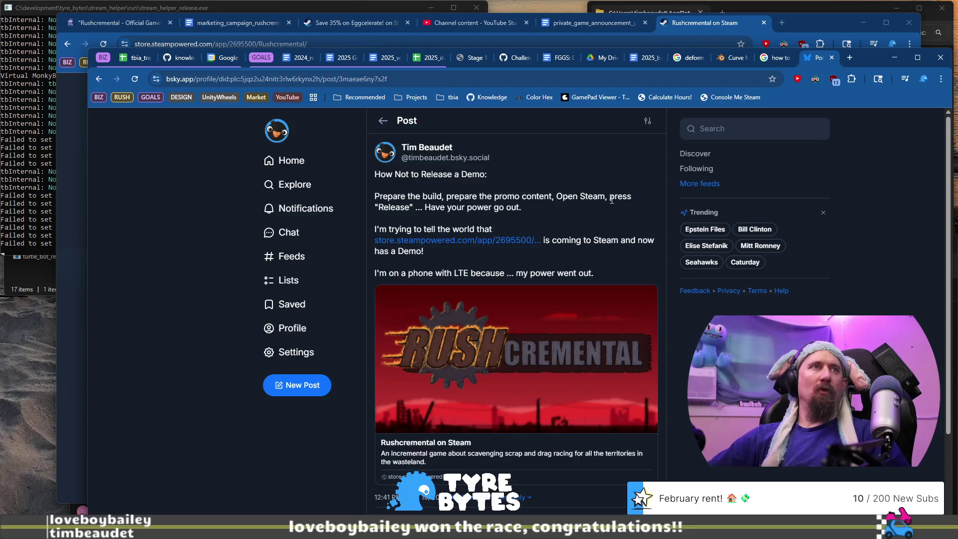
key(alt+Tab)
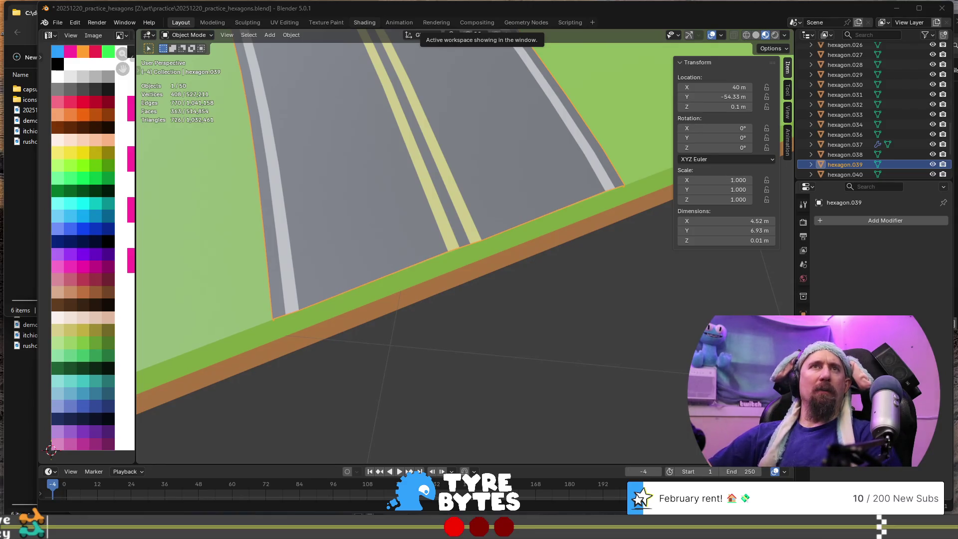
key(alt+Tab)
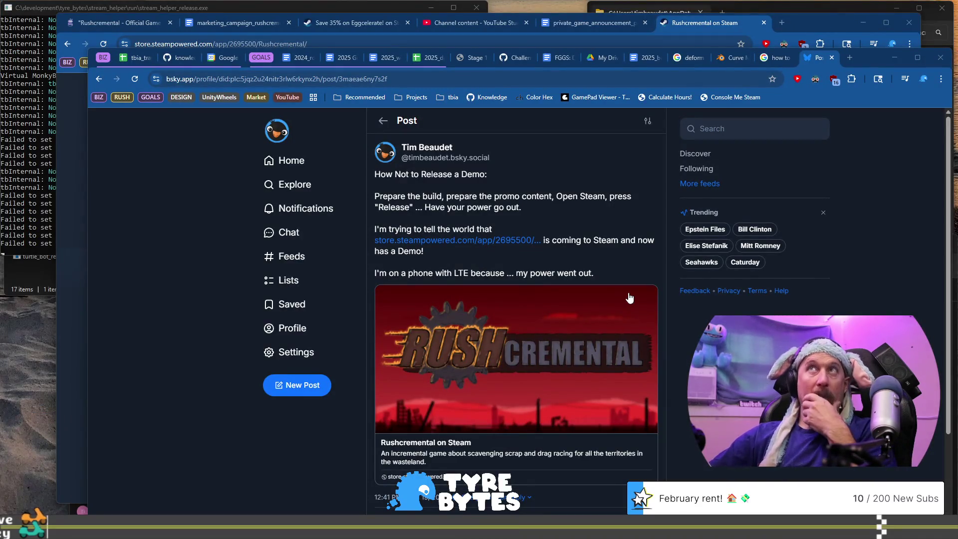
scroll(517, 309, down, 3)
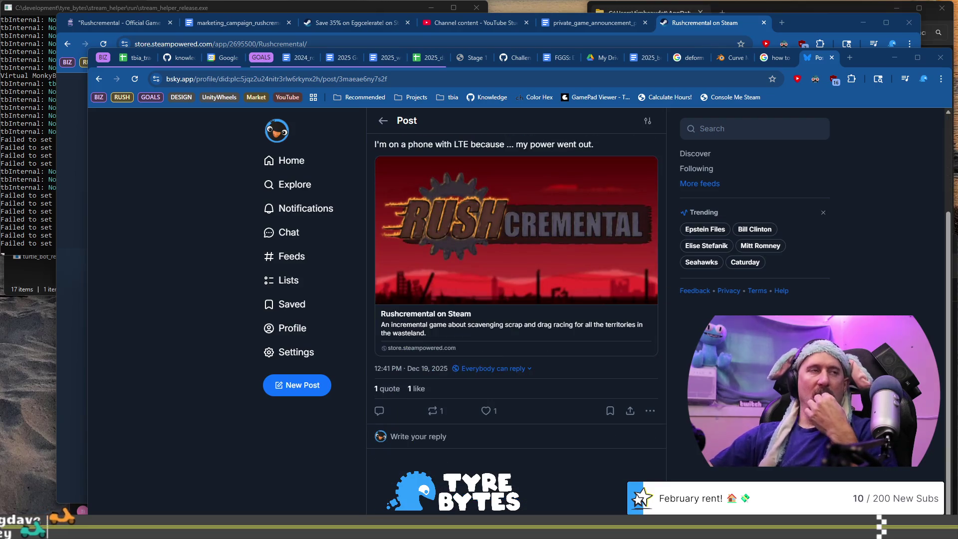